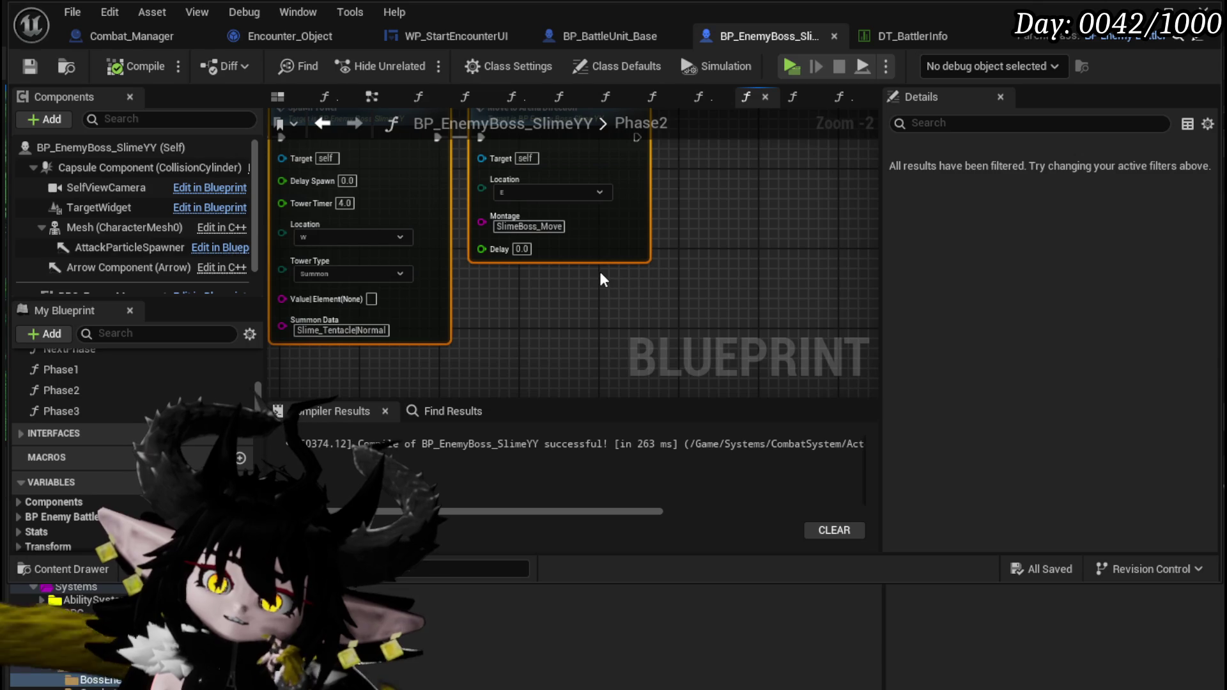
# Step: Bring the Phase2 Spawn Tower node rows into view and clear the current selection
pyautogui.scroll(-6, 588, 269)
pyautogui.moveTo(489, 271)
pyautogui.mouseDown()
pyautogui.moveTo(700, 264)
pyautogui.moveTo(718, 241)
pyautogui.moveTo(544, 240)
pyautogui.mouseUp()
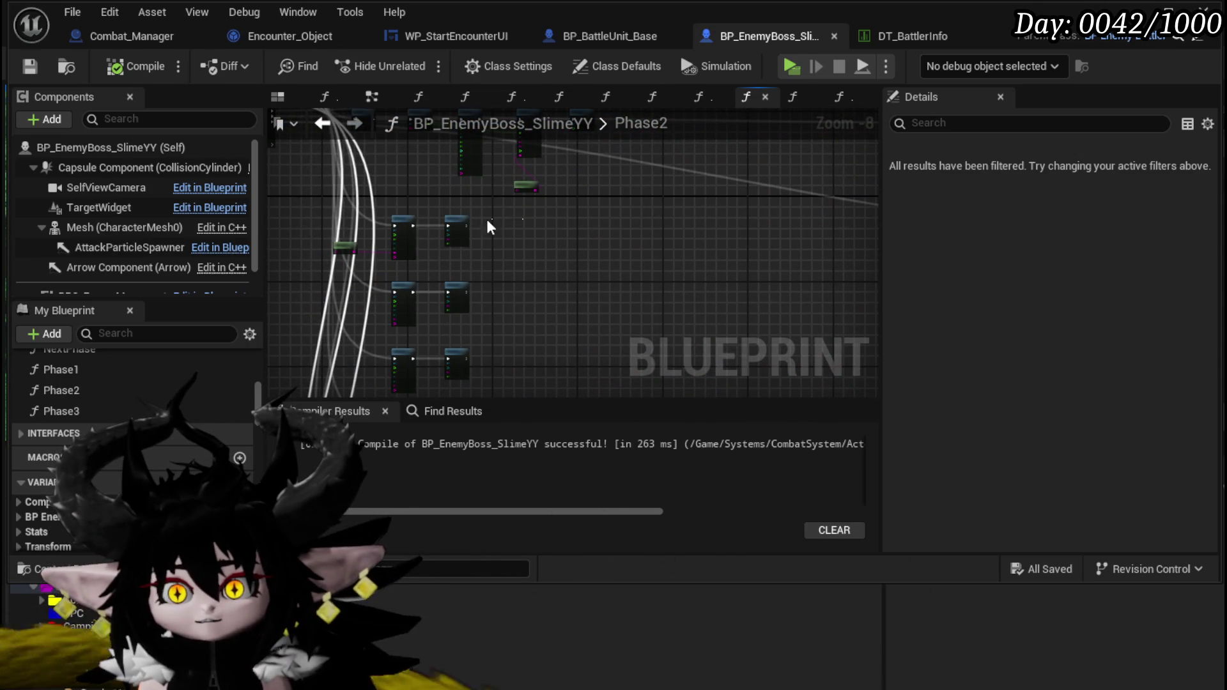
pyautogui.moveTo(432, 227)
pyautogui.mouseDown()
pyautogui.moveTo(574, 259)
pyautogui.moveTo(570, 191)
pyautogui.moveTo(578, 216)
pyautogui.mouseUp()
pyautogui.scroll(5, 578, 216)
pyautogui.scroll(-1, 546, 259)
pyautogui.moveTo(546, 259); pyautogui.dragTo(548, 331)
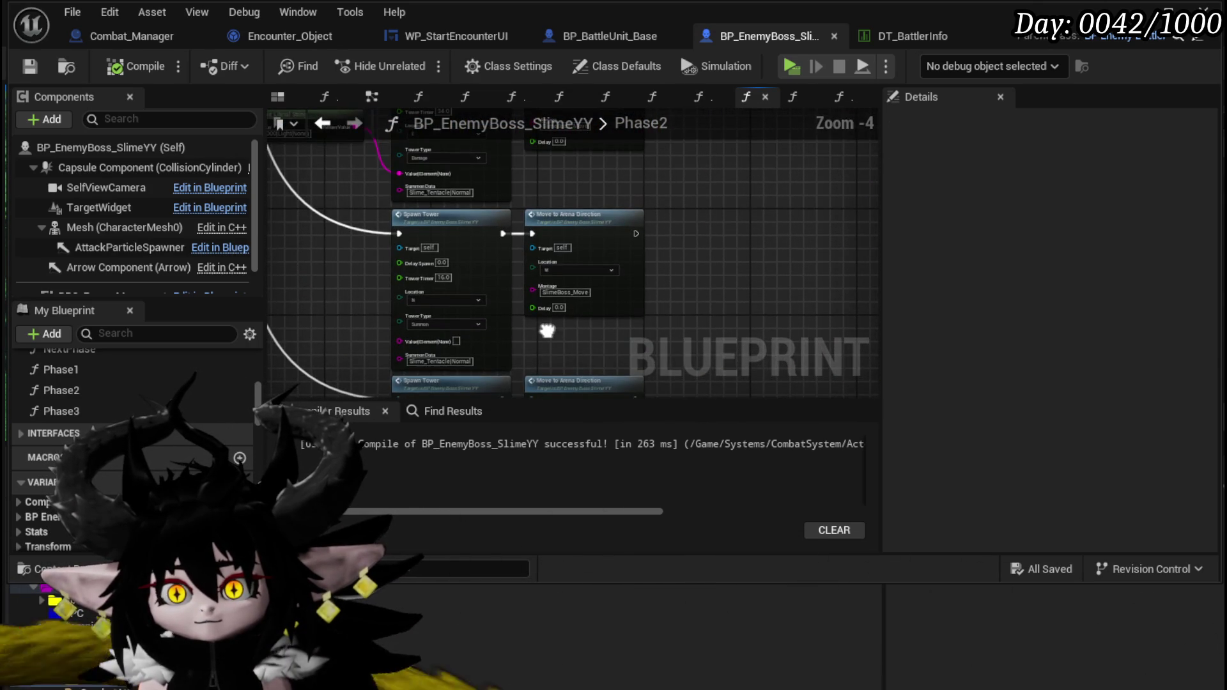
pyautogui.moveTo(665, 252); pyautogui.dragTo(679, 191)
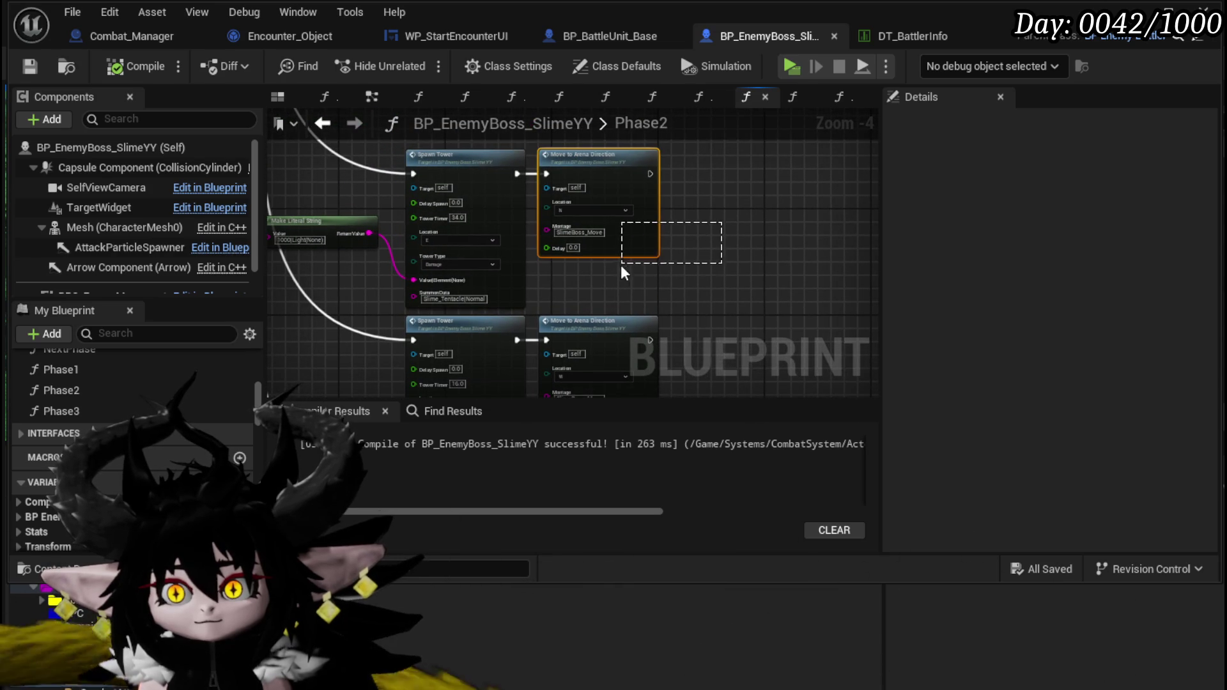
# Step: Select the Move to Arena Direction nodes, drag them right, then undo the move
pyautogui.moveTo(625, 269); pyautogui.dragTo(706, 301)
pyautogui.scroll(-3, 690, 268)
pyautogui.moveTo(676, 239)
pyautogui.mouseDown()
pyautogui.moveTo(615, 148)
pyautogui.moveTo(620, 204)
pyautogui.moveTo(411, 355)
pyautogui.mouseUp()
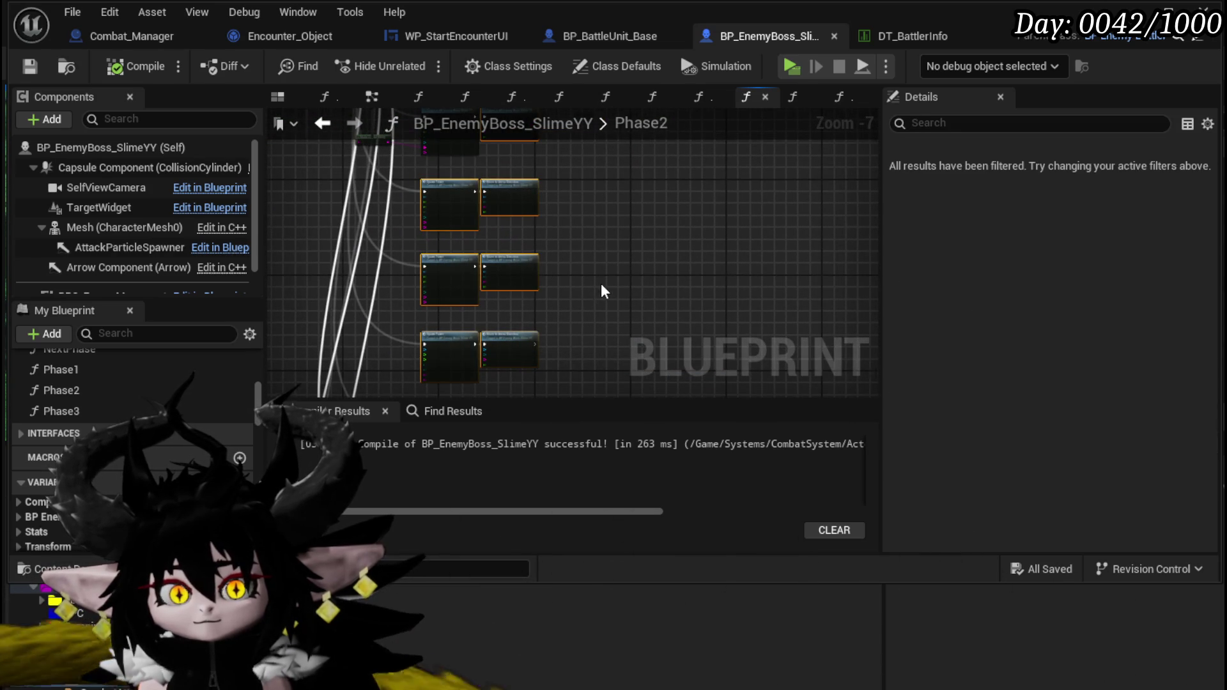
pyautogui.scroll(-3, 601, 293)
pyautogui.moveTo(274, 303); pyautogui.dragTo(631, 282)
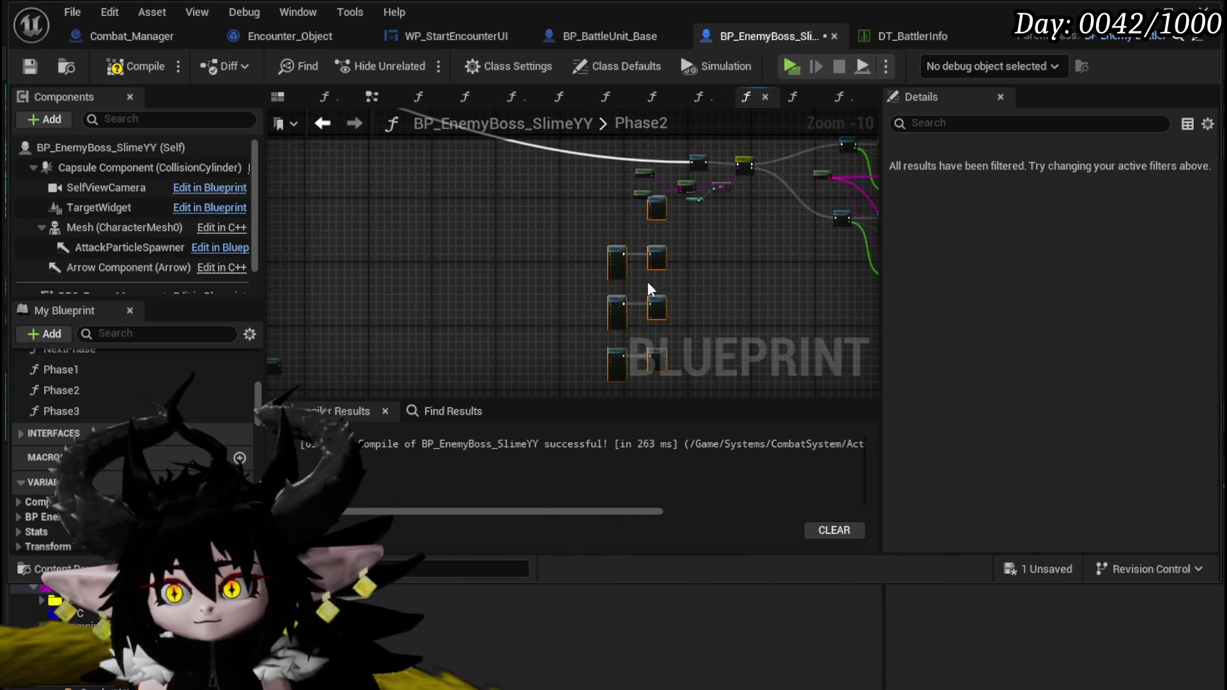
pyautogui.hotkey('ctrl', 'z')
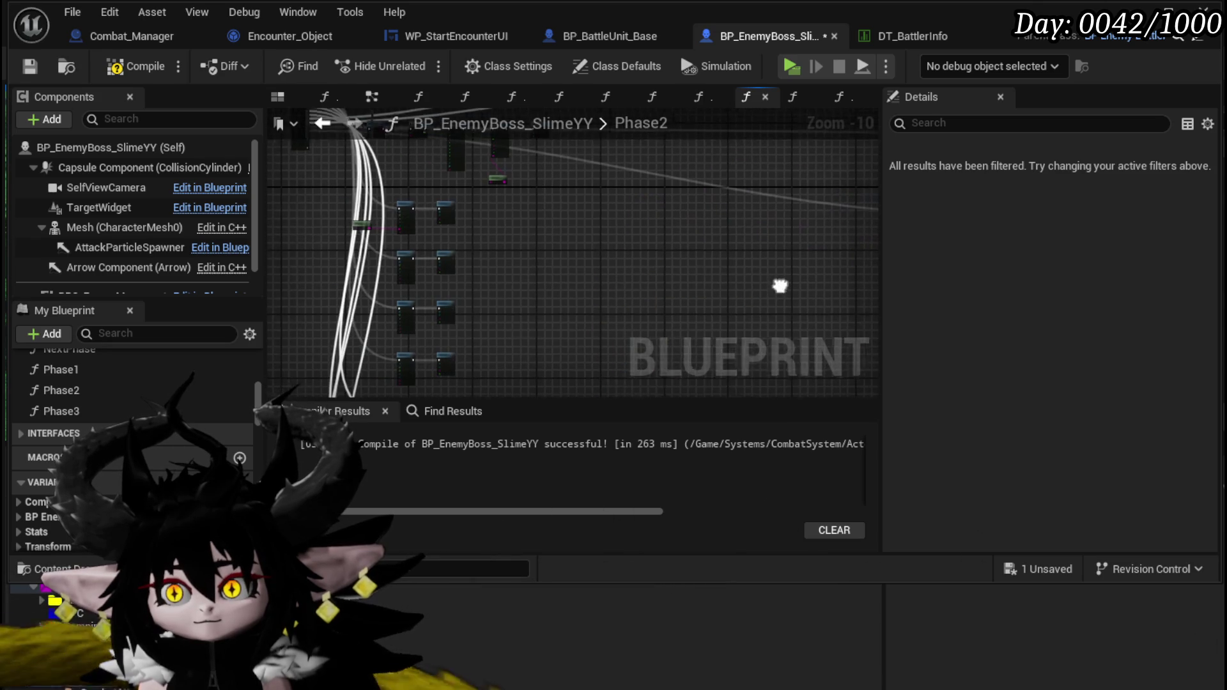
pyautogui.moveTo(420, 224); pyautogui.dragTo(595, 260)
pyautogui.scroll(3, 562, 237)
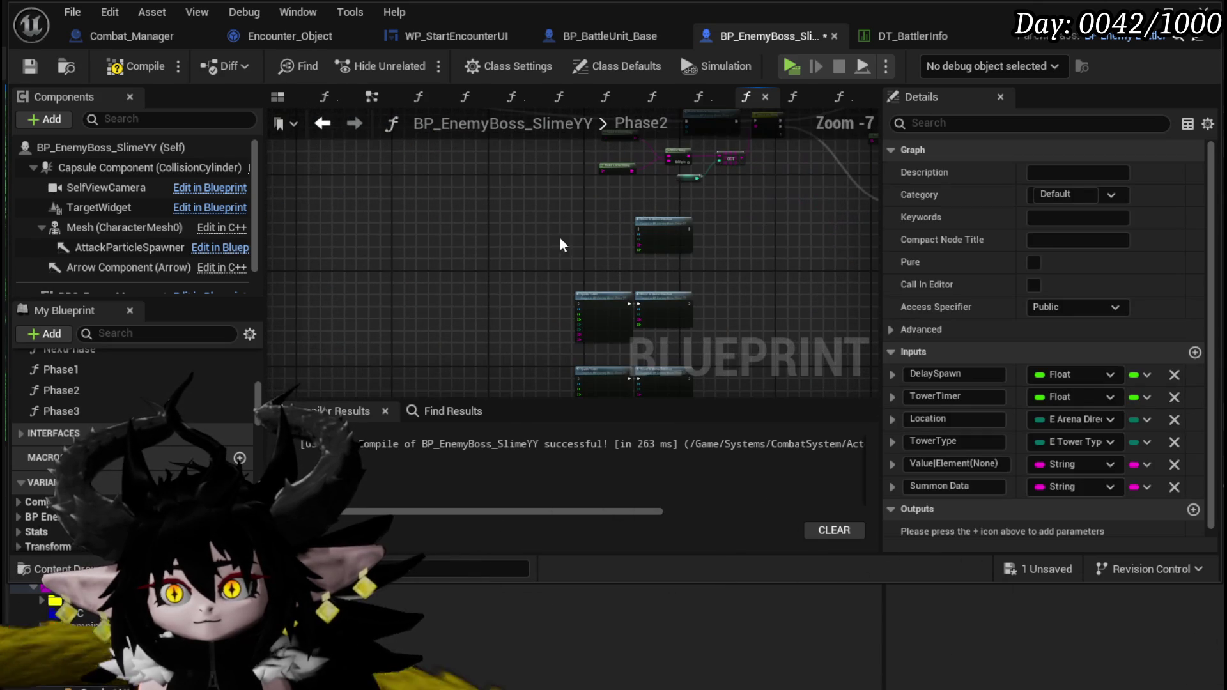
# Step: Wire the first Spawn Tower's exec output into its Move to Arena Direction node
pyautogui.click(604, 301)
pyautogui.scroll(4, 738, 264)
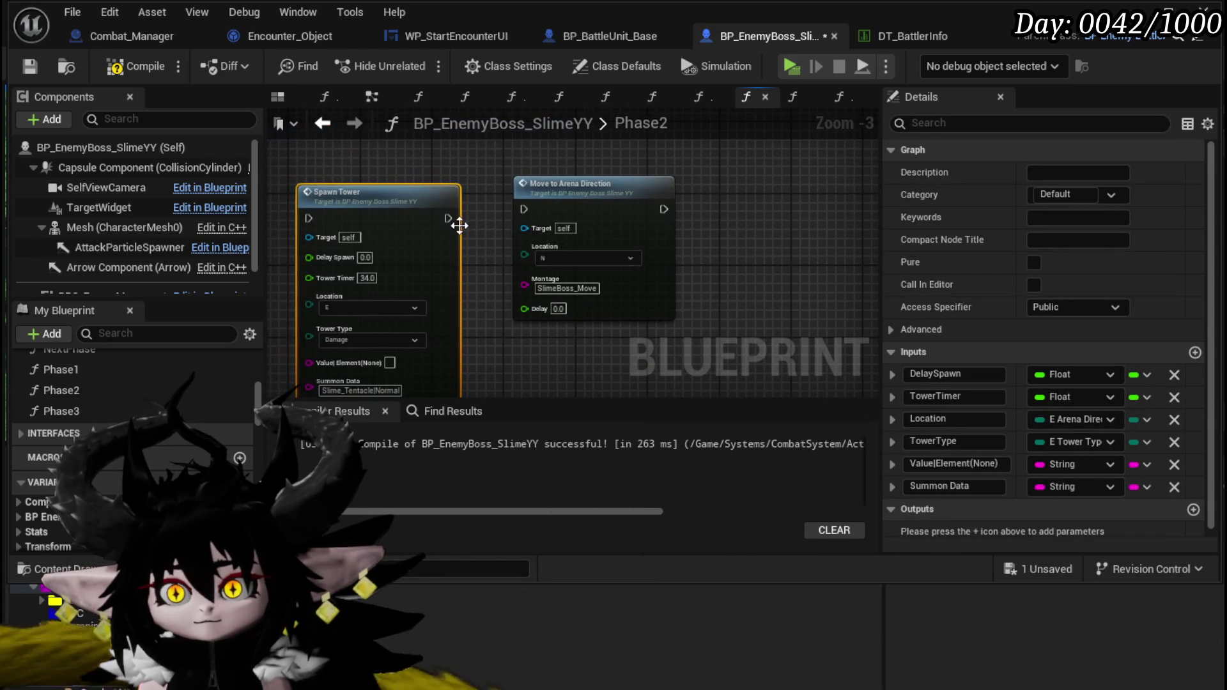
pyautogui.moveTo(477, 216); pyautogui.dragTo(531, 213)
pyautogui.moveTo(420, 206); pyautogui.dragTo(439, 197)
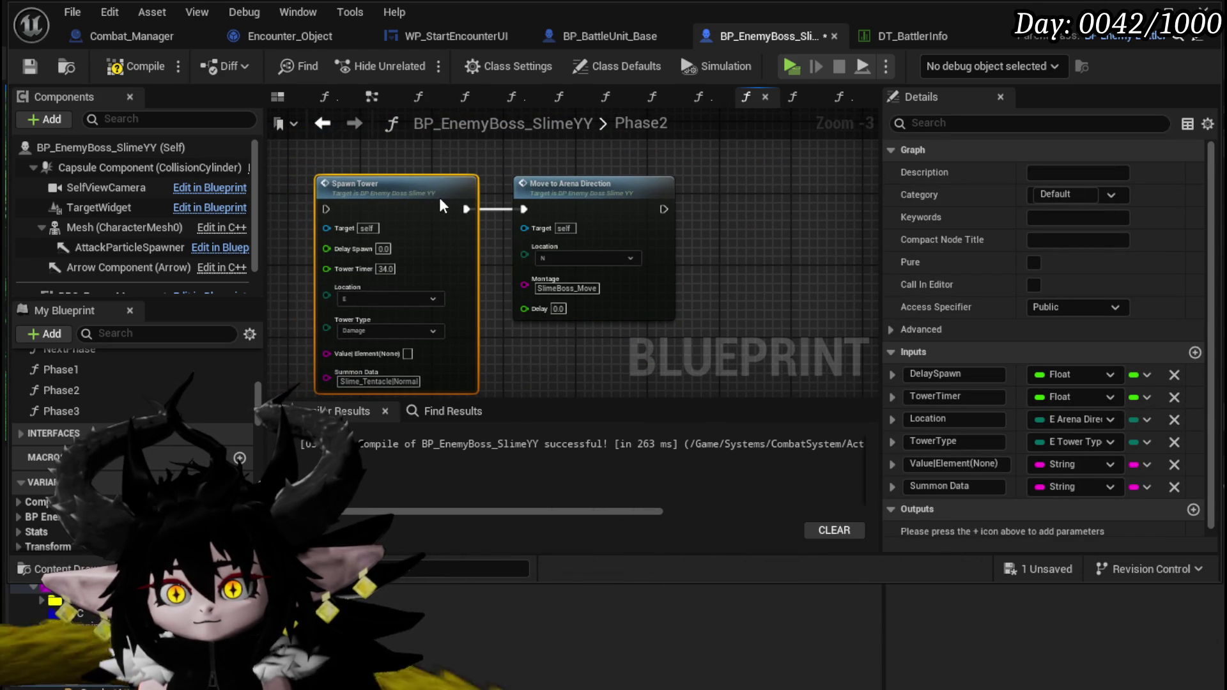
pyautogui.moveTo(737, 256); pyautogui.dragTo(596, 239)
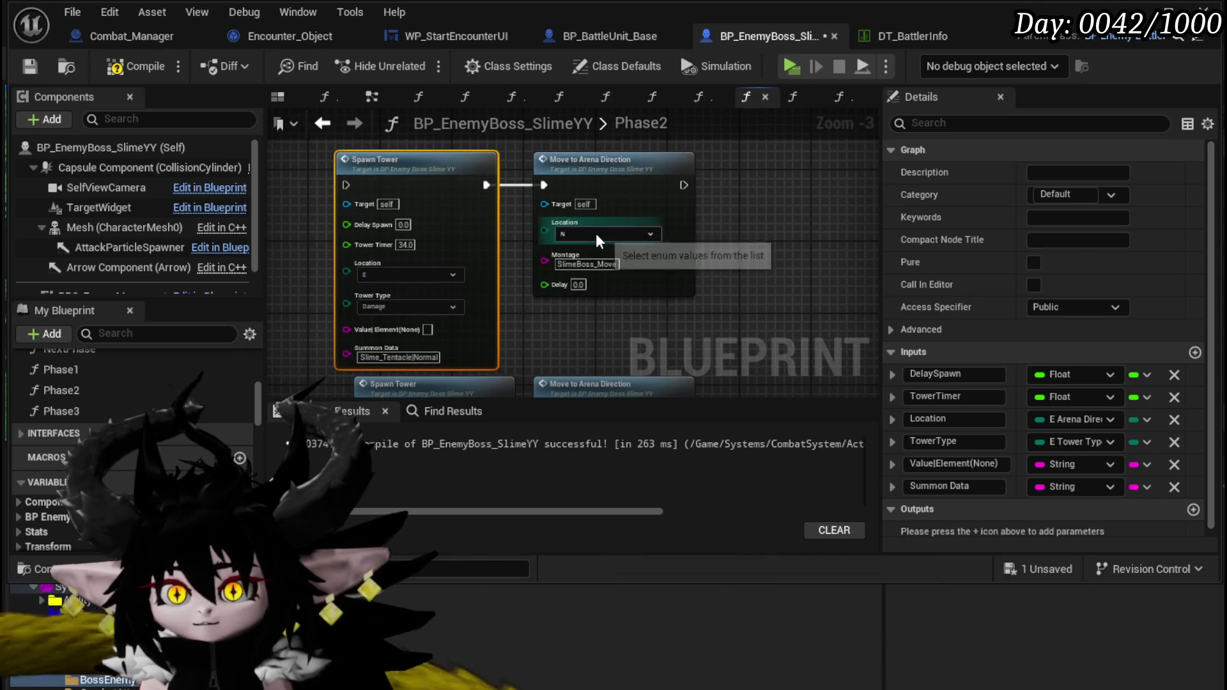
# Step: Set the Move to Arena Direction nodes to S and W
pyautogui.moveTo(393, 270); pyautogui.dragTo(362, 84)
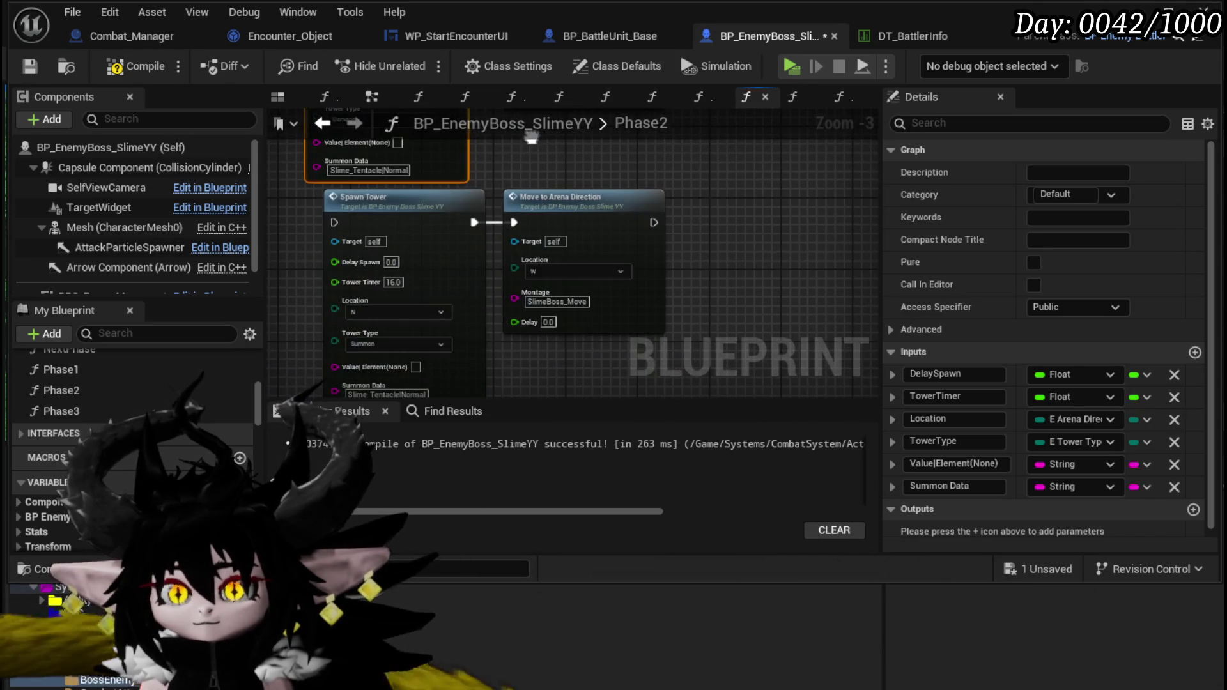
pyautogui.click(557, 273)
pyautogui.click(531, 369)
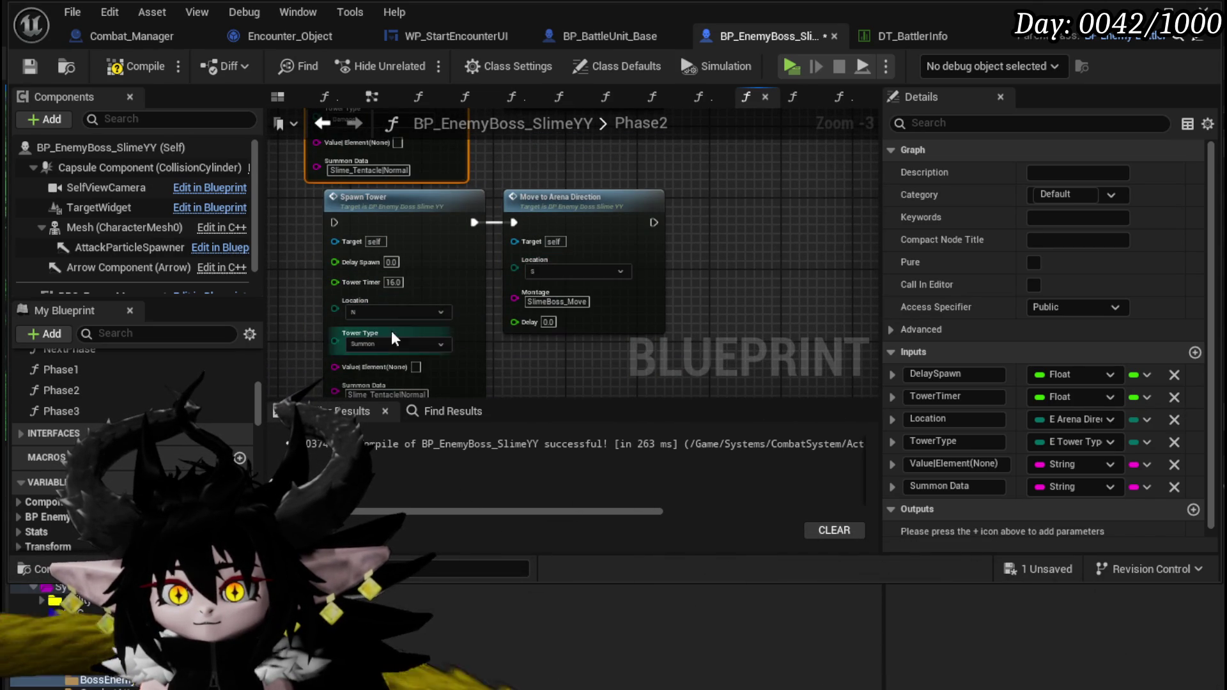
pyautogui.moveTo(608, 168)
pyautogui.mouseDown()
pyautogui.moveTo(611, 319)
pyautogui.moveTo(623, 265)
pyautogui.moveTo(632, 310)
pyautogui.moveTo(668, 213)
pyautogui.moveTo(702, 251)
pyautogui.moveTo(729, 174)
pyautogui.mouseUp()
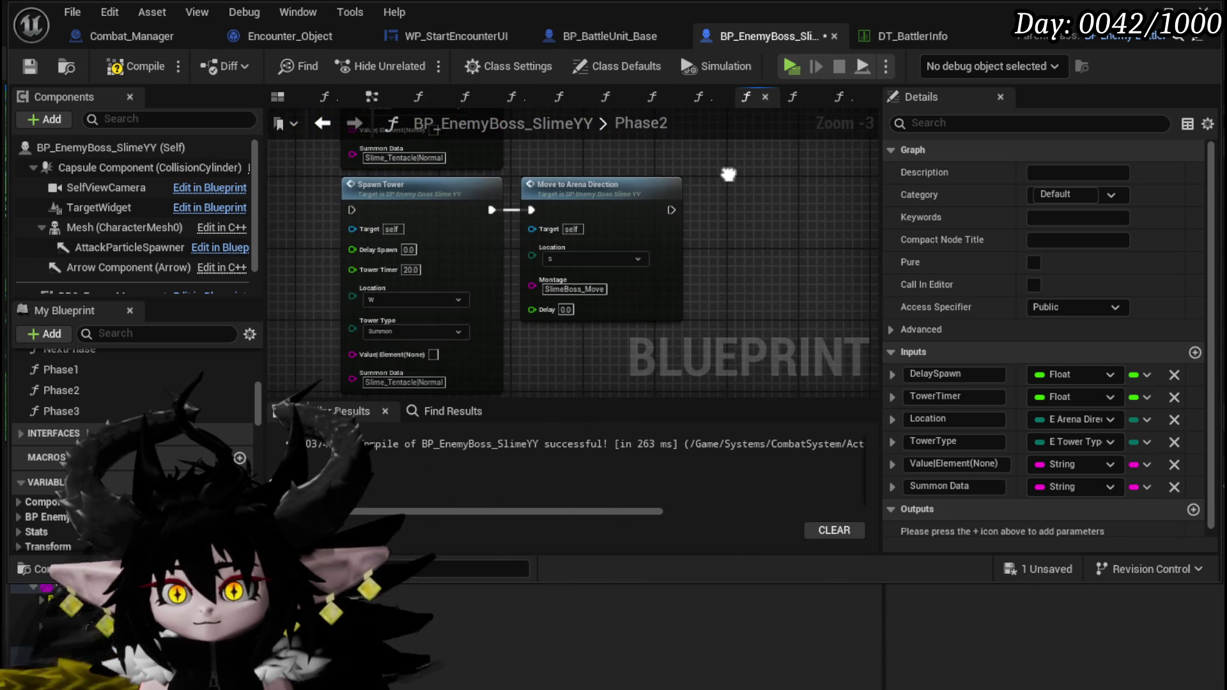
pyautogui.click(572, 258)
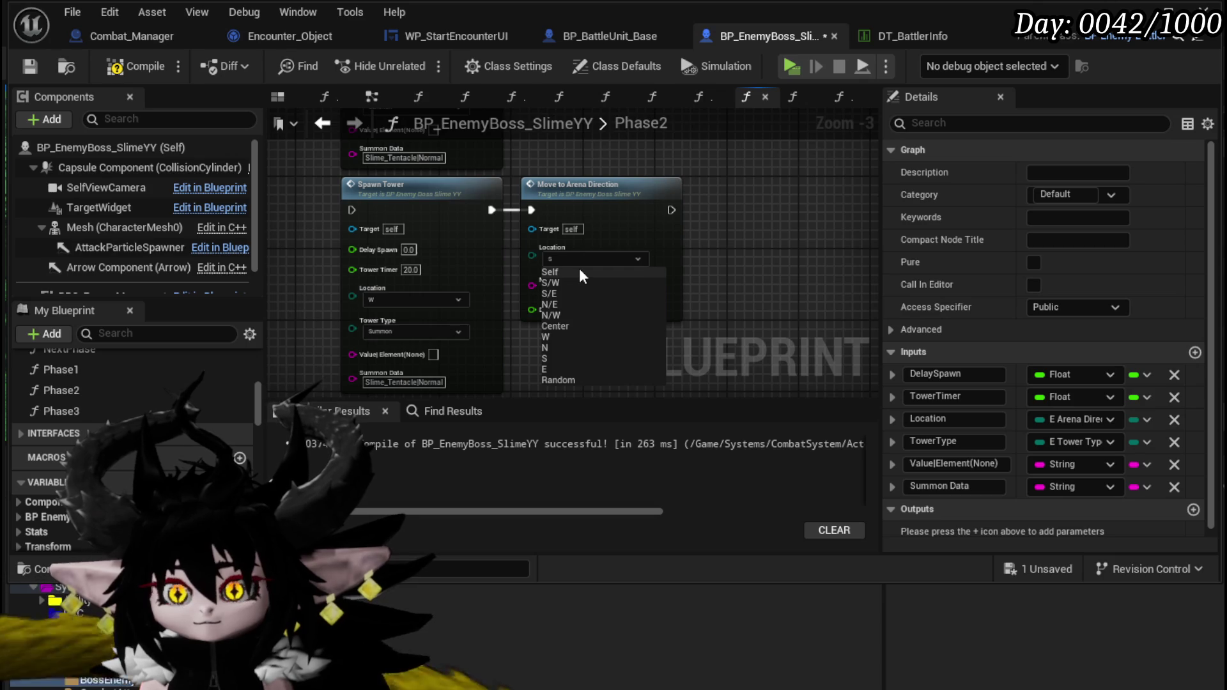
pyautogui.click(551, 338)
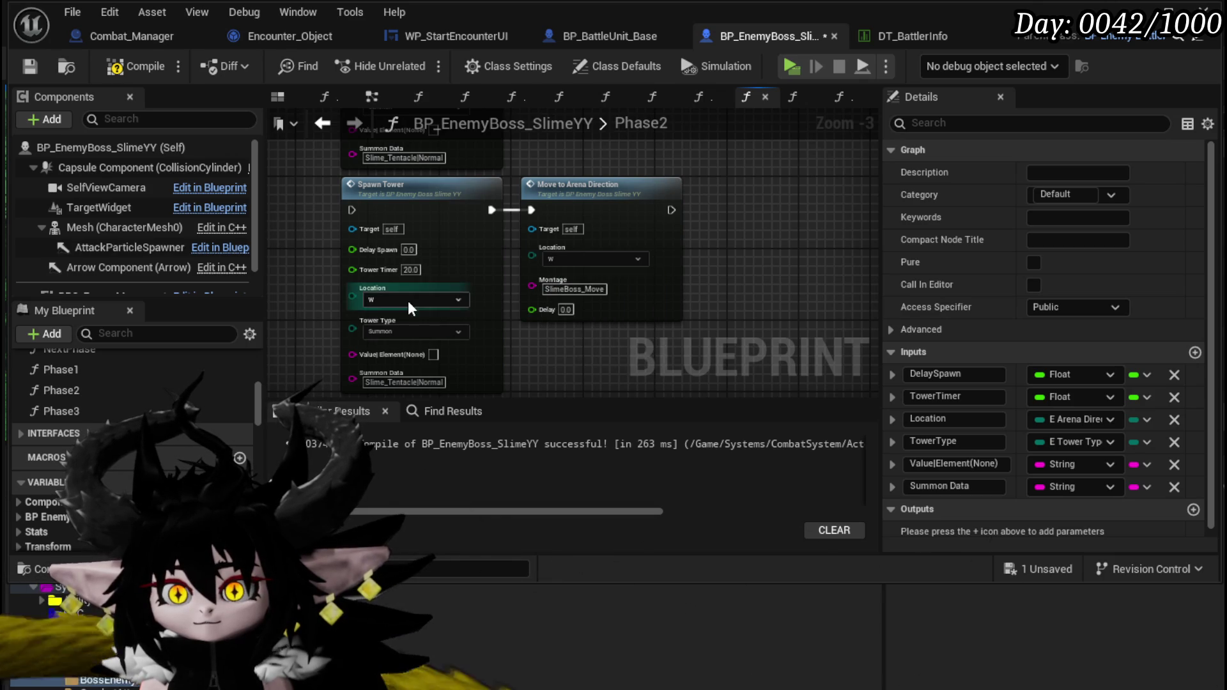
pyautogui.moveTo(718, 220)
pyautogui.mouseDown()
pyautogui.moveTo(718, 358)
pyautogui.moveTo(717, 220)
pyautogui.mouseUp()
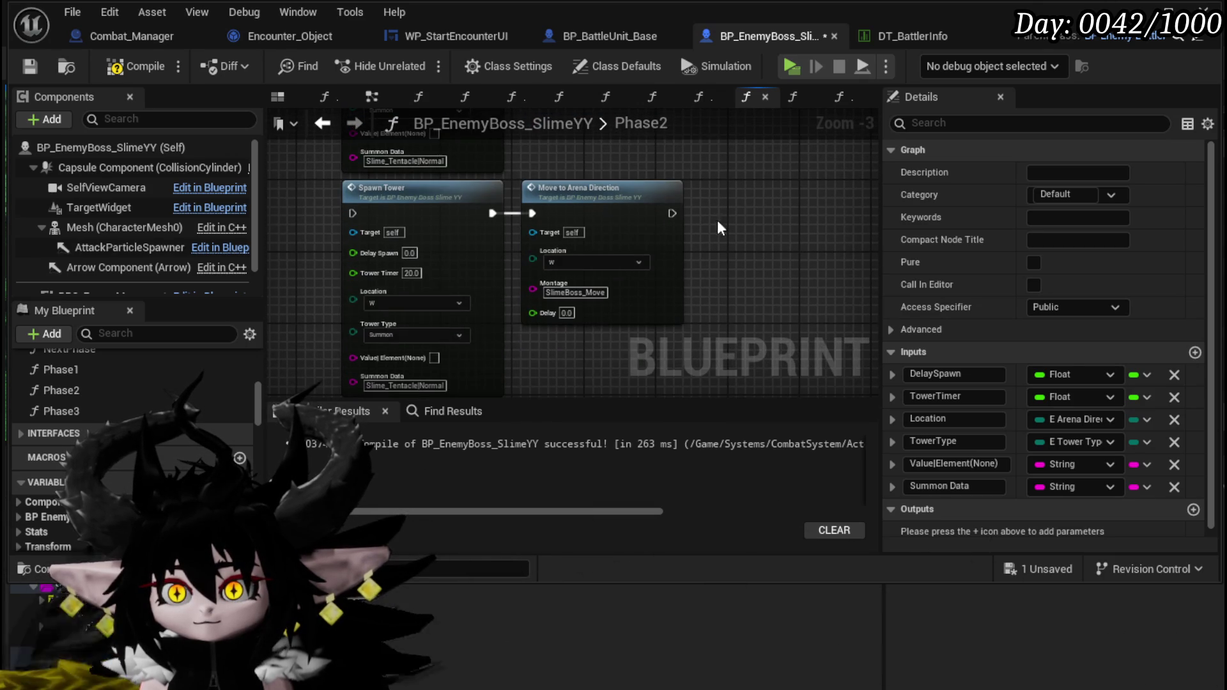
# Step: Change the Spawn Tower location dropdowns, setting the first tower to S and picking a new location for the second
pyautogui.click(400, 301)
pyautogui.click(382, 393)
pyautogui.moveTo(674, 338)
pyautogui.mouseDown()
pyautogui.moveTo(695, 186)
pyautogui.moveTo(651, 97)
pyautogui.mouseUp()
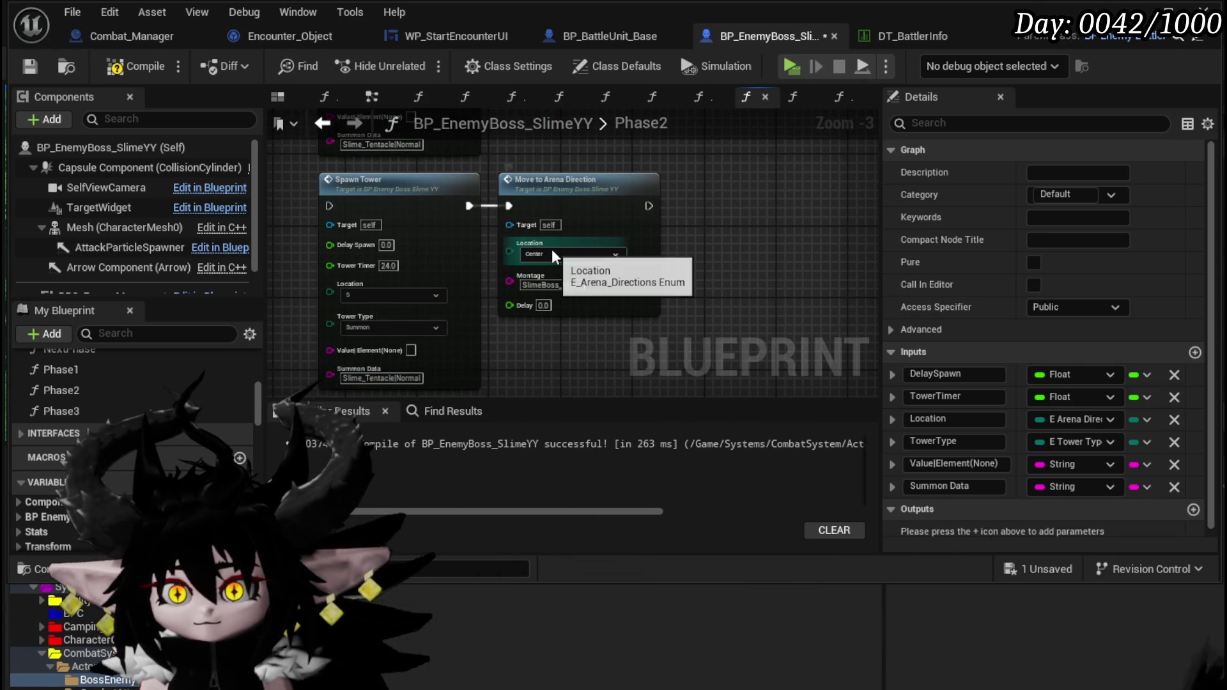
pyautogui.click(355, 297)
pyautogui.moveTo(722, 167)
pyautogui.mouseDown()
pyautogui.moveTo(735, 409)
pyautogui.moveTo(747, 249)
pyautogui.mouseUp()
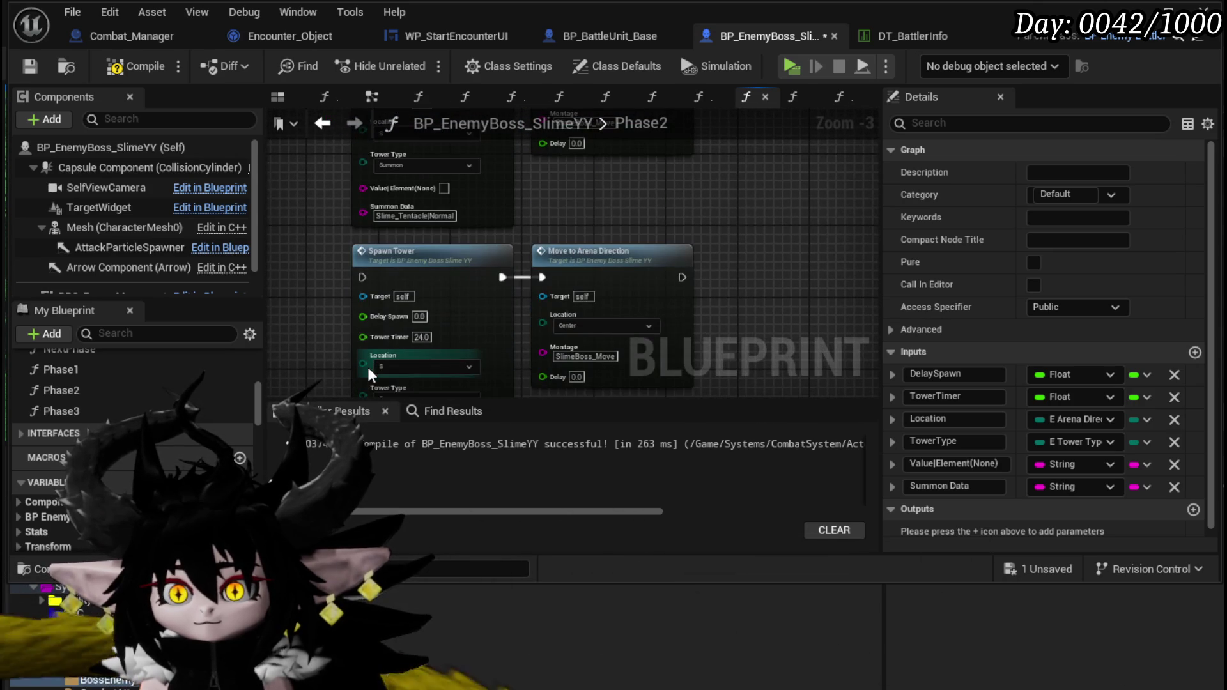
pyautogui.click(377, 367)
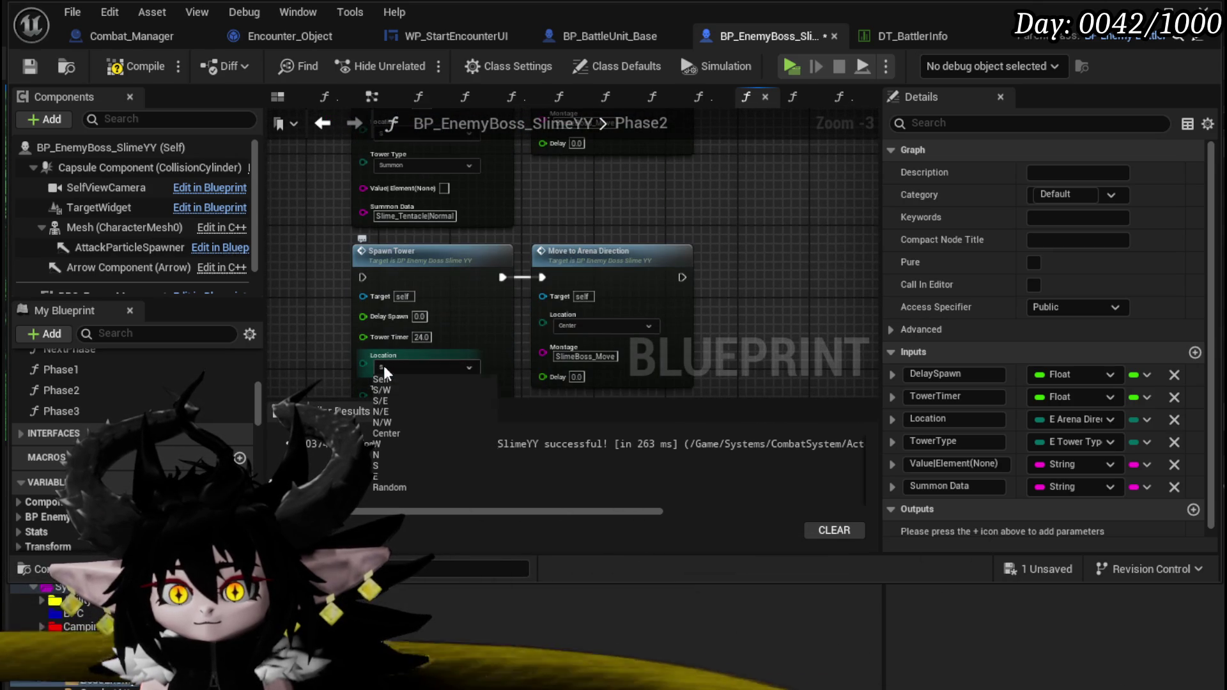
pyautogui.click(389, 446)
pyautogui.scroll(-3, 325, 279)
pyautogui.moveTo(325, 270)
pyautogui.mouseDown()
pyautogui.moveTo(539, 349)
pyautogui.moveTo(256, 332)
pyautogui.mouseUp()
pyautogui.scroll(-3, 540, 349)
pyautogui.scroll(7, 395, 268)
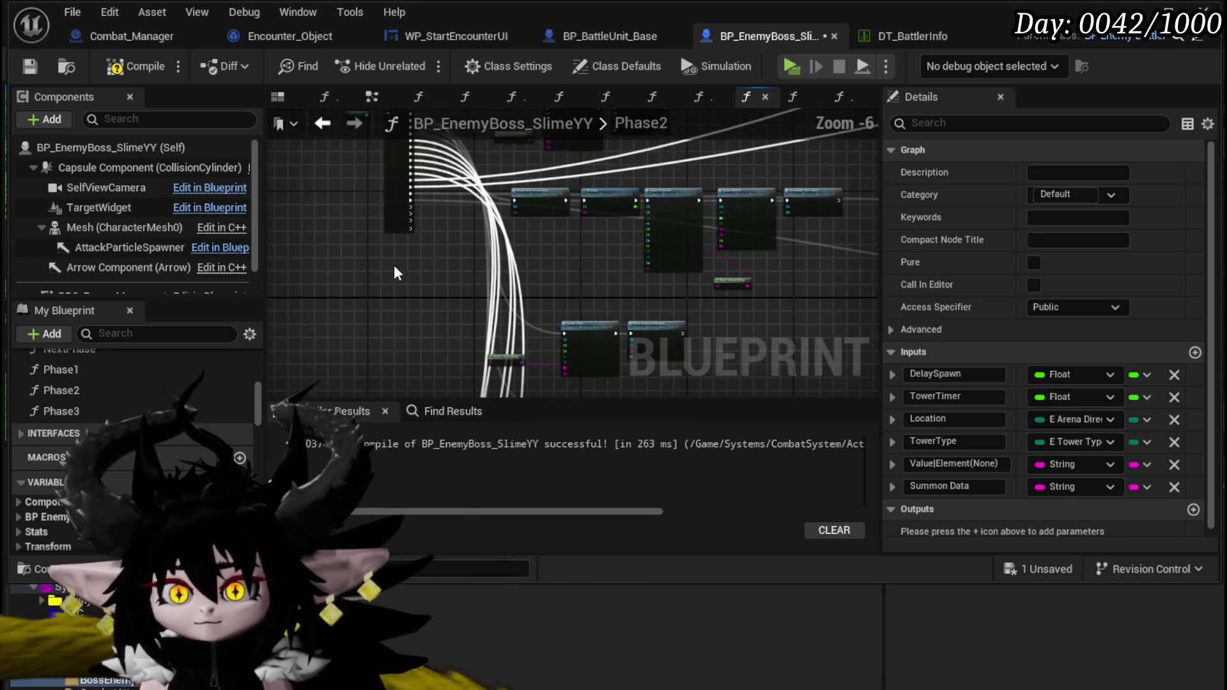
# Step: Add output pins to the Phase2 Switch node so its cases run up to 20
pyautogui.scroll(-1, 1140, 340)
pyautogui.scroll(-7, 659, 297)
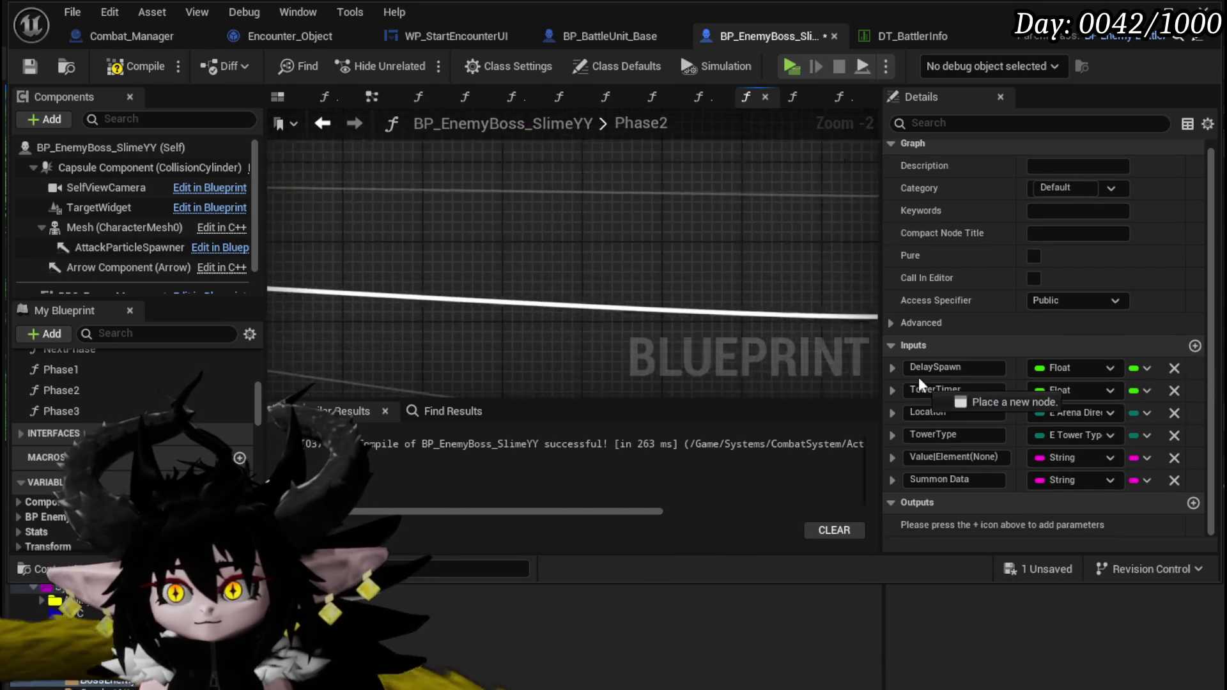
pyautogui.scroll(4, 703, 285)
pyautogui.moveTo(703, 284); pyautogui.dragTo(481, 186)
pyautogui.scroll(-4, 289, 202)
pyautogui.moveTo(320, 198)
pyautogui.mouseDown()
pyautogui.moveTo(911, 332)
pyautogui.moveTo(778, 383)
pyautogui.moveTo(771, 433)
pyautogui.moveTo(640, 125)
pyautogui.moveTo(601, 198)
pyautogui.moveTo(631, 184)
pyautogui.mouseUp()
pyautogui.scroll(4, 469, 228)
pyautogui.scroll(-3, 773, 409)
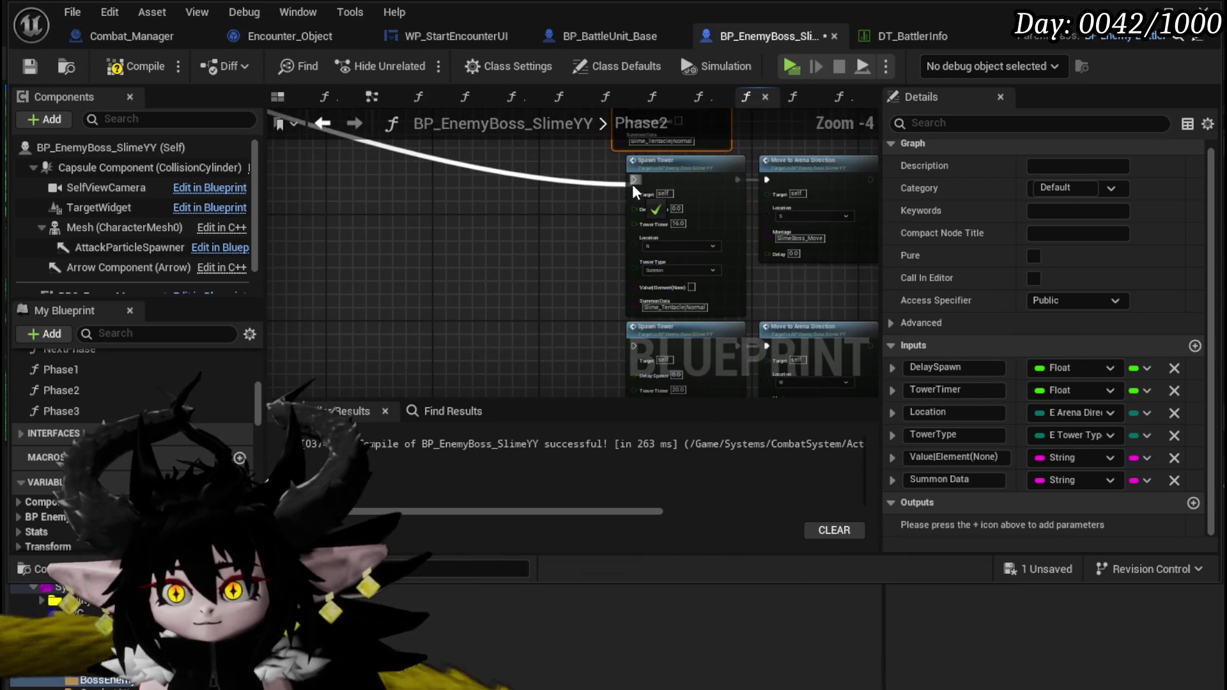
pyautogui.scroll(-1, 565, 220)
pyautogui.scroll(8, 512, 262)
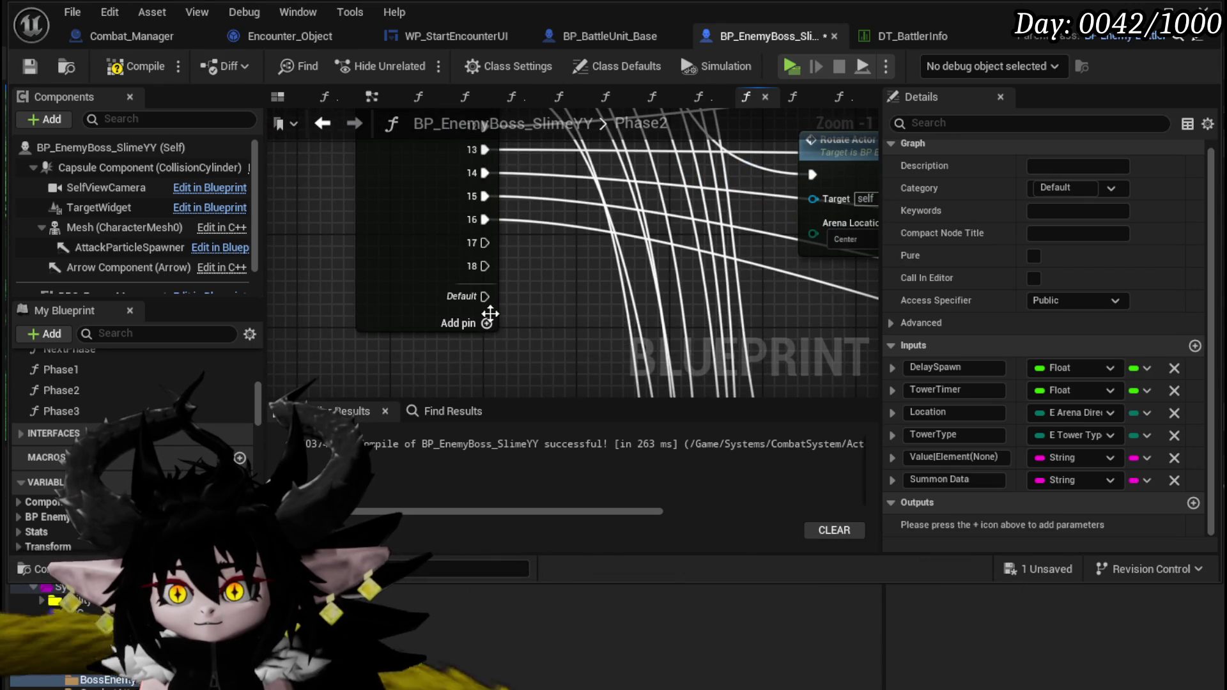
pyautogui.click(487, 324)
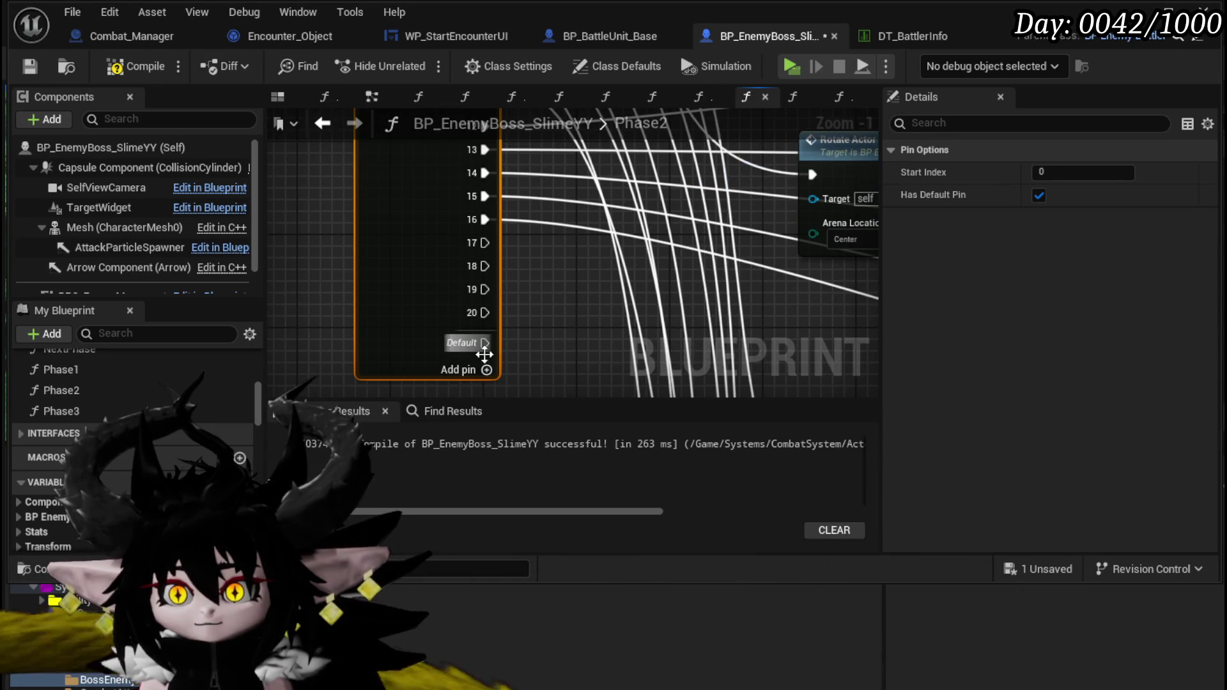
pyautogui.moveTo(538, 351)
pyautogui.mouseDown()
pyautogui.moveTo(474, 309)
pyautogui.moveTo(508, 296)
pyautogui.mouseUp()
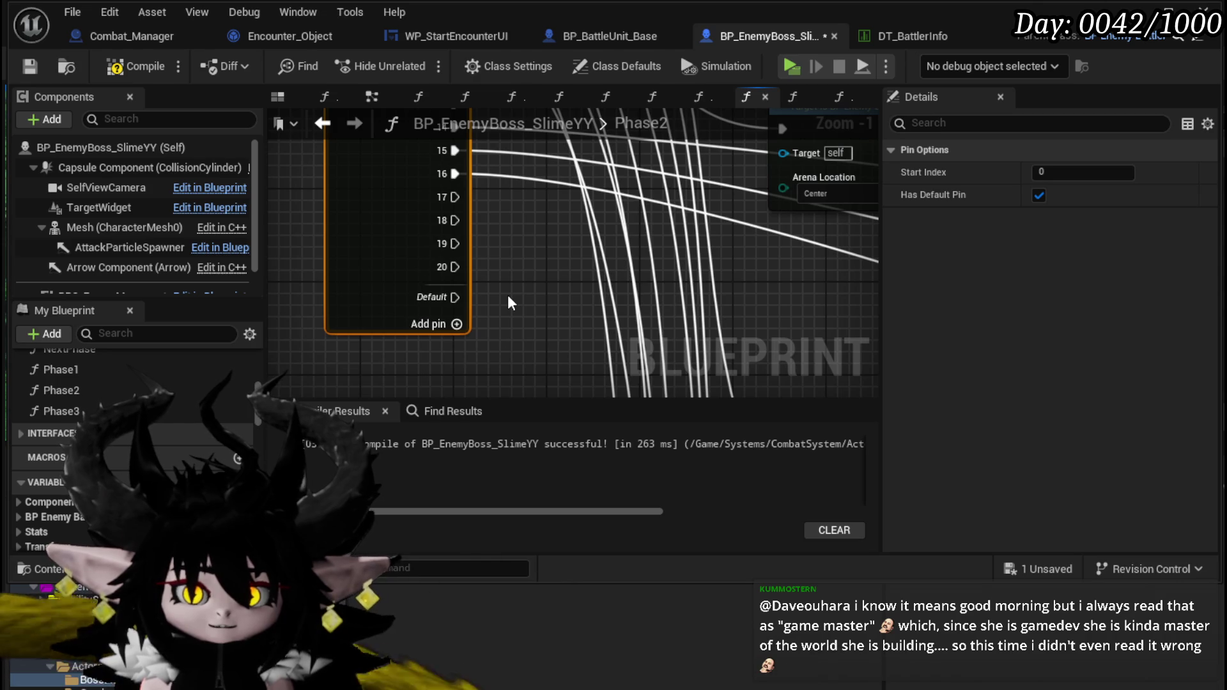
pyautogui.moveTo(535, 313)
pyautogui.mouseDown()
pyautogui.moveTo(841, 310)
pyautogui.moveTo(891, 335)
pyautogui.moveTo(893, 394)
pyautogui.moveTo(767, 330)
pyautogui.moveTo(895, 401)
pyautogui.moveTo(758, 371)
pyautogui.moveTo(731, 407)
pyautogui.moveTo(653, 105)
pyautogui.moveTo(785, 268)
pyautogui.moveTo(760, 137)
pyautogui.mouseUp()
pyautogui.scroll(-5, 768, 330)
# Step: Connect the held wire to an exec input and wire Switch pin 18 into the Spawn Tower node
pyautogui.moveTo(694, 281); pyautogui.dragTo(608, 213)
pyautogui.scroll(3, 620, 235)
pyautogui.scroll(-5, 607, 217)
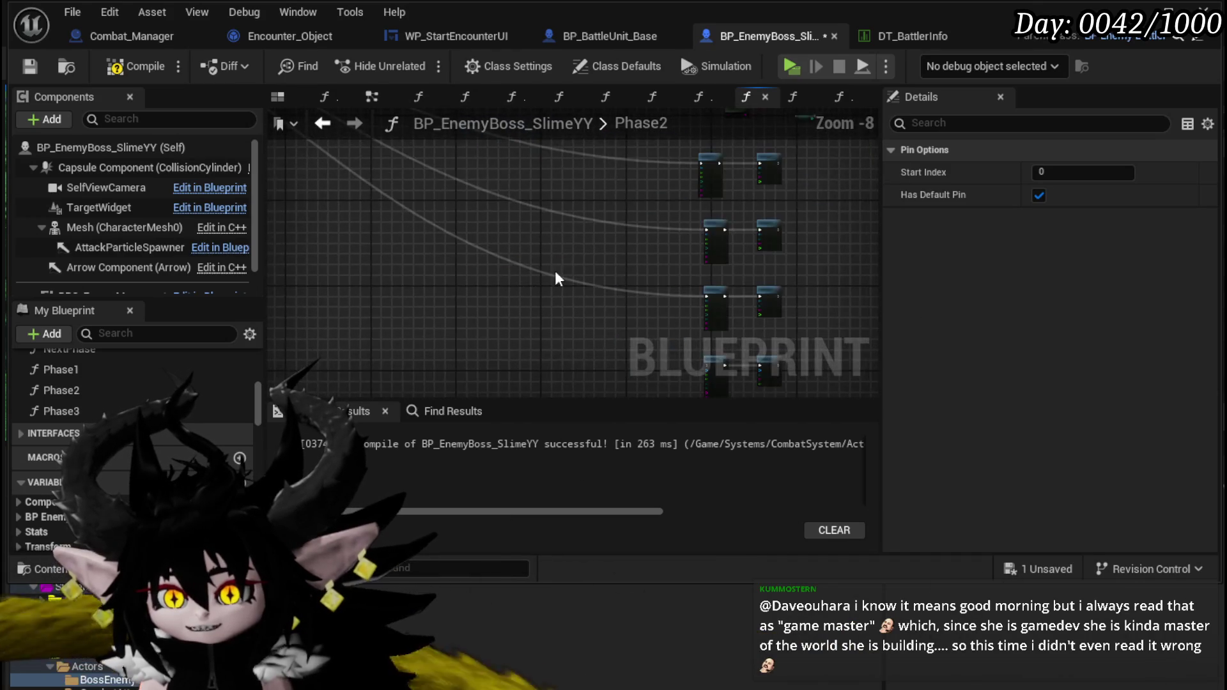
pyautogui.scroll(-4, 647, 327)
pyautogui.scroll(8, 482, 261)
pyautogui.moveTo(459, 243)
pyautogui.mouseDown()
pyautogui.moveTo(992, 392)
pyautogui.moveTo(819, 397)
pyautogui.moveTo(821, 364)
pyautogui.moveTo(858, 378)
pyautogui.moveTo(825, 220)
pyautogui.moveTo(728, 236)
pyautogui.mouseUp()
pyautogui.scroll(-3, 819, 383)
pyautogui.scroll(3, 824, 220)
pyautogui.moveTo(619, 235); pyautogui.dragTo(617, 232)
pyautogui.scroll(-4, 546, 208)
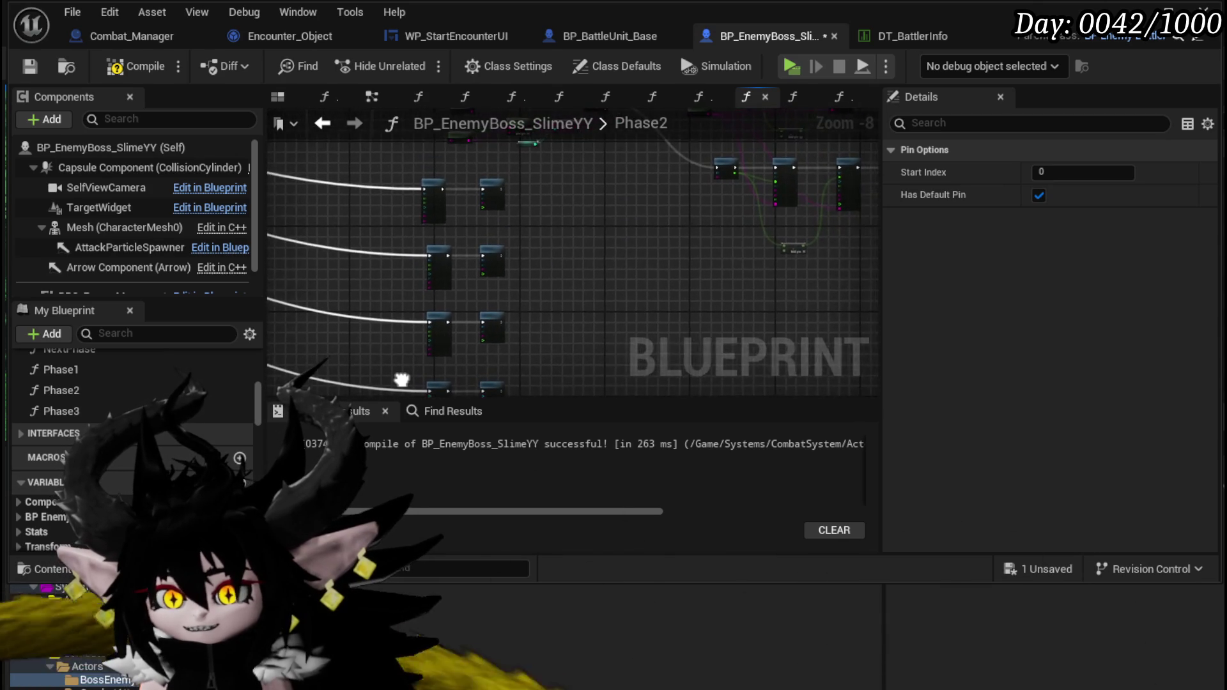
pyautogui.scroll(4, 550, 217)
pyautogui.scroll(3, 561, 306)
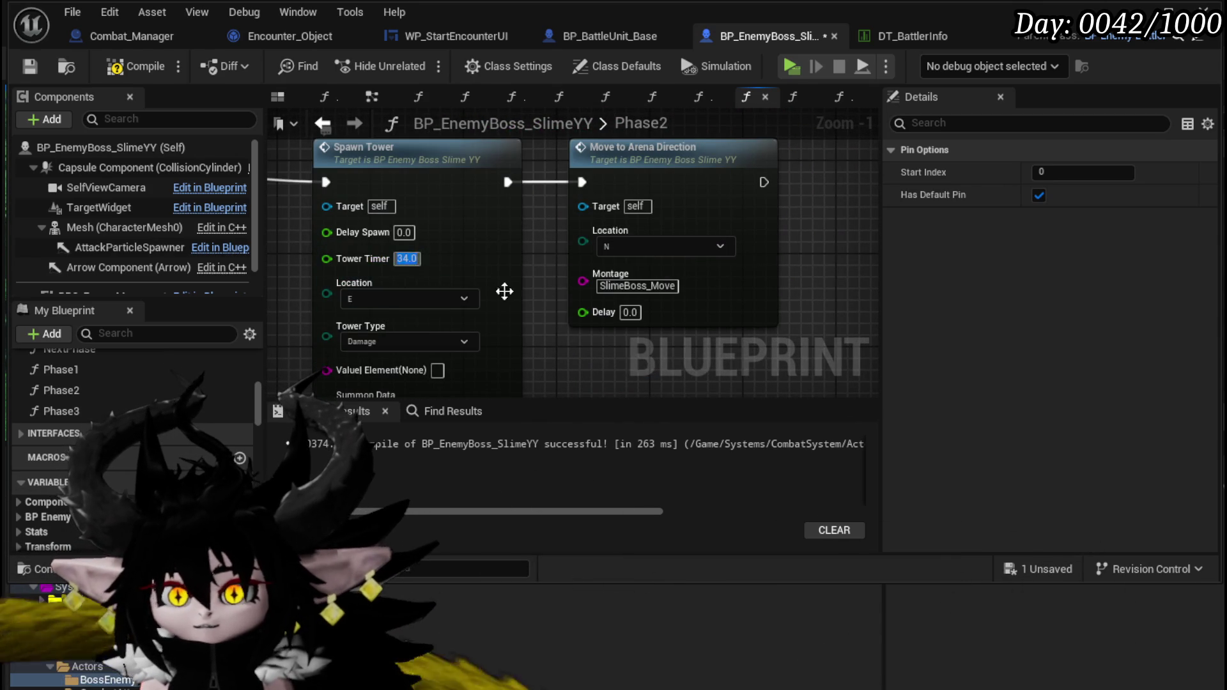
pyautogui.click(535, 313)
# Step: Enter 8, then compile and save BP_EnemyBoss_SlimeYY
pyautogui.scroll(-3, 519, 206)
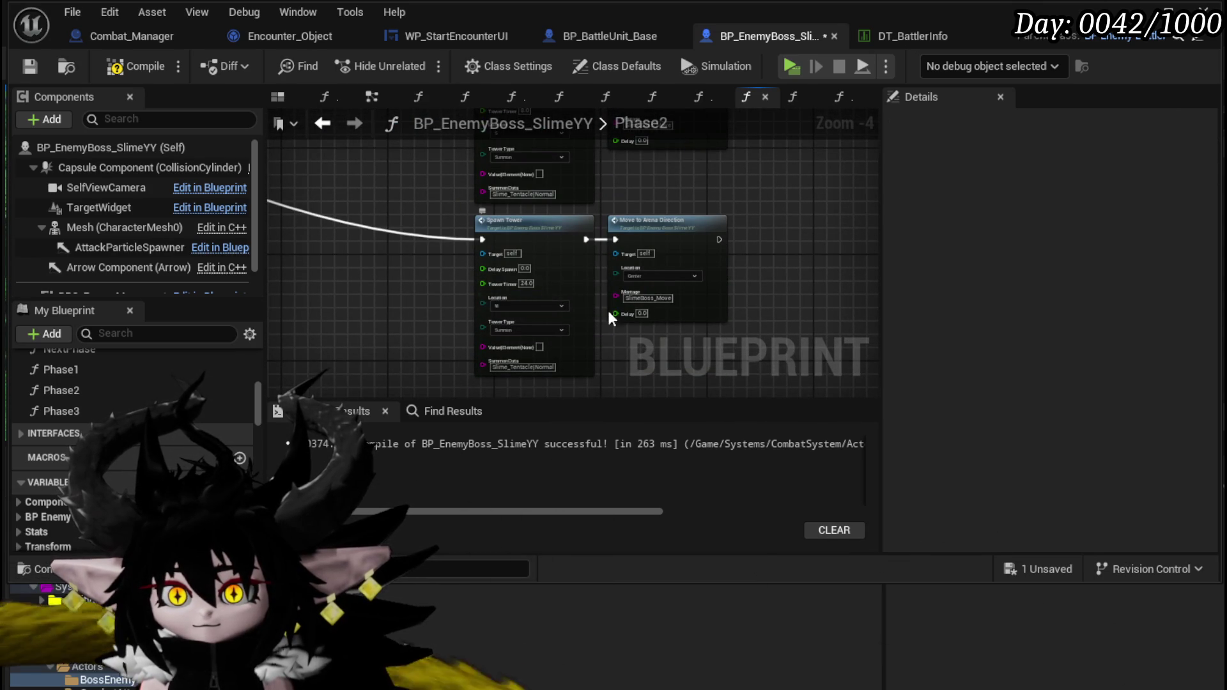
pyautogui.write('8')
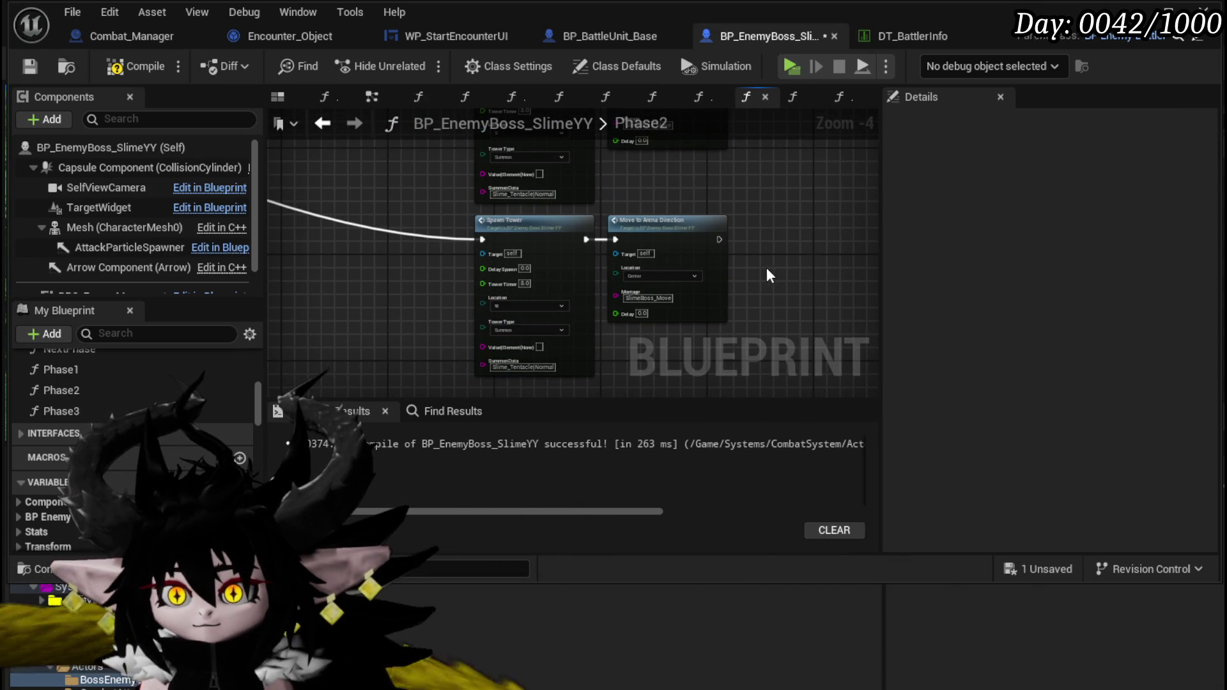
pyautogui.moveTo(763, 260)
pyautogui.mouseDown()
pyautogui.moveTo(734, 192)
pyautogui.moveTo(751, 288)
pyautogui.mouseUp()
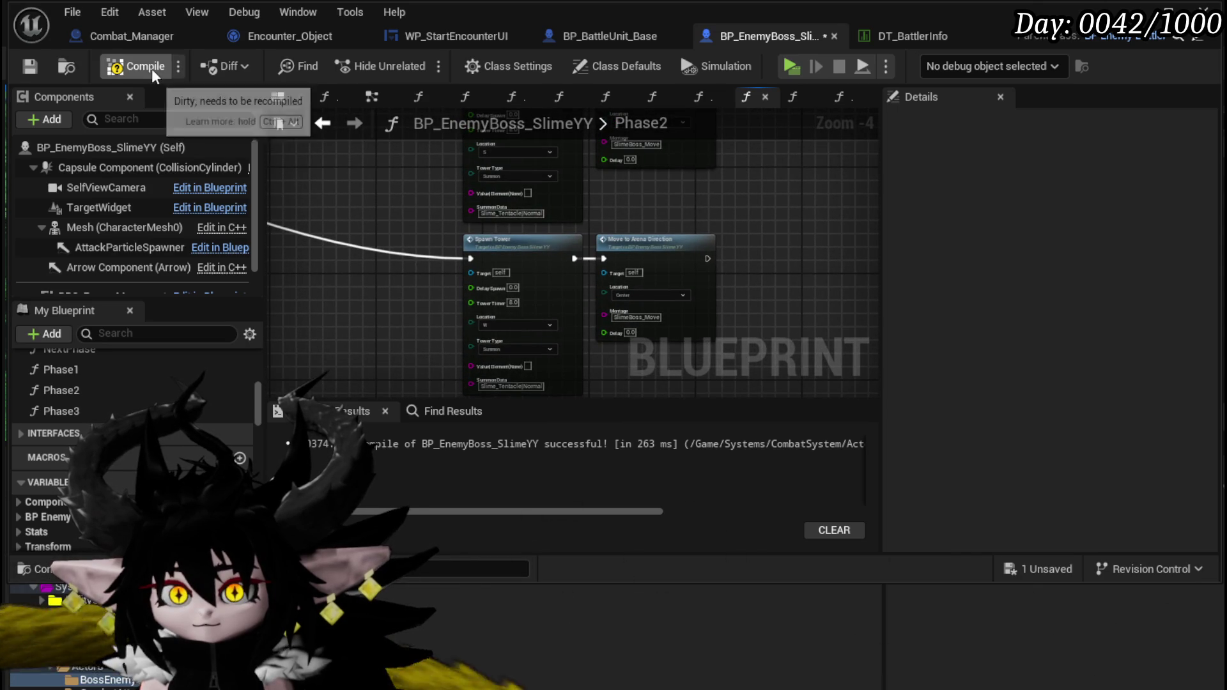
pyautogui.hotkey('ctrl', 's')
pyautogui.scroll(-3, 652, 232)
pyautogui.moveTo(652, 232)
pyautogui.mouseDown()
pyautogui.moveTo(734, 252)
pyautogui.moveTo(872, 204)
pyautogui.moveTo(761, 313)
pyautogui.mouseUp()
pyautogui.scroll(-3, 672, 307)
pyautogui.moveTo(671, 307)
pyautogui.mouseDown()
pyautogui.moveTo(792, 269)
pyautogui.moveTo(652, 142)
pyautogui.moveTo(582, 107)
pyautogui.mouseUp()
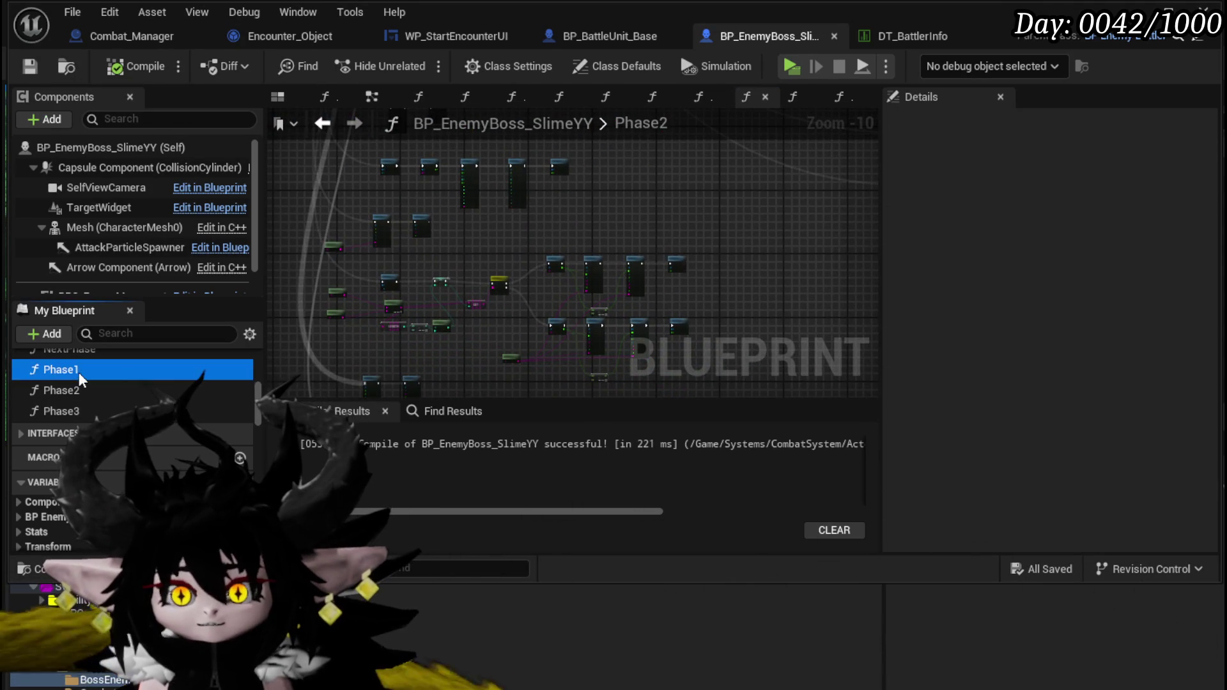
# Step: Open the Phase1 graph and locate its entry and Set Ability Tree Timer nodes
pyautogui.doubleClick(78, 373)
pyautogui.scroll(-6, 521, 274)
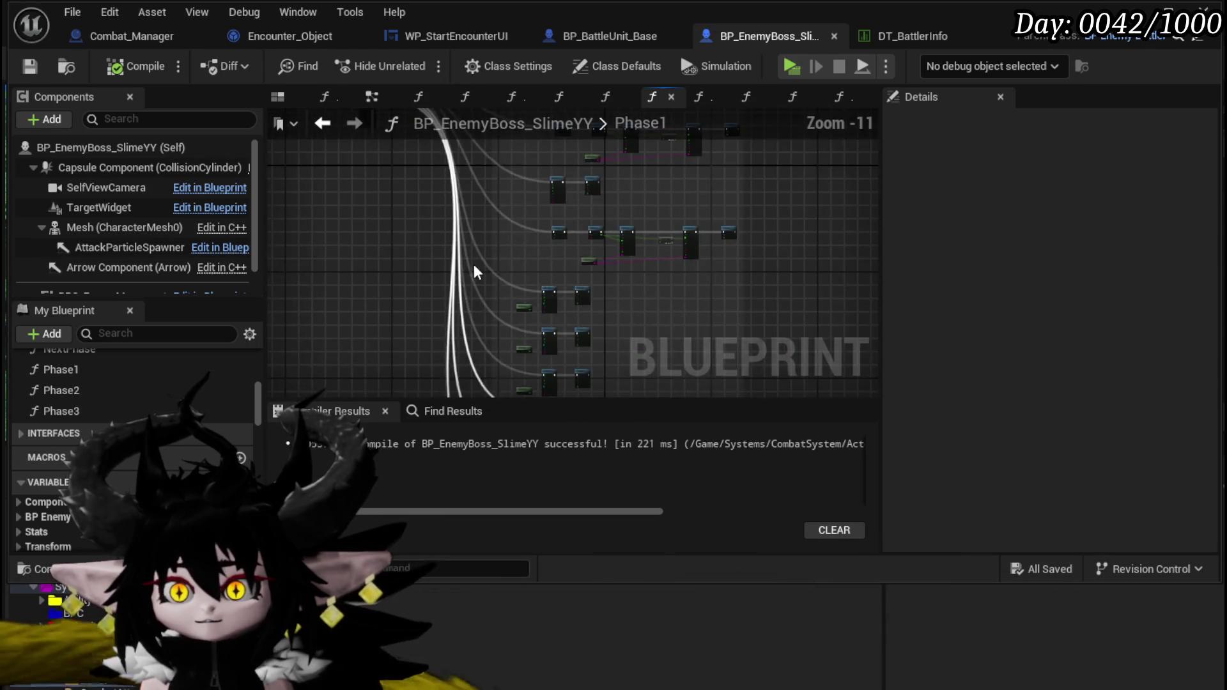
pyautogui.moveTo(474, 272); pyautogui.dragTo(496, 304)
pyautogui.scroll(8, 505, 227)
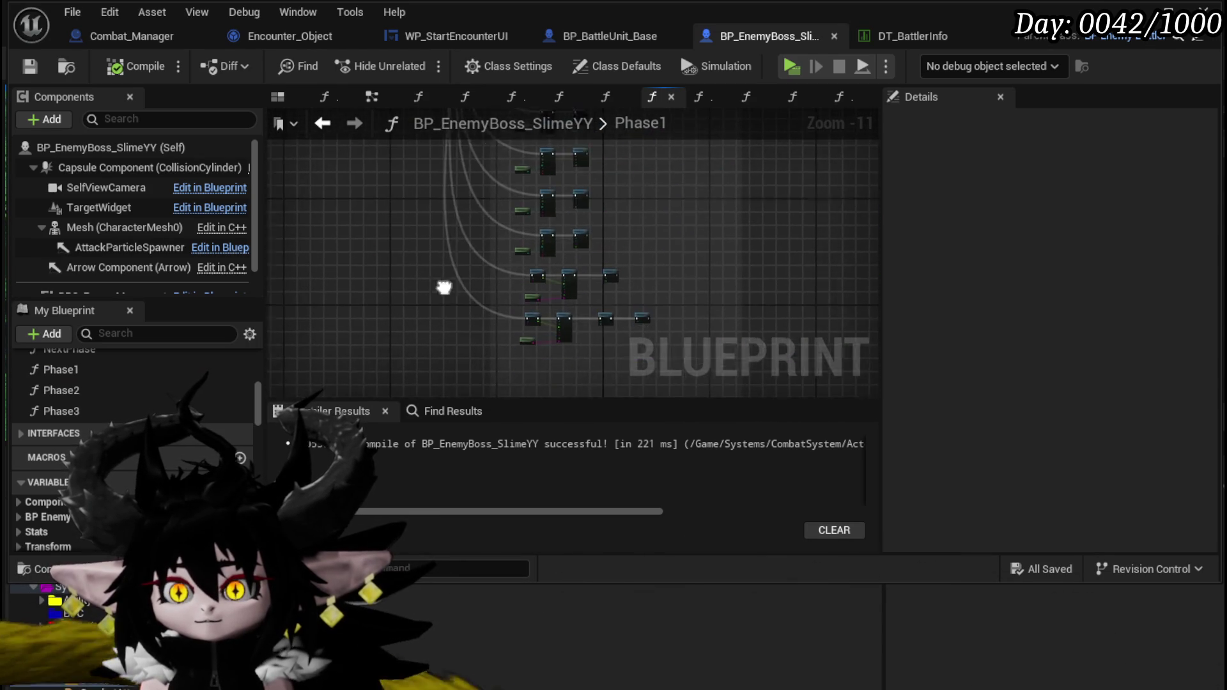
pyautogui.moveTo(411, 256); pyautogui.dragTo(270, 217)
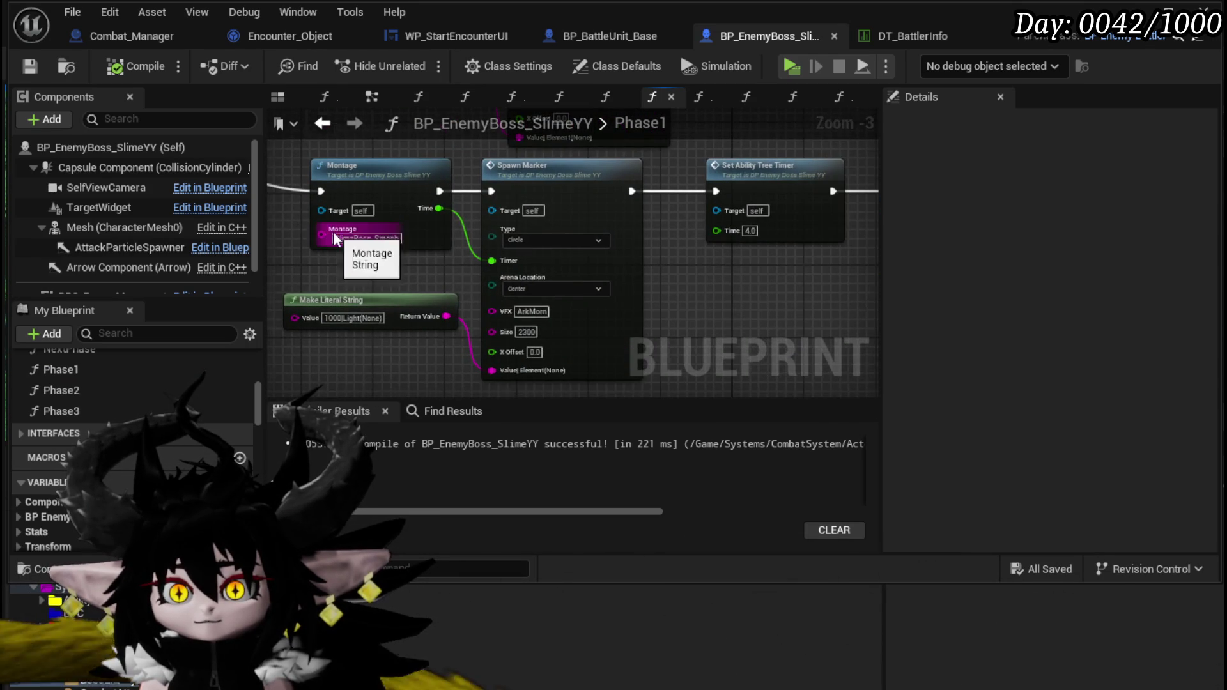
pyautogui.scroll(-3, 526, 282)
pyautogui.scroll(3, 562, 301)
# Step: Select Phase1's Montage, Spawn Marker, timer and string nodes, then go back to Phase2
pyautogui.moveTo(562, 301); pyautogui.dragTo(695, 336)
pyautogui.scroll(-1, 628, 309)
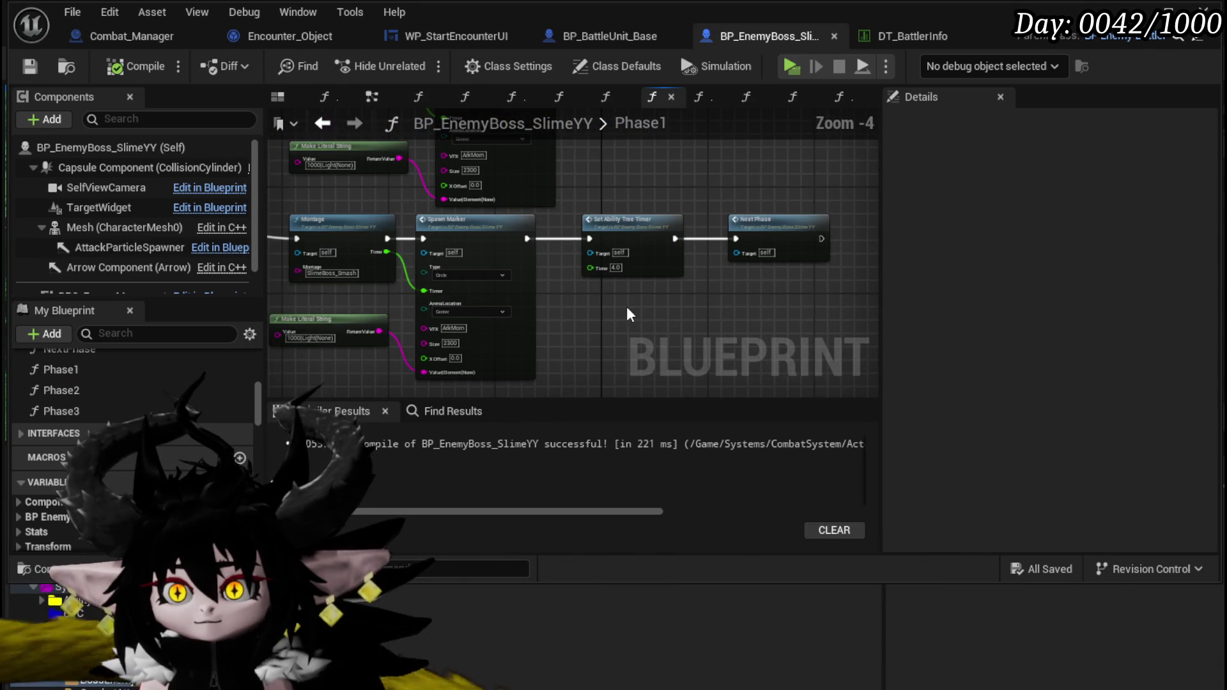
pyautogui.moveTo(577, 288)
pyautogui.mouseDown()
pyautogui.moveTo(570, 310)
pyautogui.moveTo(624, 280)
pyautogui.mouseUp()
pyautogui.moveTo(337, 357)
pyautogui.mouseDown()
pyautogui.moveTo(699, 234)
pyautogui.moveTo(664, 201)
pyautogui.mouseUp()
pyautogui.click(317, 125)
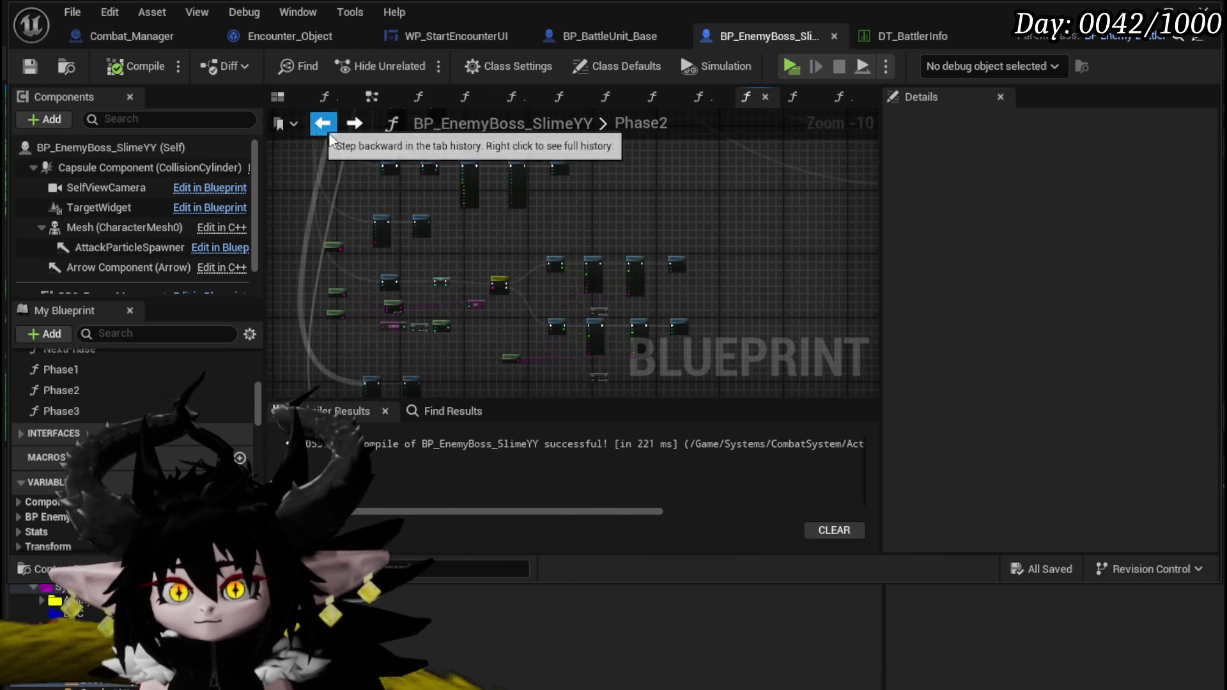
# Step: Paste three copies of the Montage, Spawn Marker and timer node group into Phase2
pyautogui.scroll(5, 565, 248)
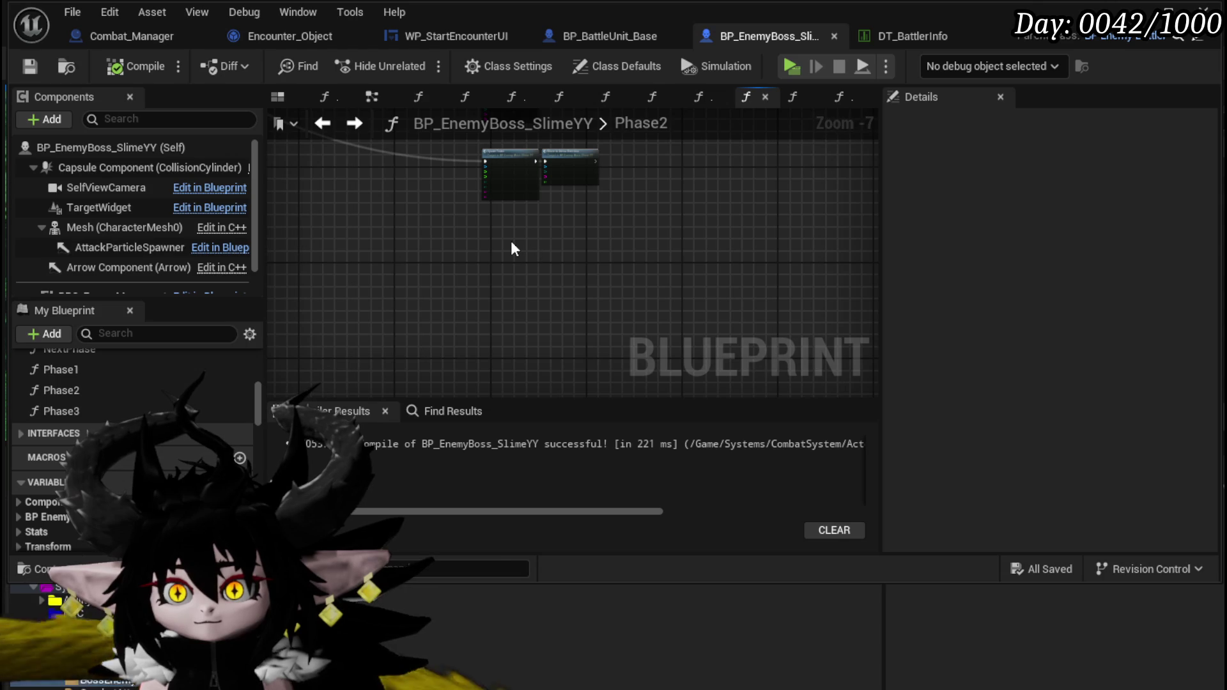
pyautogui.hotkey('ctrl', 'v')
pyautogui.moveTo(548, 241); pyautogui.dragTo(524, 237)
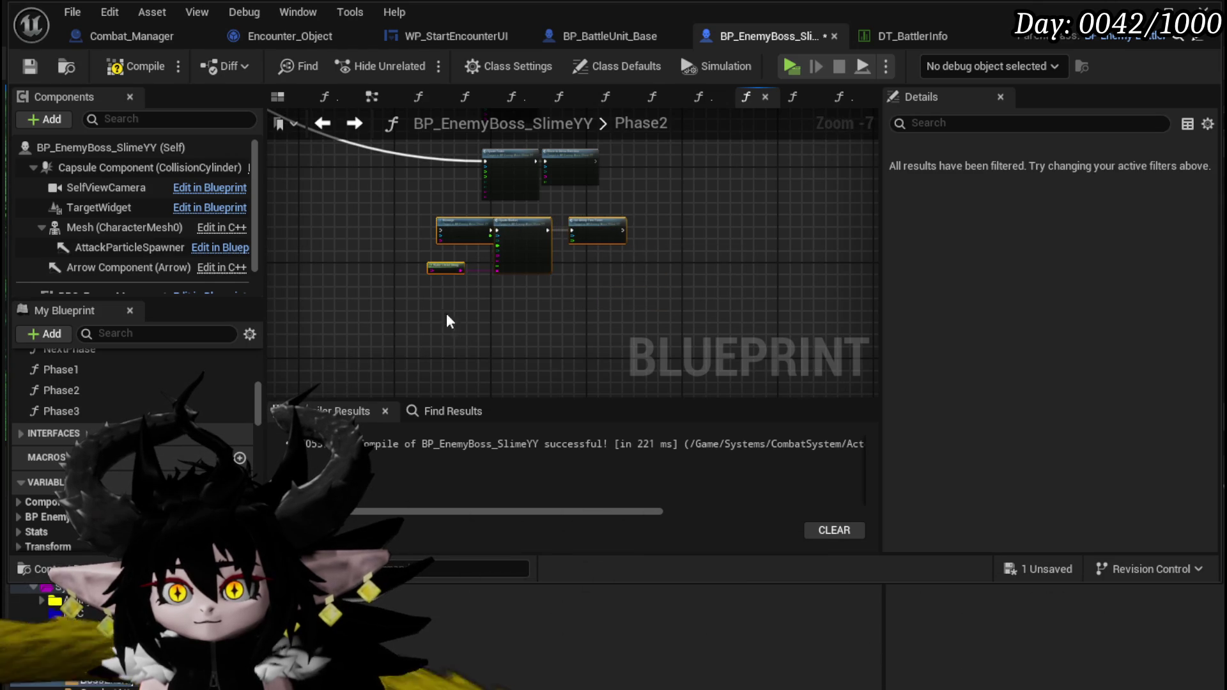
pyautogui.hotkey('ctrl', 'v')
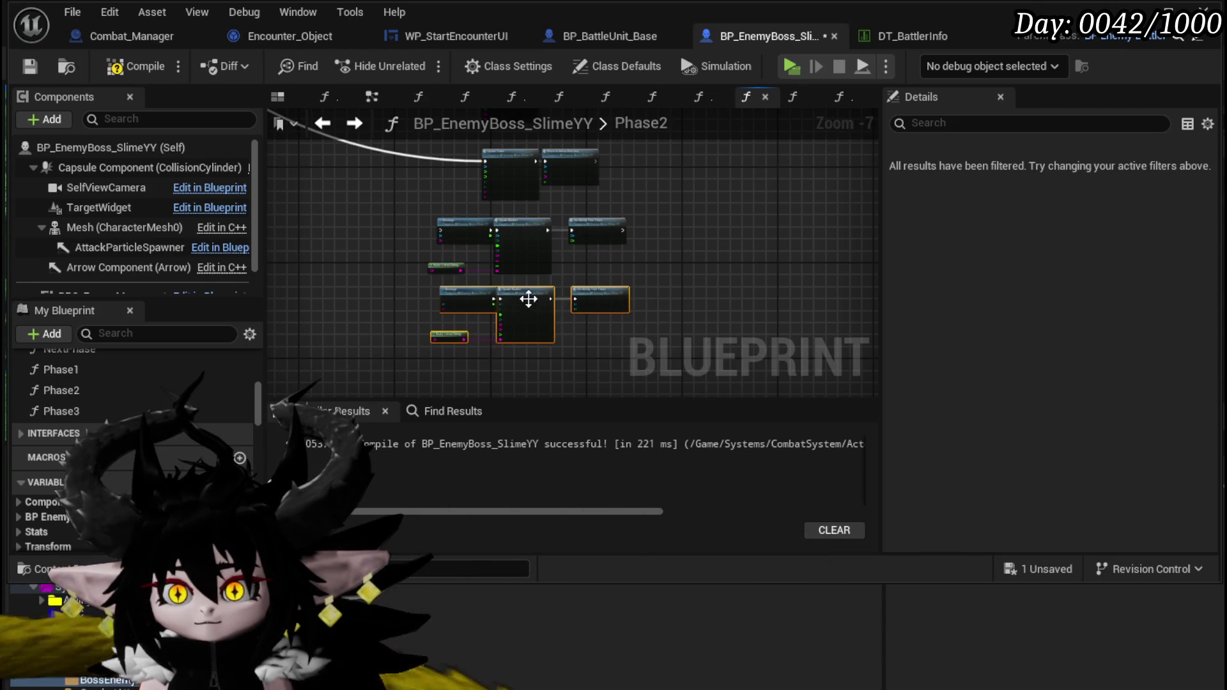
pyautogui.moveTo(519, 298); pyautogui.dragTo(508, 197)
pyautogui.hotkey('ctrl', 'v')
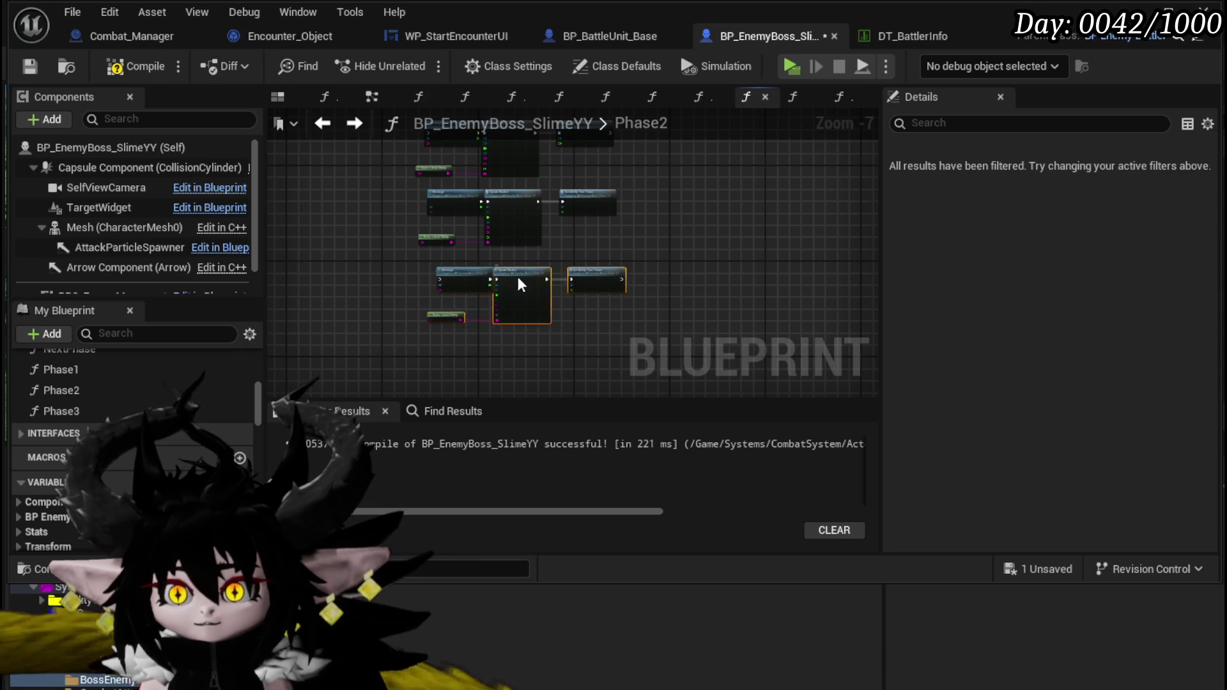
pyautogui.scroll(-3, 510, 278)
# Step: Drag a wire from a Switch output pin toward the pasted node groups
pyautogui.moveTo(466, 282)
pyautogui.mouseDown()
pyautogui.moveTo(543, 334)
pyautogui.moveTo(561, 322)
pyautogui.moveTo(426, 274)
pyautogui.mouseUp()
pyautogui.scroll(9, 510, 276)
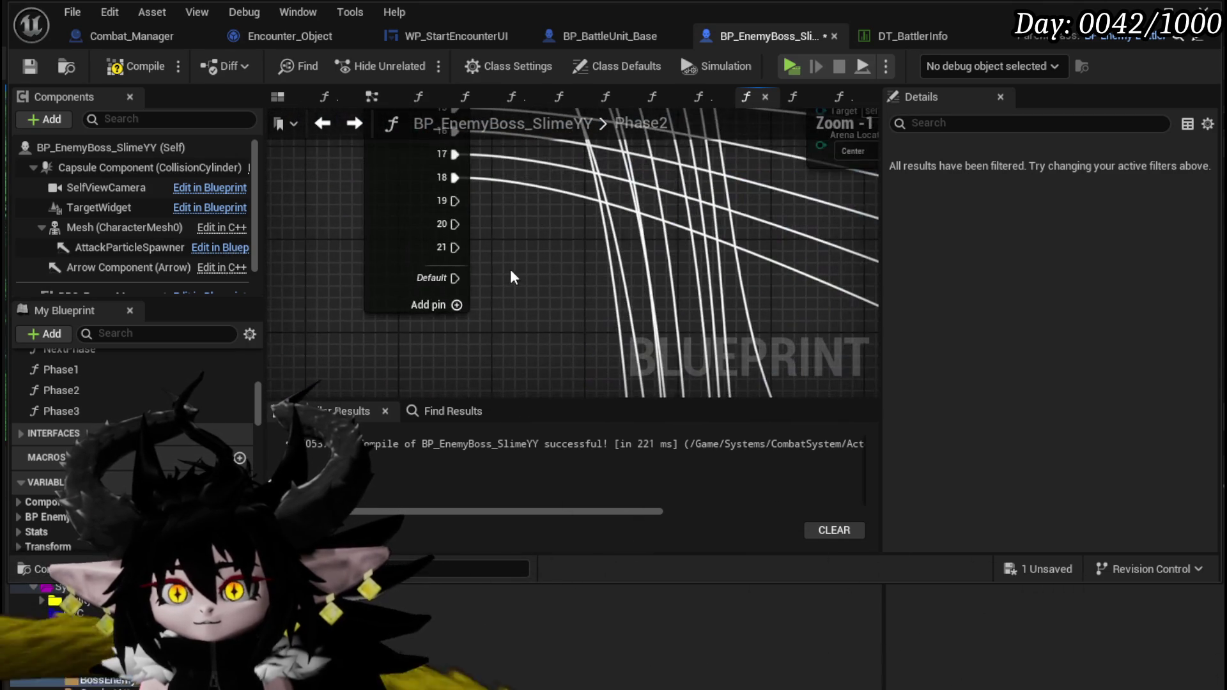
pyautogui.moveTo(453, 204)
pyautogui.mouseDown()
pyautogui.moveTo(1045, 389)
pyautogui.moveTo(902, 420)
pyautogui.moveTo(973, 428)
pyautogui.moveTo(522, 430)
pyautogui.moveTo(1074, 353)
pyautogui.moveTo(485, 280)
pyautogui.mouseUp()
pyautogui.scroll(-4, 902, 420)
pyautogui.moveTo(397, 187)
pyautogui.mouseDown()
pyautogui.moveTo(485, 253)
pyautogui.moveTo(442, 235)
pyautogui.moveTo(772, 332)
pyautogui.moveTo(642, 365)
pyautogui.moveTo(529, 319)
pyautogui.moveTo(481, 281)
pyautogui.moveTo(635, 268)
pyautogui.moveTo(904, 397)
pyautogui.moveTo(1038, 480)
pyautogui.moveTo(499, 10)
pyautogui.moveTo(377, 329)
pyautogui.moveTo(345, 351)
pyautogui.moveTo(386, 309)
pyautogui.mouseUp()
pyautogui.scroll(-3, 773, 332)
pyautogui.scroll(1, 482, 281)
pyautogui.scroll(4, 483, 280)
pyautogui.scroll(-5, 904, 397)
# Step: Connect Switch output 21 to a pasted Montage node and compile the Blueprint
pyautogui.moveTo(437, 221)
pyautogui.mouseDown()
pyautogui.moveTo(339, 224)
pyautogui.moveTo(461, 220)
pyautogui.mouseUp()
pyautogui.scroll(4, 342, 216)
pyautogui.scroll(-4, 339, 223)
pyautogui.scroll(-4, 338, 223)
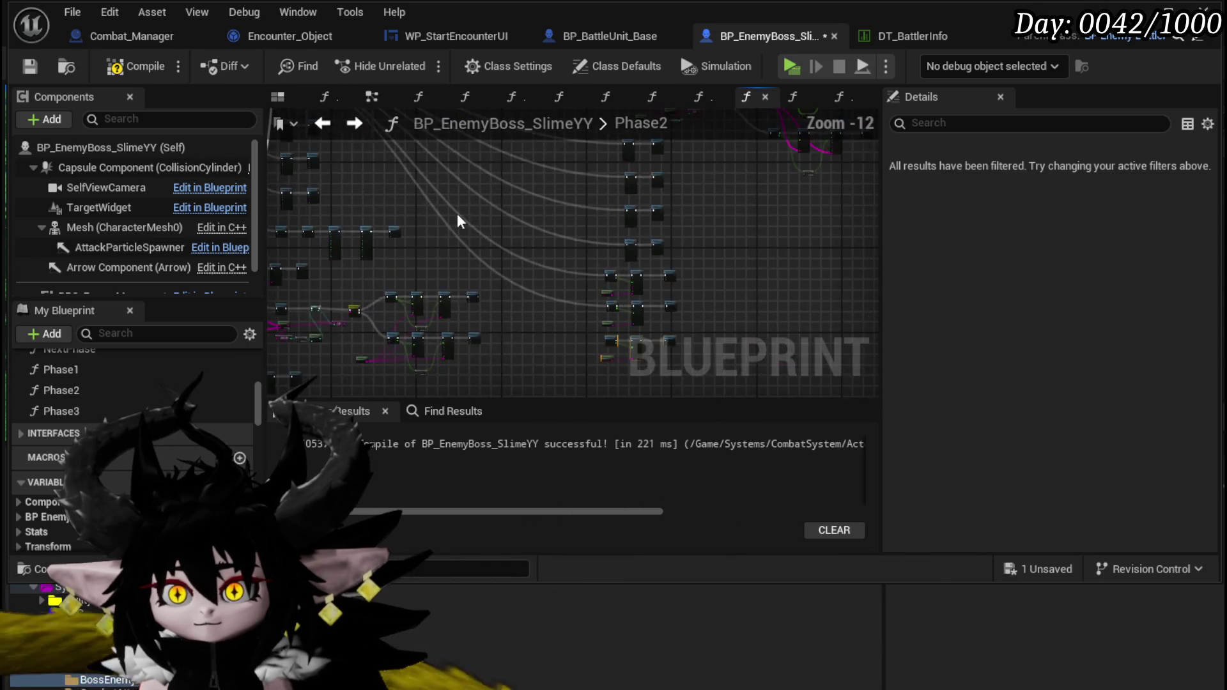
pyautogui.scroll(9, 477, 287)
pyautogui.moveTo(339, 185)
pyautogui.mouseDown()
pyautogui.moveTo(1083, 408)
pyautogui.moveTo(847, 404)
pyautogui.moveTo(727, 375)
pyautogui.moveTo(804, 400)
pyautogui.moveTo(665, 327)
pyautogui.moveTo(577, 255)
pyautogui.mouseUp()
pyautogui.scroll(-3, 848, 404)
pyautogui.scroll(2, 665, 327)
pyautogui.scroll(1, 585, 262)
pyautogui.scroll(-3, 480, 275)
pyautogui.scroll(3, 669, 244)
pyautogui.moveTo(666, 245)
pyautogui.mouseDown()
pyautogui.moveTo(667, 167)
pyautogui.moveTo(701, 205)
pyautogui.mouseUp()
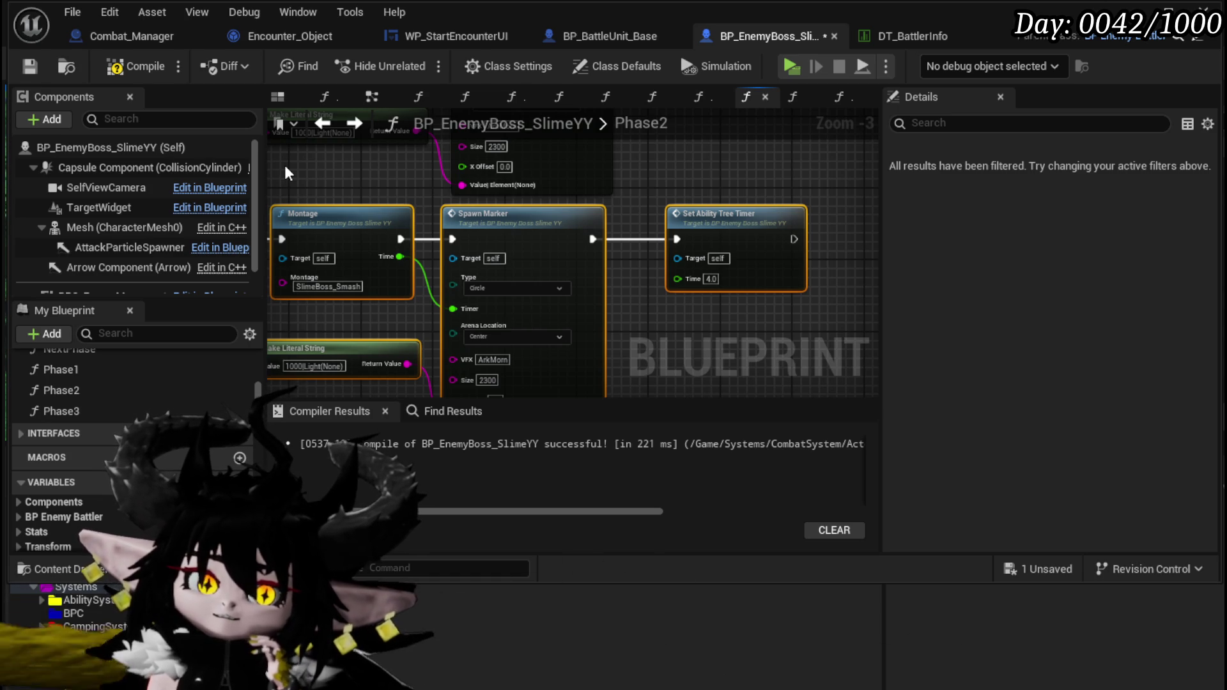
pyautogui.click(132, 64)
# Step: Save the Blueprint and add a Next Phase call after the pasted Set Ability Tree Timer
pyautogui.click(29, 67)
pyautogui.scroll(-3, 639, 236)
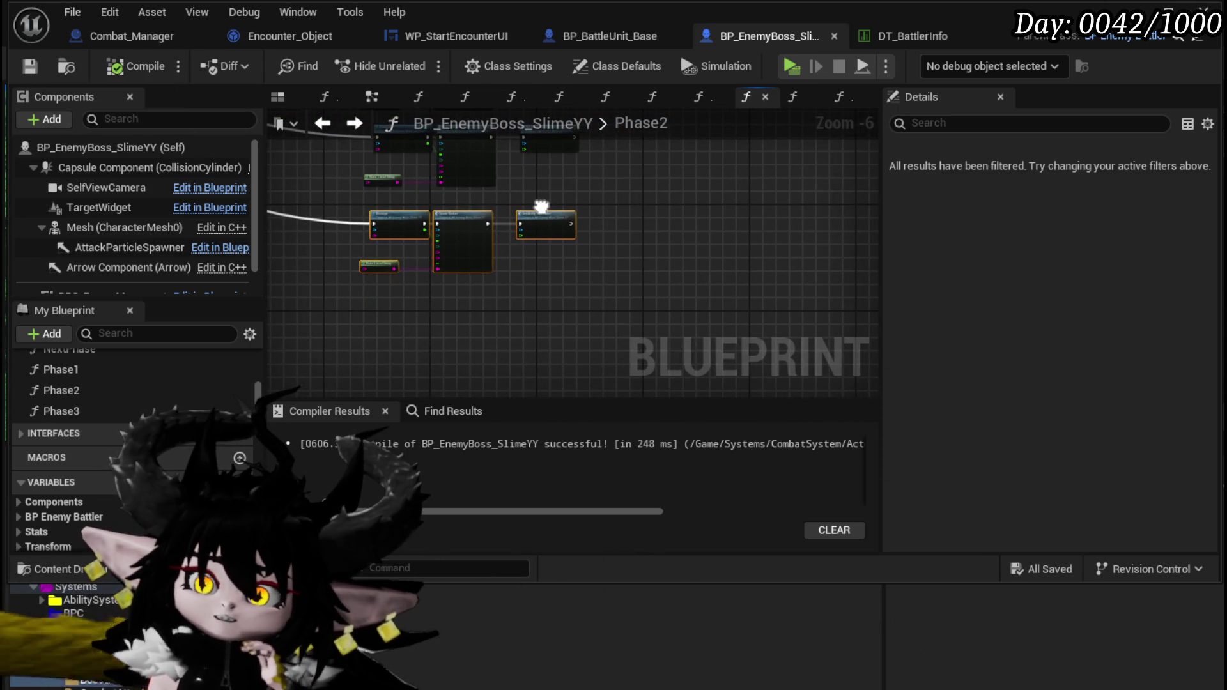
pyautogui.moveTo(96, 429)
pyautogui.mouseDown()
pyautogui.moveTo(525, 266)
pyautogui.moveTo(582, 202)
pyautogui.moveTo(627, 238)
pyautogui.mouseUp()
# Step: Raise that Set Ability Tree Timer's time from 4.0 to 8.0
pyautogui.scroll(4, 582, 204)
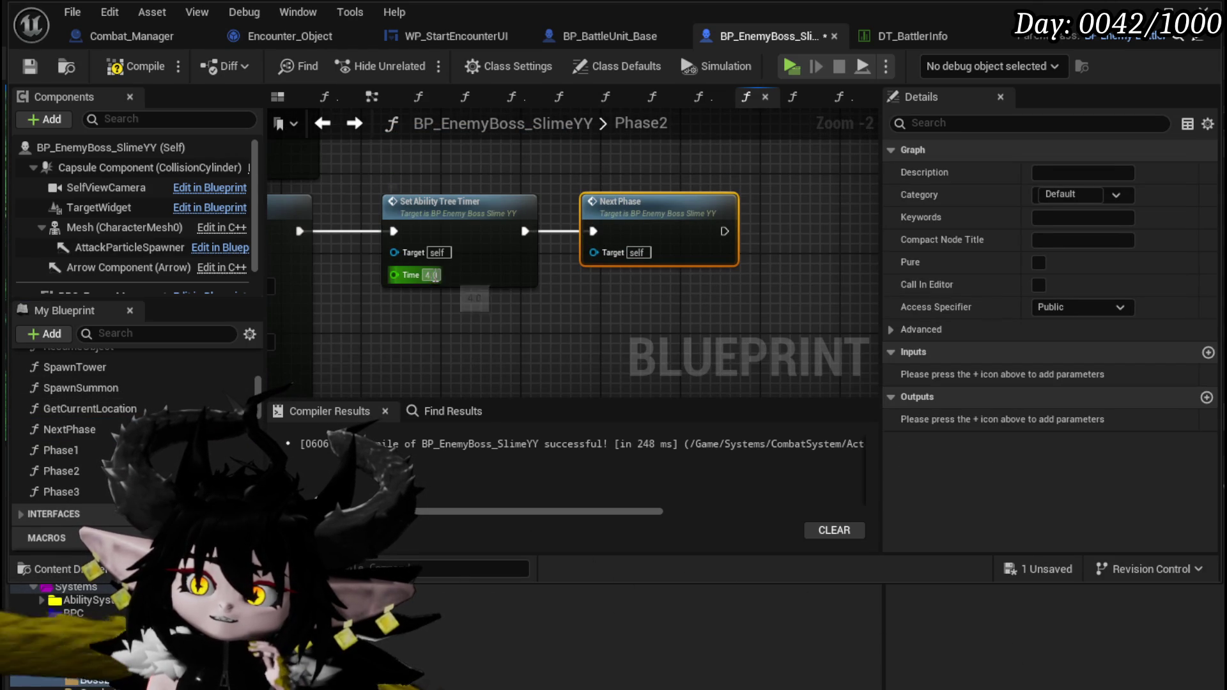
pyautogui.write('8')
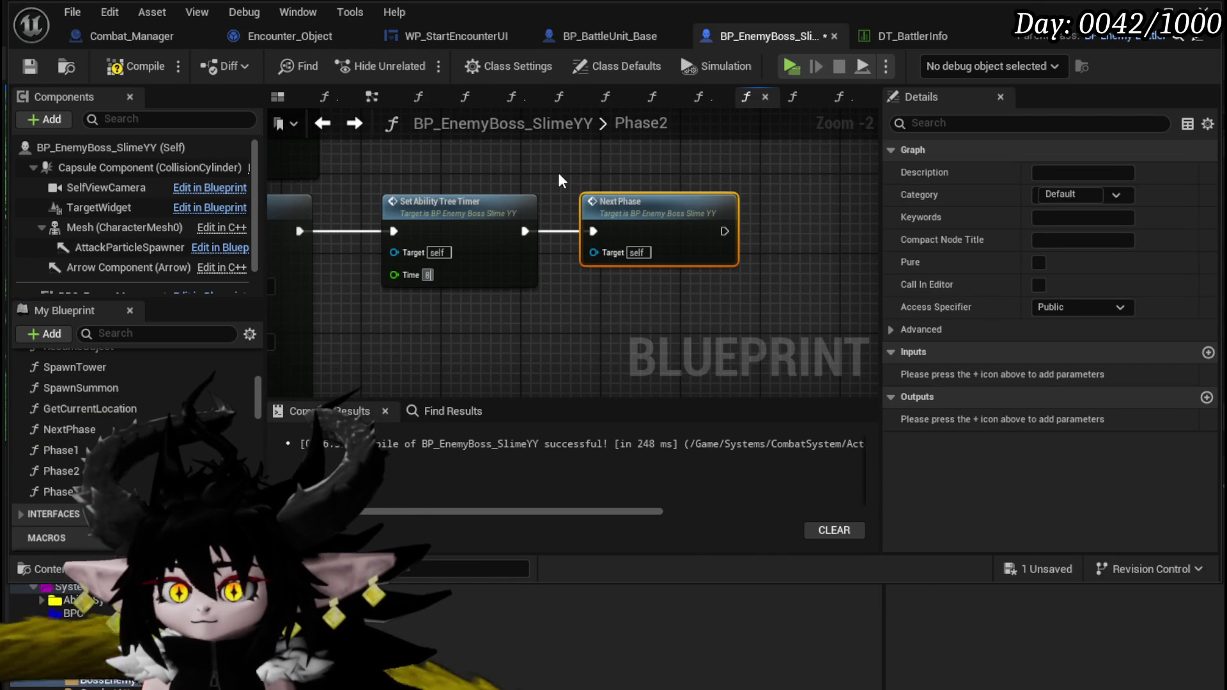
pyautogui.click(558, 172)
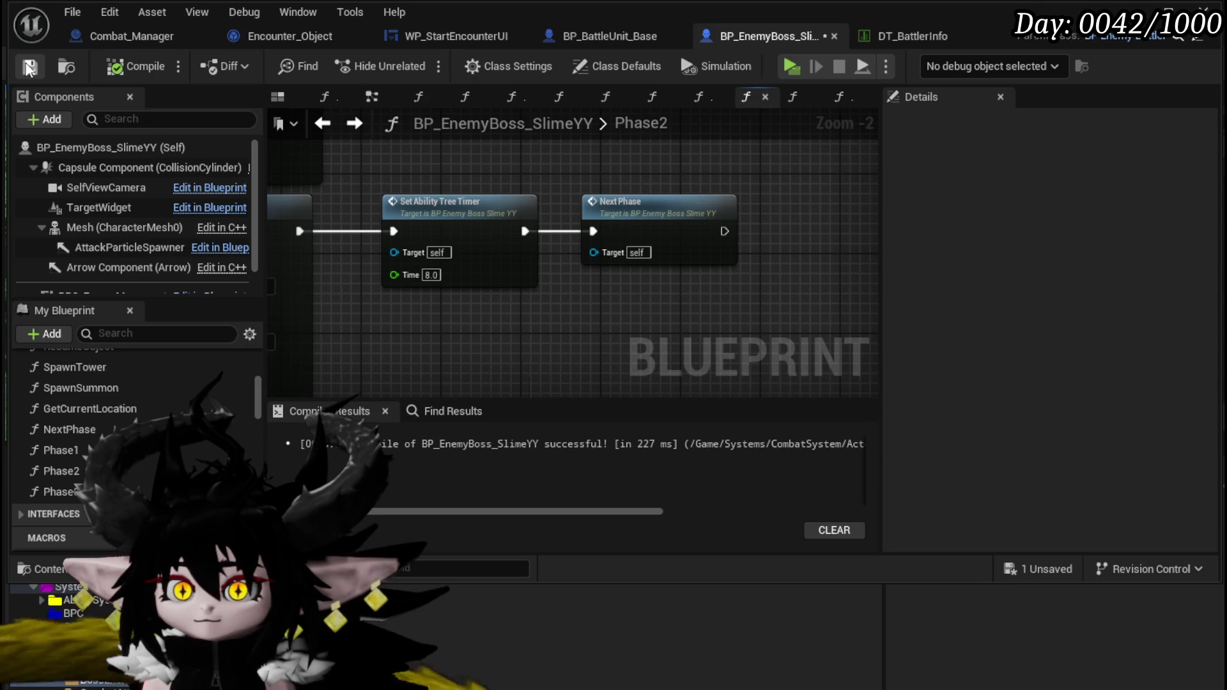
# Step: In AbilityTree, route Switch on Int case 0 to Phase 2, save, and minimize the Blueprint editor
pyautogui.doubleClick(77, 429)
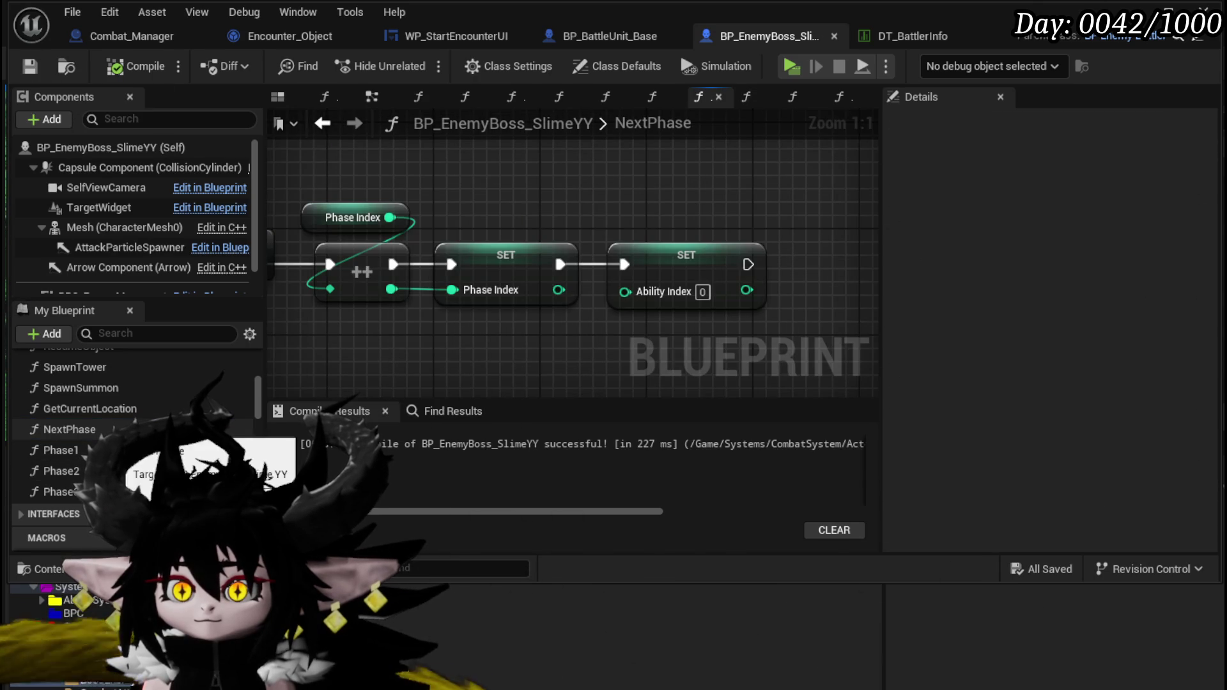
pyautogui.scroll(5, 94, 408)
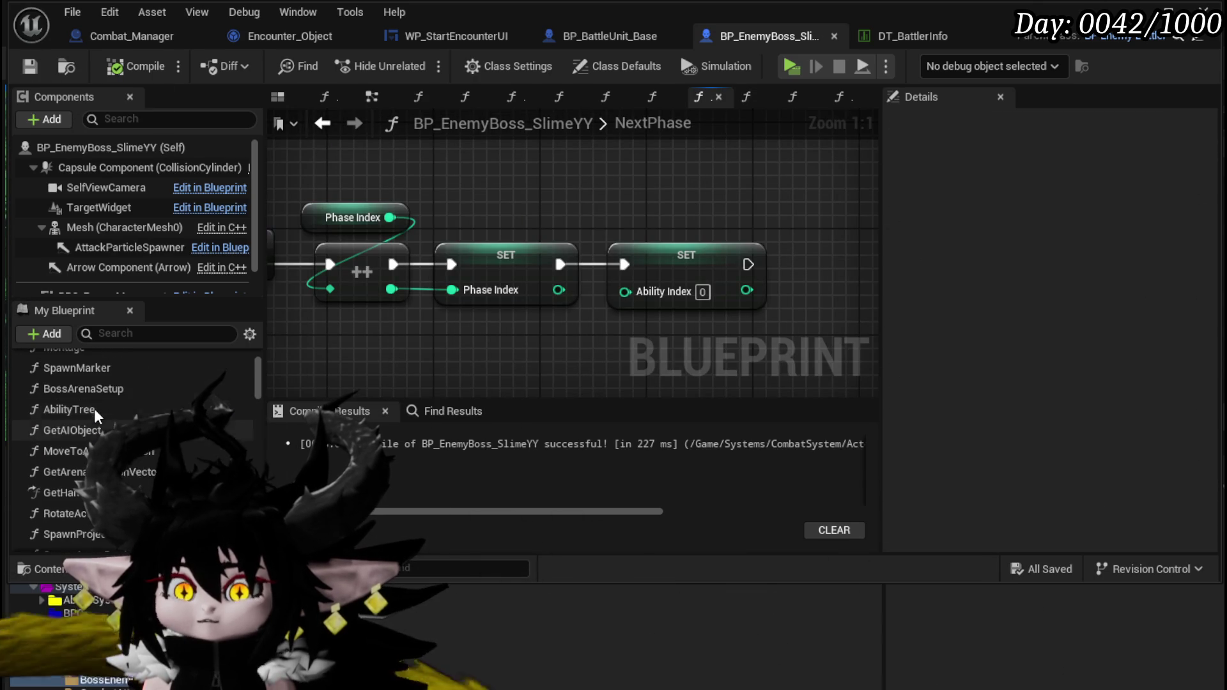
pyautogui.scroll(2, 94, 409)
pyautogui.doubleClick(94, 436)
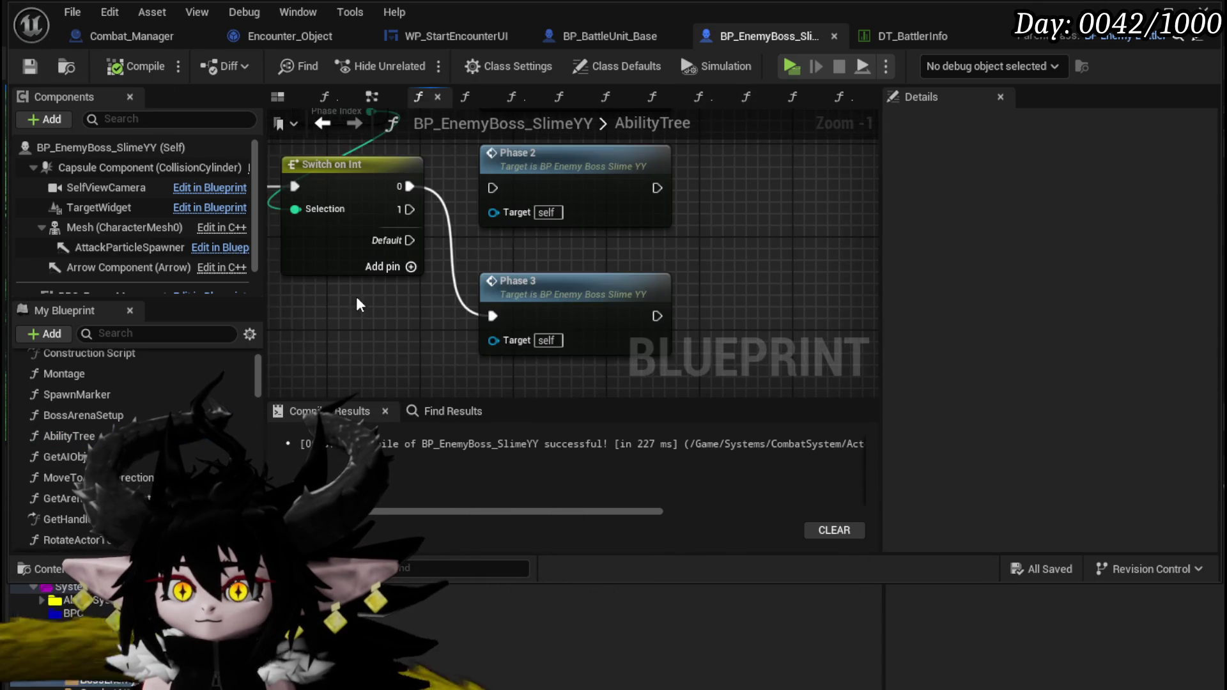
pyautogui.scroll(-2, 627, 293)
pyautogui.moveTo(450, 250)
pyautogui.mouseDown()
pyautogui.moveTo(550, 236)
pyautogui.moveTo(530, 245)
pyautogui.mouseUp()
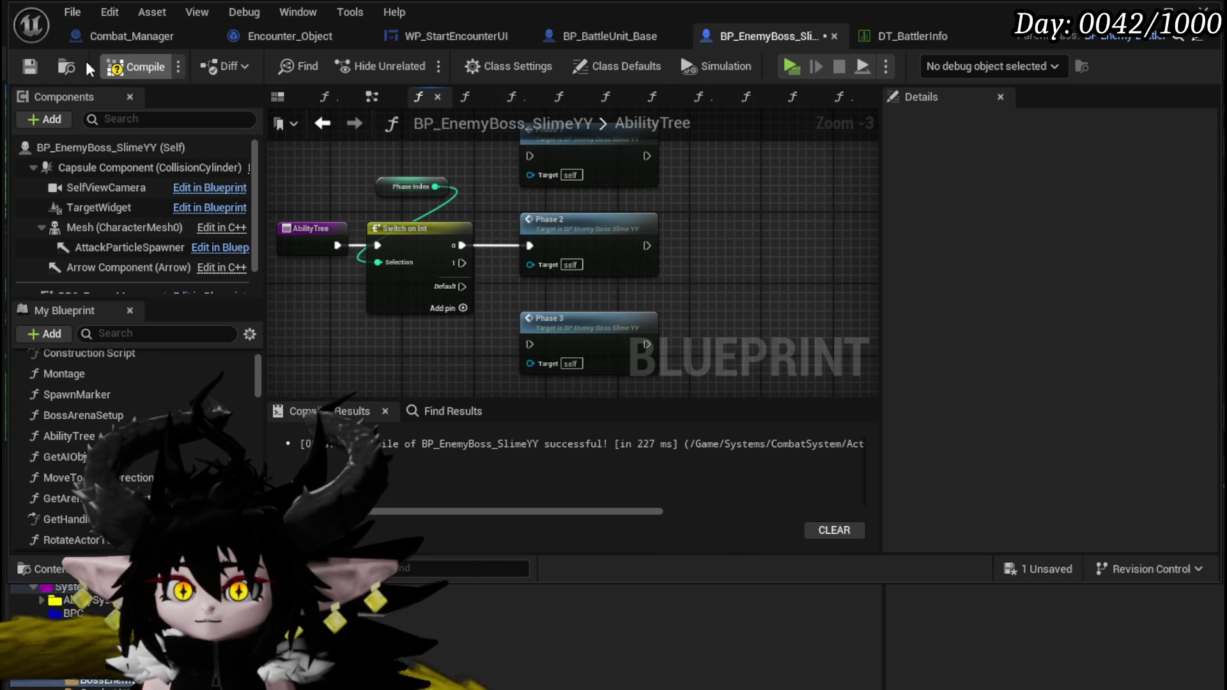
pyautogui.click(29, 67)
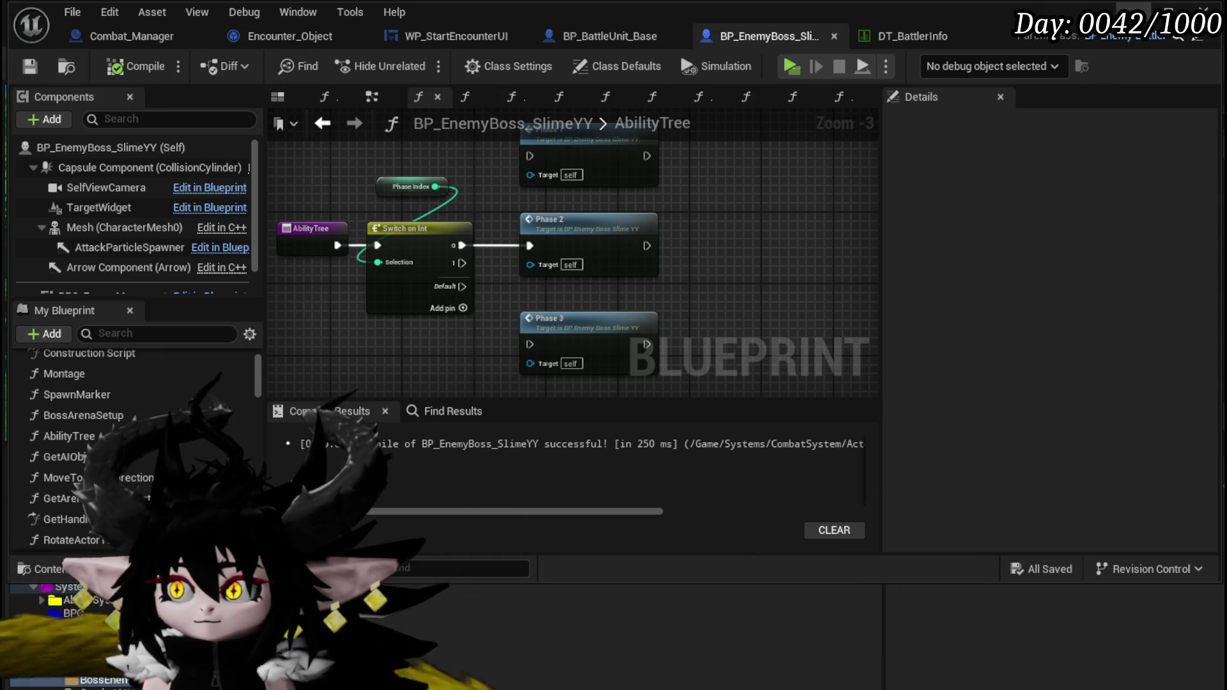
pyautogui.click(1164, 16)
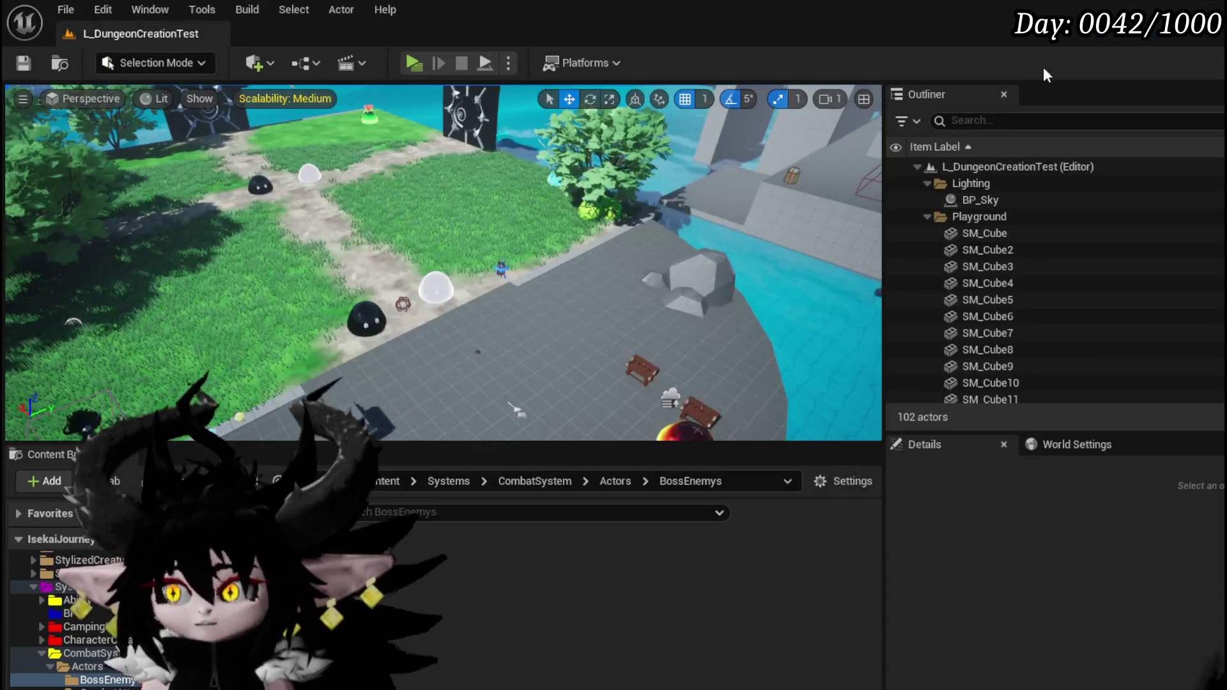
# Step: Start a game preview of the level from the toolbar's Play button
pyautogui.click(416, 63)
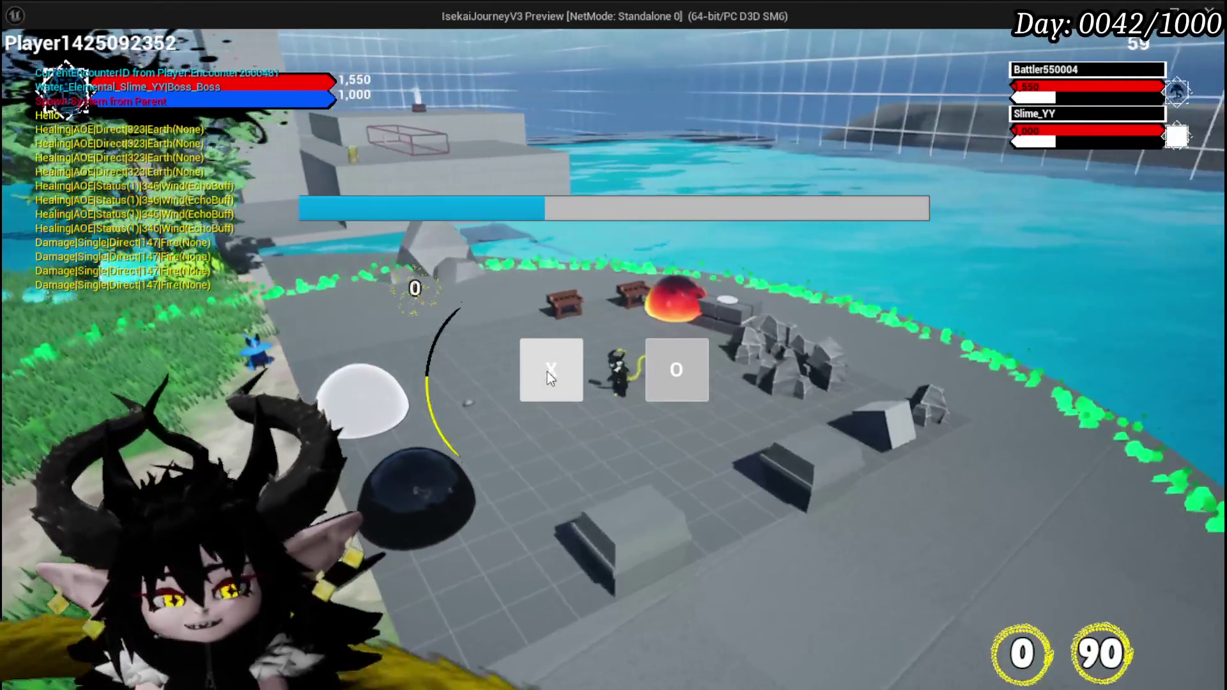
# Step: Enter the Slime_YY battle, cast the Splash Move card, and stop the preview with Esc
pyautogui.click(547, 371)
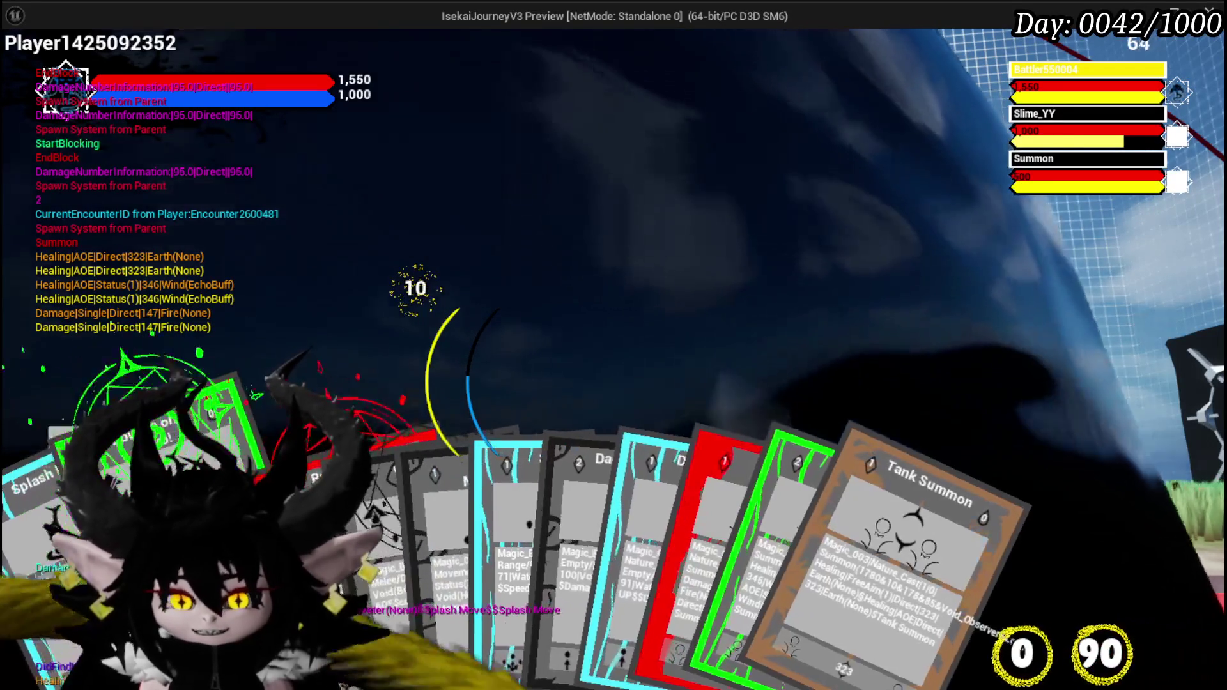
pyautogui.click(40, 594)
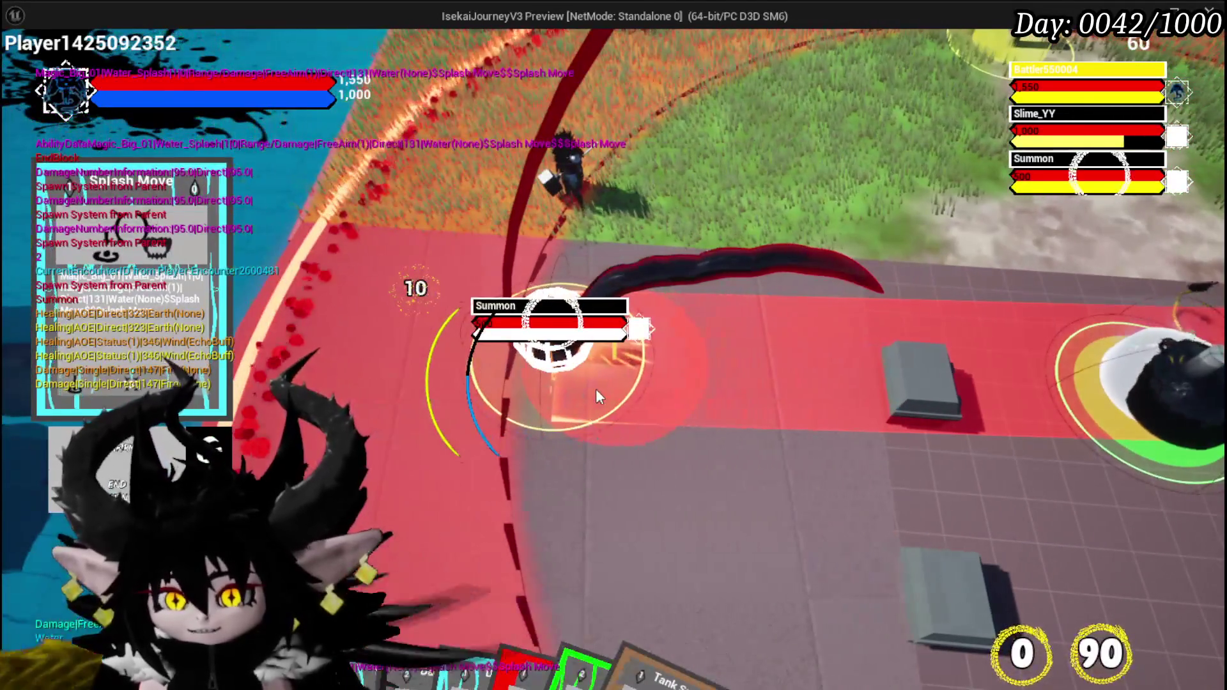
pyautogui.click(597, 393)
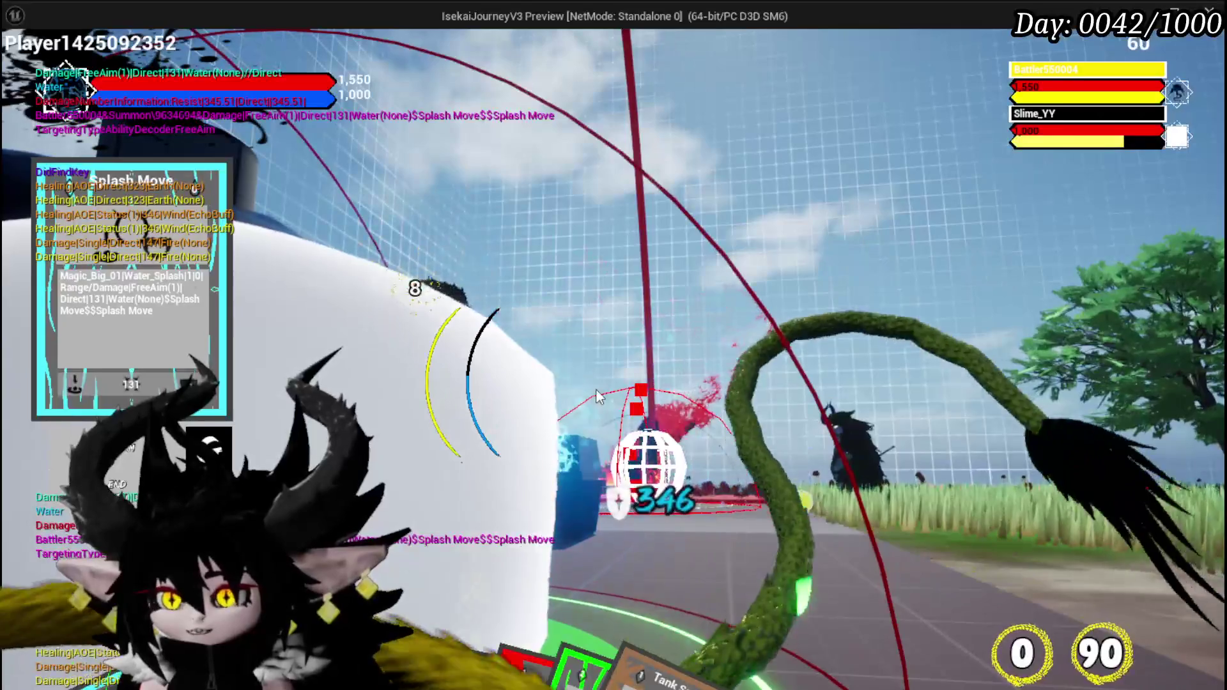
pyautogui.press('Escape')
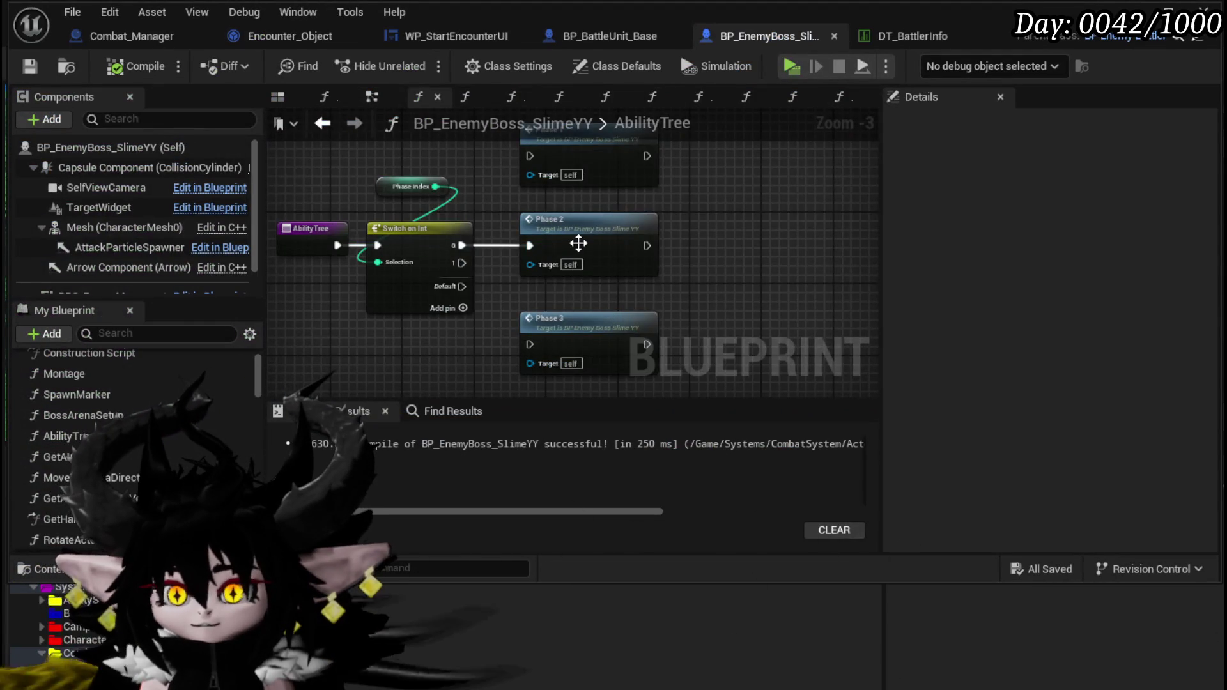
# Step: Open the Phase2 function graph and zoom around to locate the tower rows
pyautogui.doubleClick(578, 243)
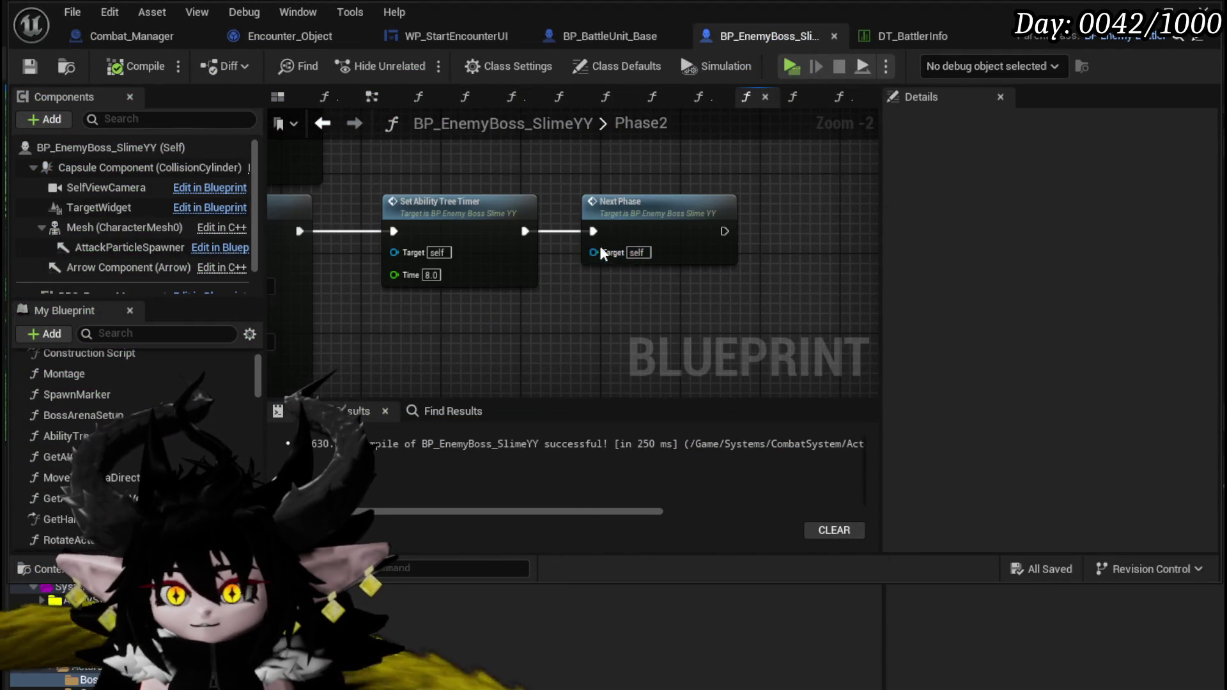
pyautogui.scroll(-4, 569, 190)
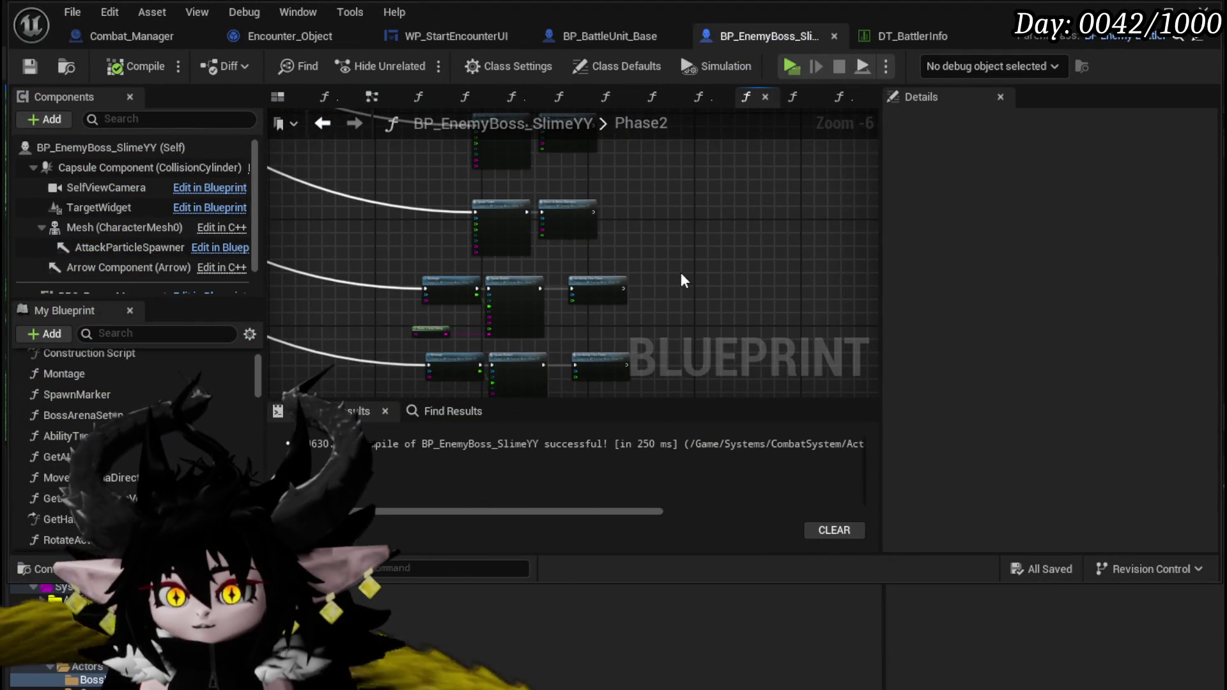
pyautogui.scroll(5, 434, 305)
pyautogui.scroll(-3, 434, 306)
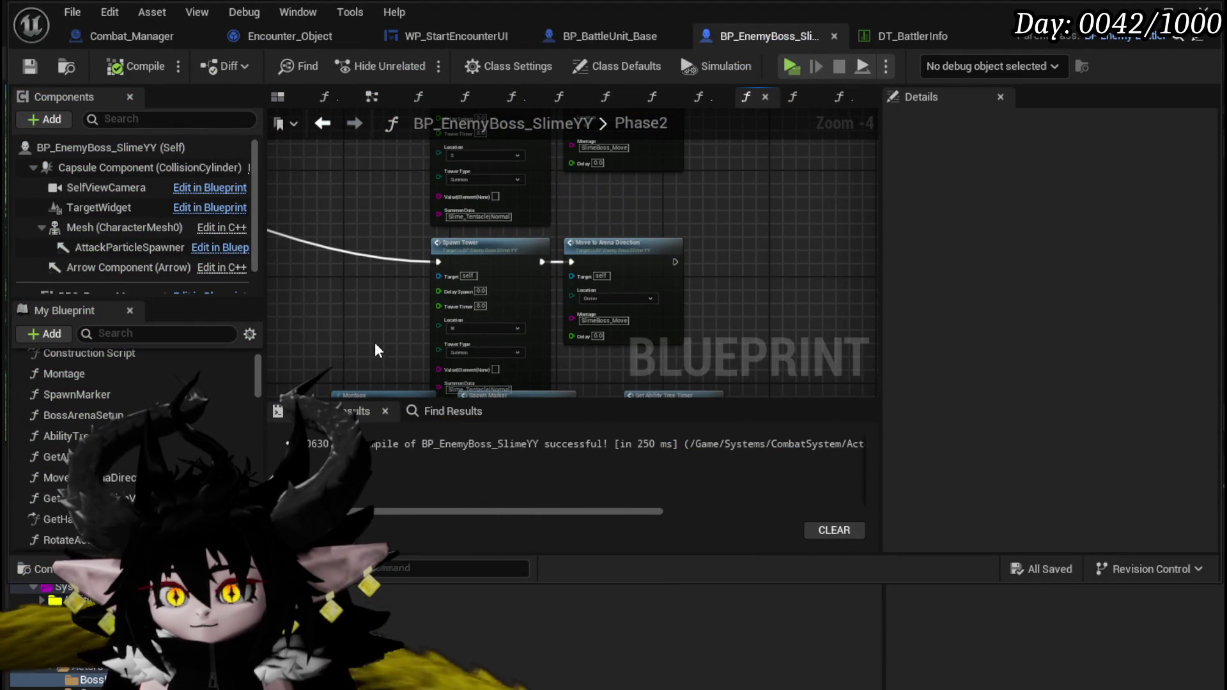
pyautogui.scroll(1, 375, 344)
pyautogui.scroll(-2, 375, 342)
pyautogui.scroll(2, 354, 339)
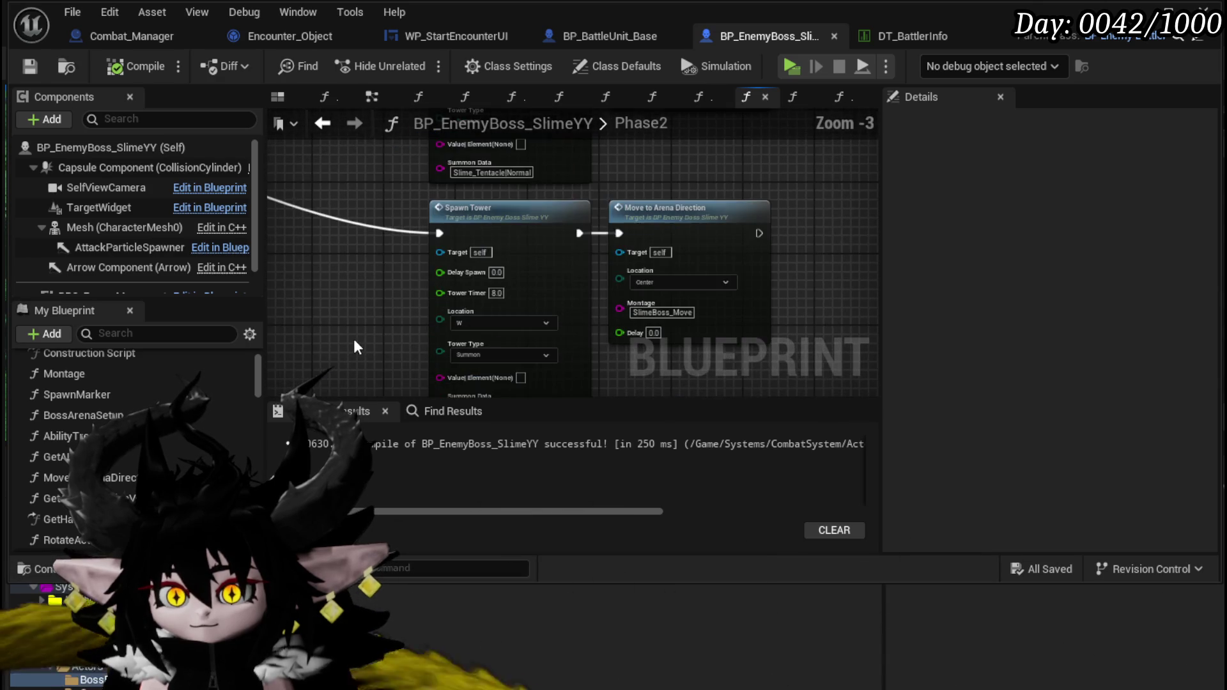
pyautogui.scroll(-2, 355, 338)
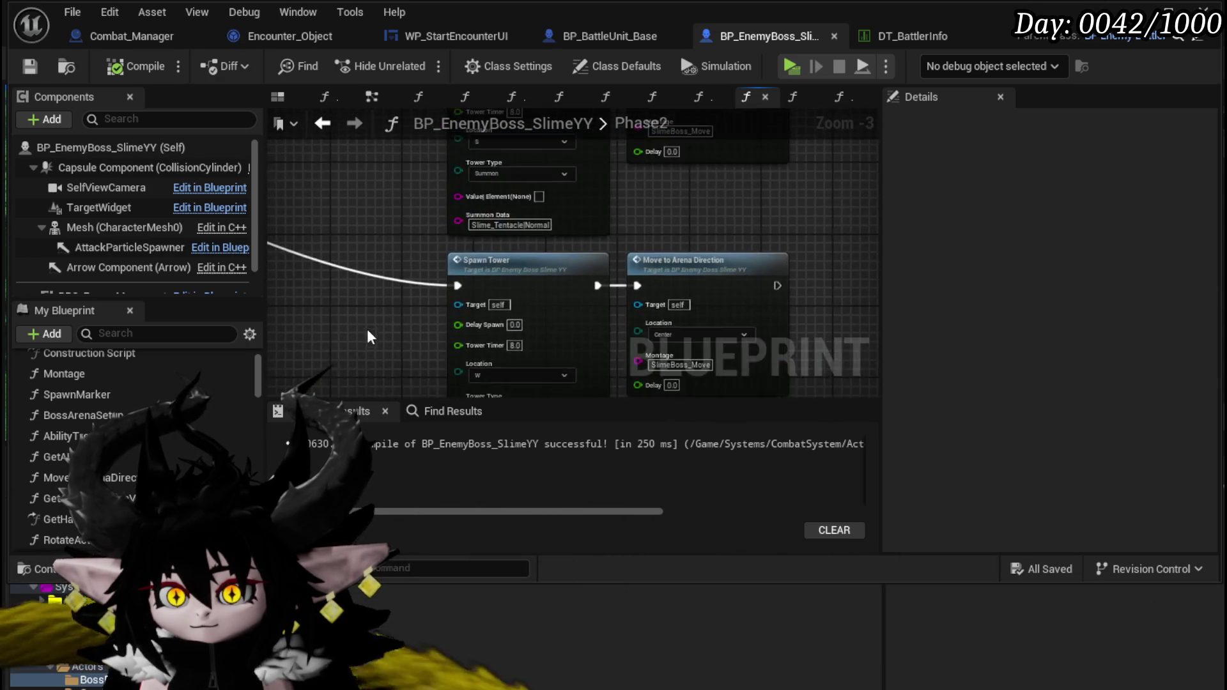
pyautogui.scroll(2, 358, 348)
pyautogui.scroll(-3, 337, 289)
pyautogui.scroll(-6, 337, 289)
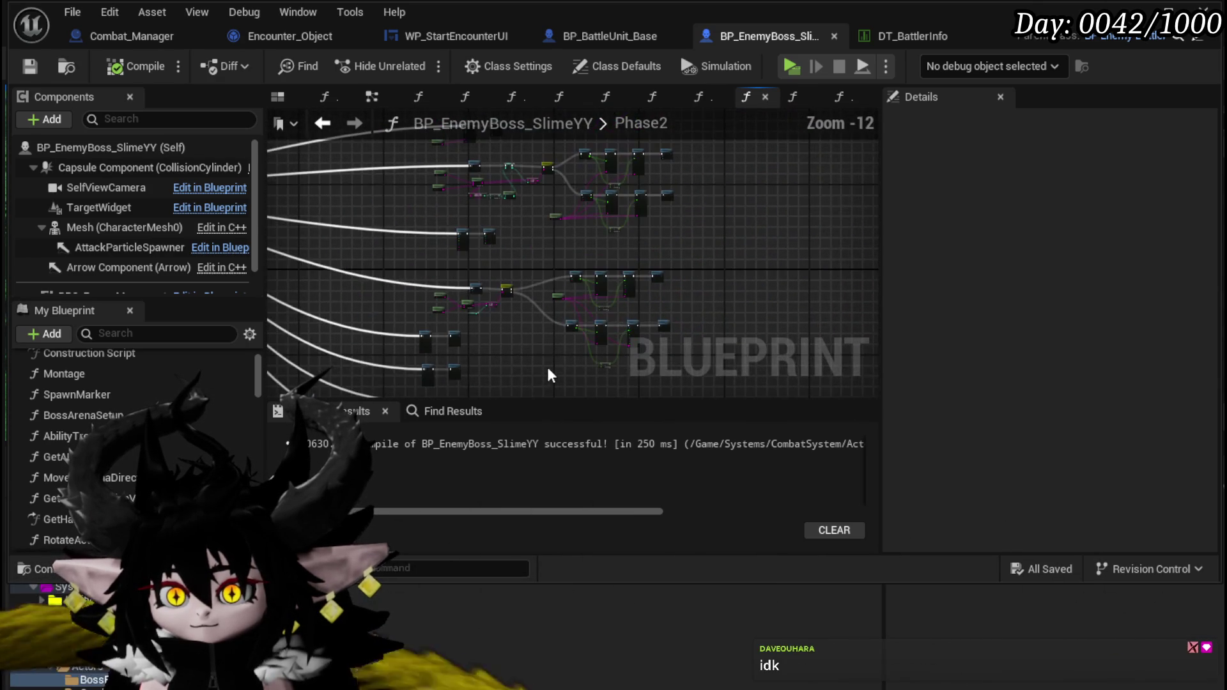
pyautogui.scroll(4, 550, 305)
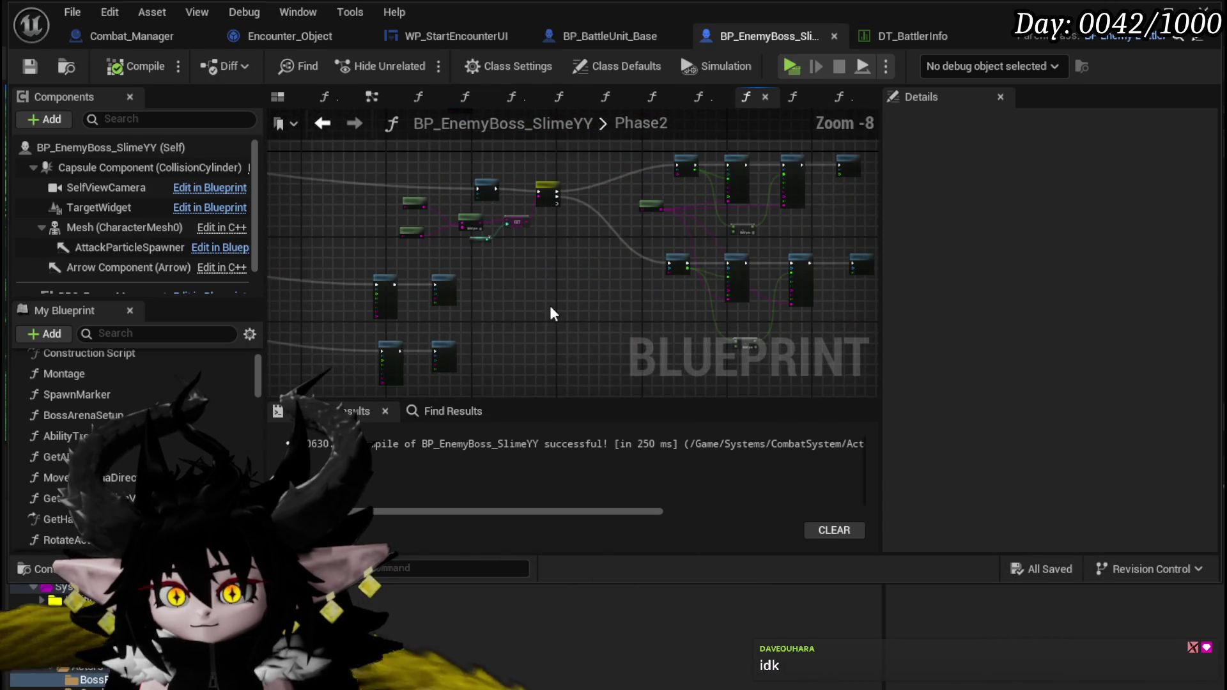
pyautogui.scroll(2, 615, 318)
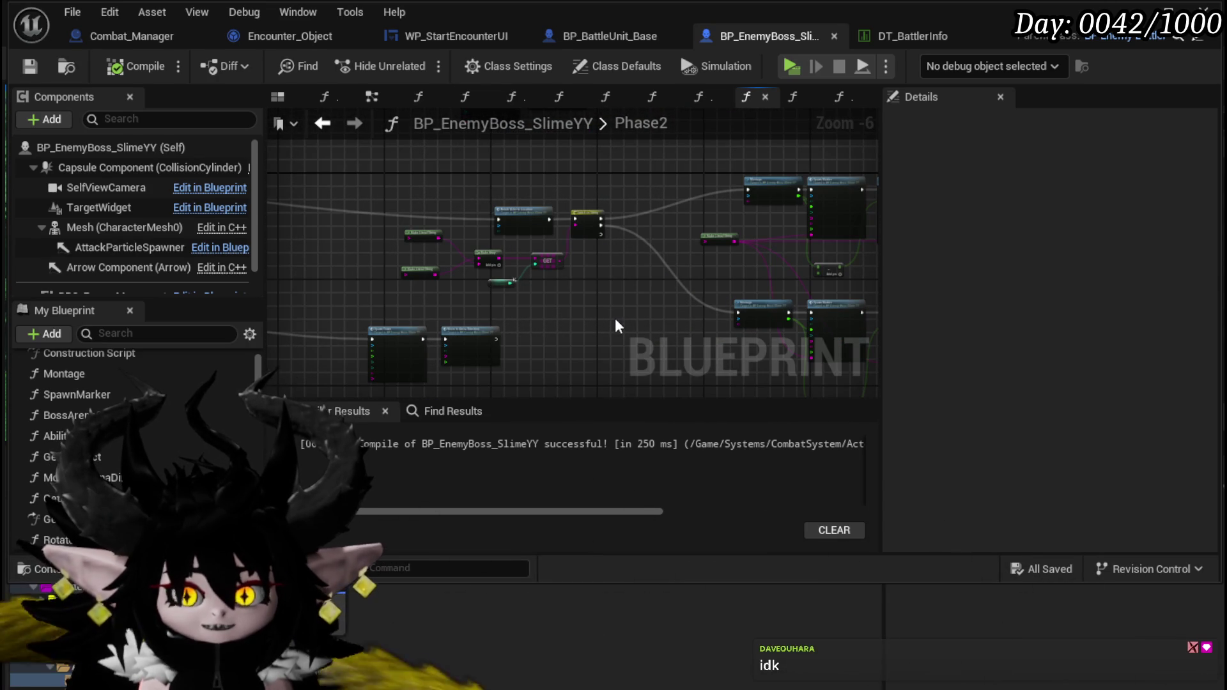
pyautogui.scroll(4, 477, 320)
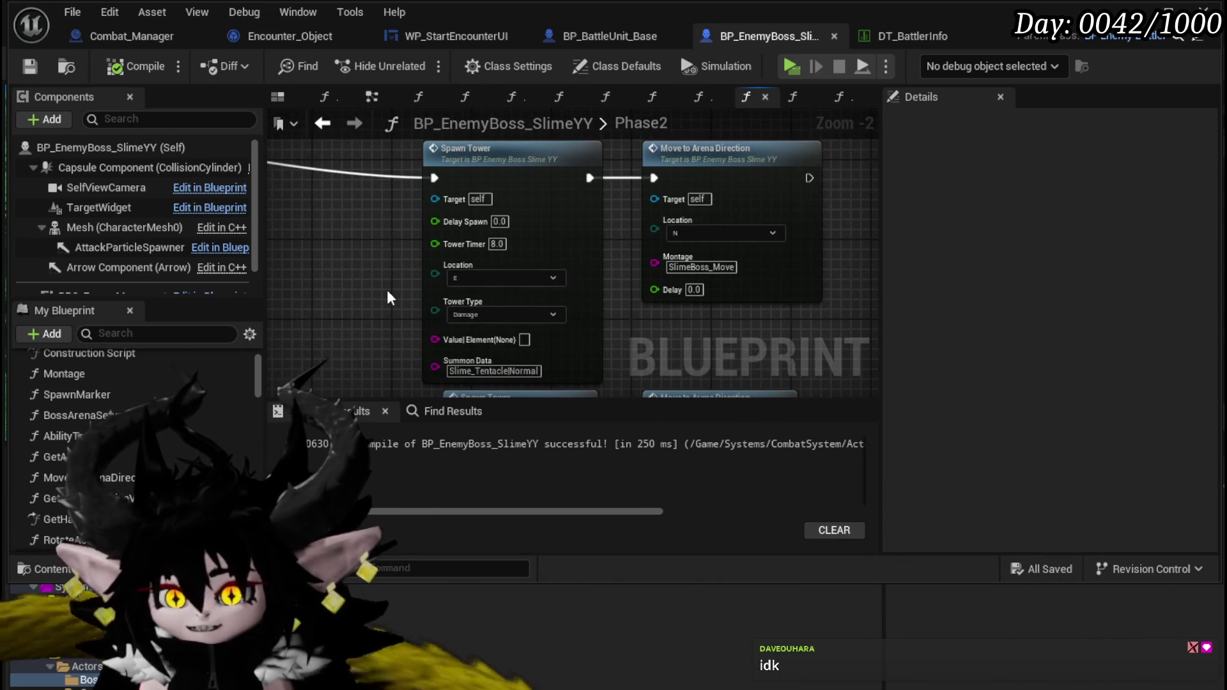
# Step: Frame the Spawn Tower (E, Damage, timer 8.0) and Move to Arena Direction pair
pyautogui.moveTo(733, 349); pyautogui.dragTo(689, 365)
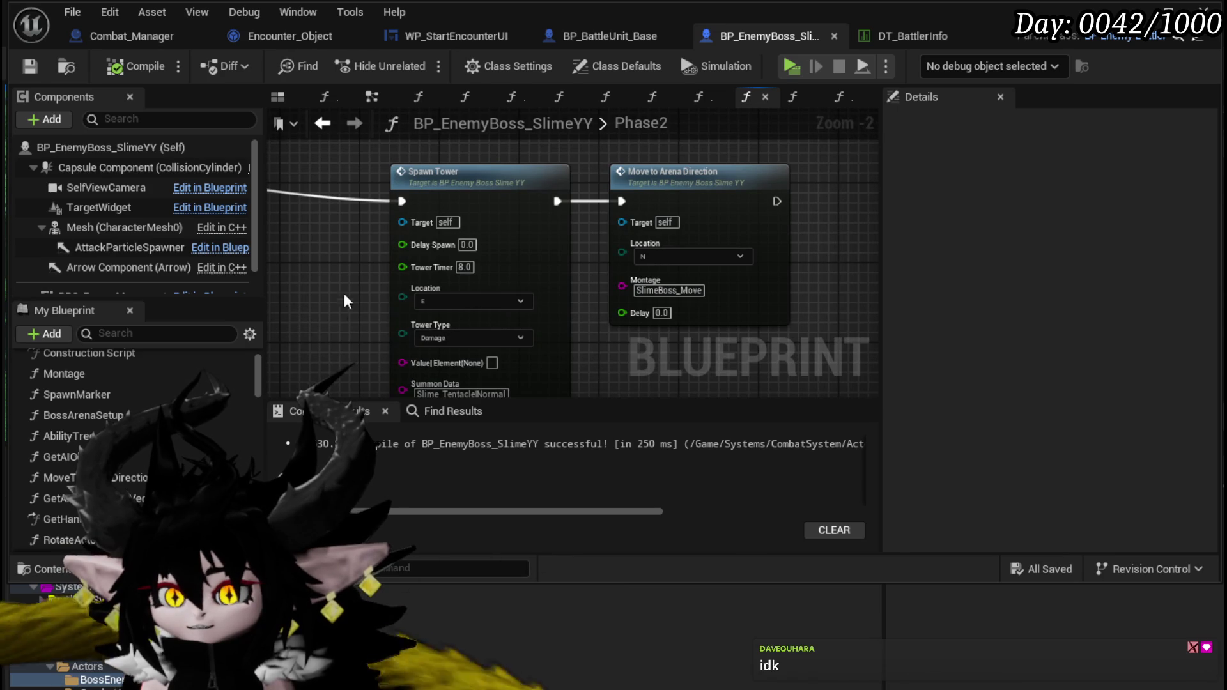
pyautogui.scroll(-4, 759, 237)
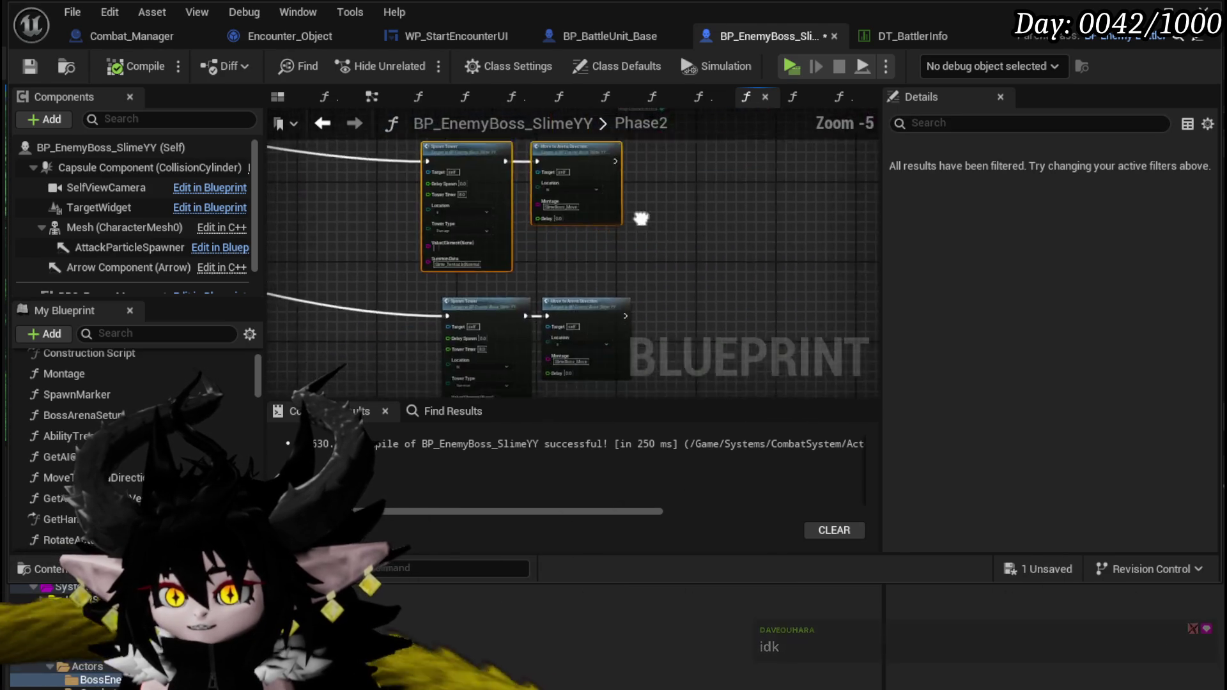
pyautogui.scroll(4, 680, 270)
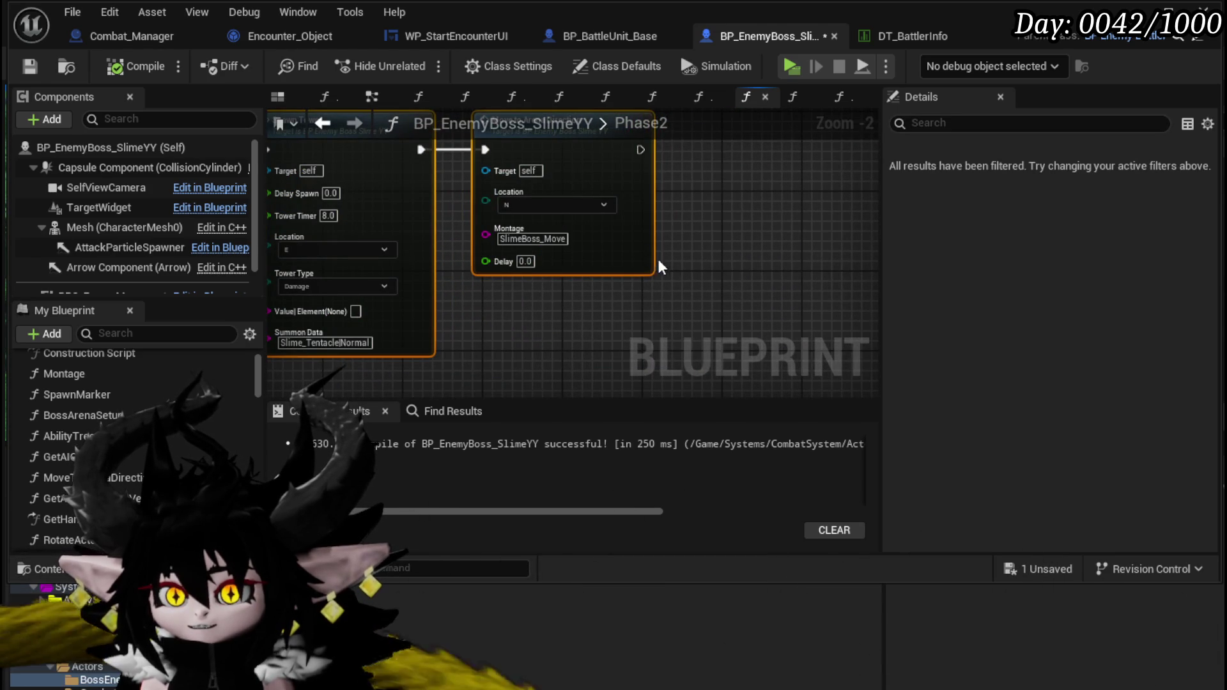
pyautogui.moveTo(640, 256)
pyautogui.mouseDown()
pyautogui.moveTo(707, 348)
pyautogui.moveTo(703, 288)
pyautogui.moveTo(731, 205)
pyautogui.moveTo(729, 288)
pyautogui.moveTo(713, 159)
pyautogui.moveTo(723, 271)
pyautogui.moveTo(727, 168)
pyautogui.mouseUp()
# Step: Pan toward the Spawn Marker and timer nodes and box-select a group of Phase2 nodes
pyautogui.moveTo(724, 259)
pyautogui.mouseDown()
pyautogui.moveTo(758, 271)
pyautogui.moveTo(746, 158)
pyautogui.moveTo(633, 171)
pyautogui.mouseUp()
pyautogui.scroll(-4, 758, 176)
pyautogui.moveTo(709, 190); pyautogui.dragTo(432, 255)
pyautogui.moveTo(384, 378); pyautogui.dragTo(476, 309)
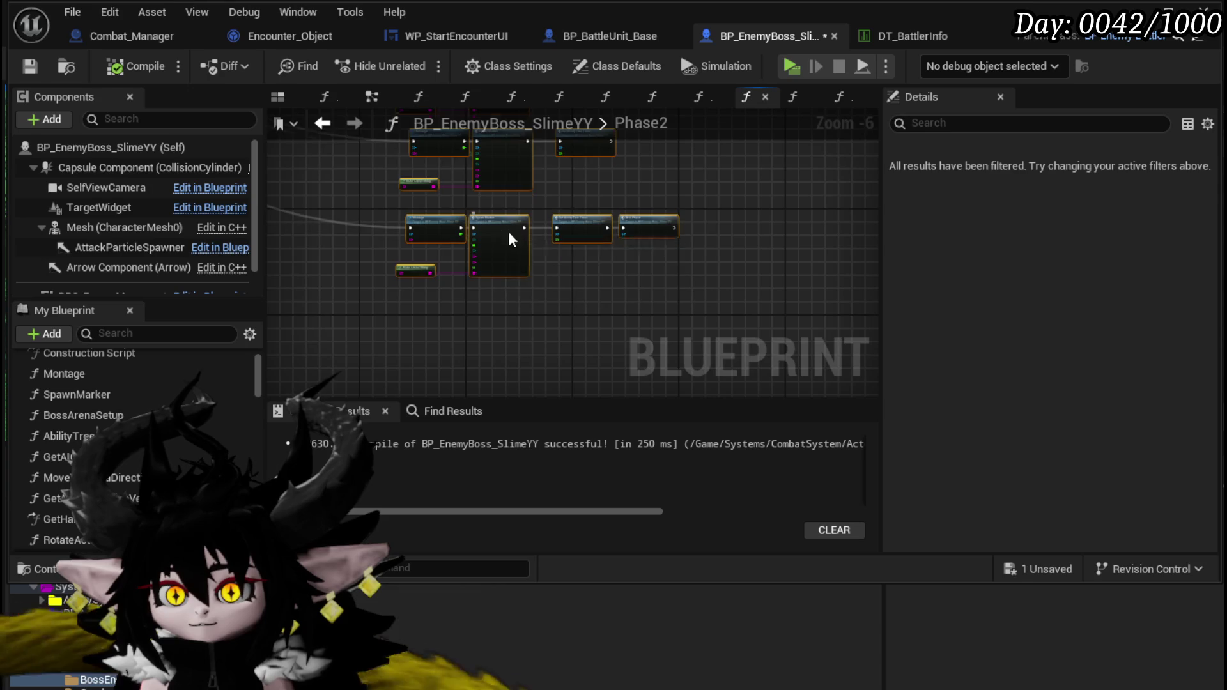
pyautogui.scroll(2, 509, 228)
# Step: Pan past the Spawn Tower rows to the Switch on String, Montage and Spawn Marker chain
pyautogui.moveTo(615, 176)
pyautogui.mouseDown()
pyautogui.moveTo(653, 221)
pyautogui.moveTo(471, 247)
pyautogui.moveTo(578, 274)
pyautogui.moveTo(461, 322)
pyautogui.mouseUp()
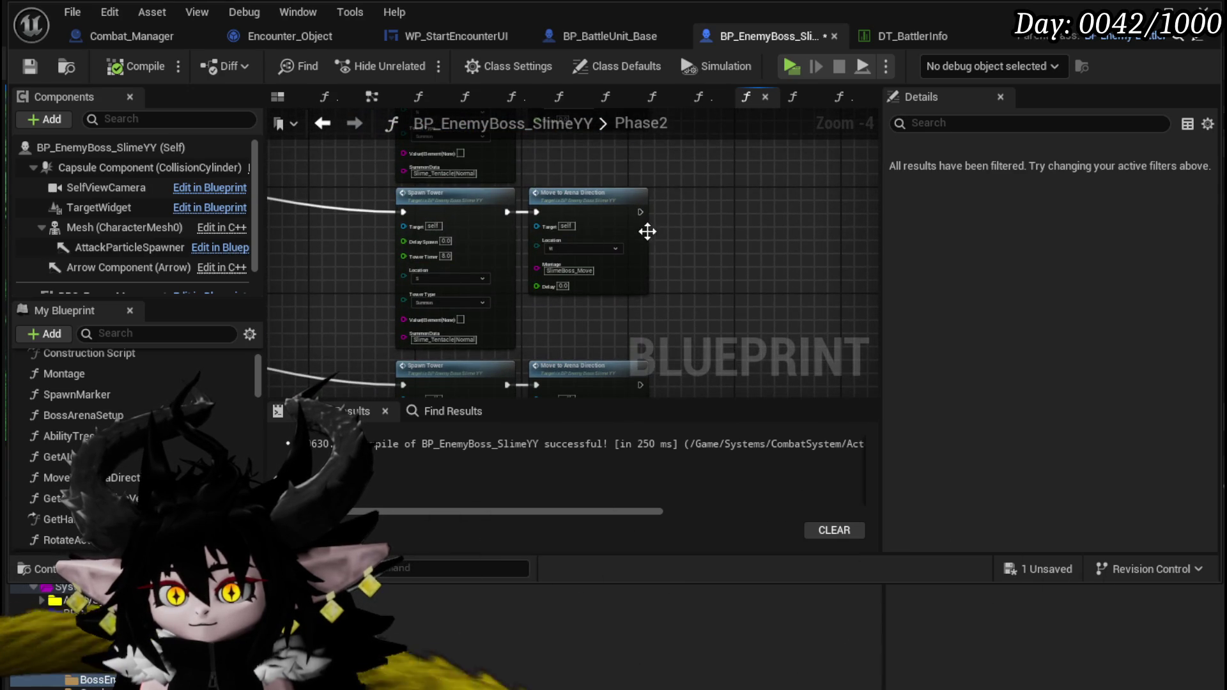
pyautogui.moveTo(648, 231); pyautogui.dragTo(618, 397)
pyautogui.moveTo(435, 229)
pyautogui.mouseDown()
pyautogui.moveTo(476, 264)
pyautogui.moveTo(462, 285)
pyautogui.moveTo(537, 283)
pyautogui.moveTo(514, 320)
pyautogui.mouseUp()
pyautogui.moveTo(703, 230)
pyautogui.mouseDown()
pyautogui.moveTo(404, 179)
pyautogui.moveTo(285, 260)
pyautogui.mouseUp()
pyautogui.moveTo(496, 219); pyautogui.dragTo(225, 181)
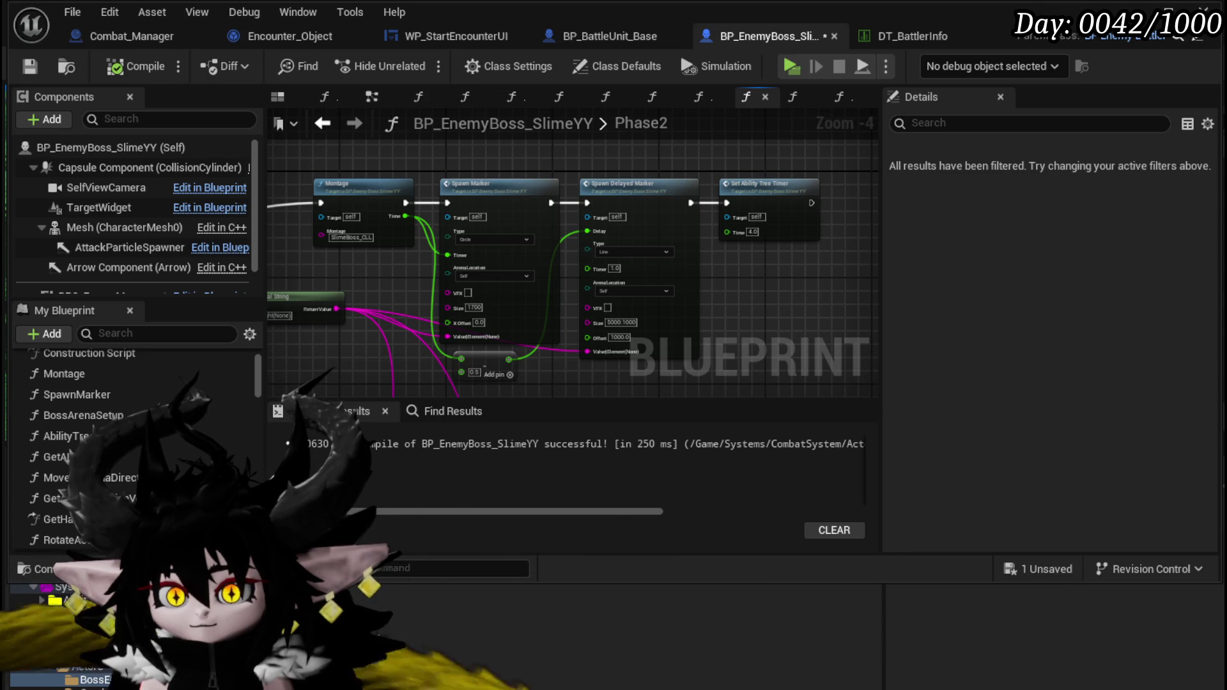
# Step: Survey the Phase2 Spawn Tower pairs and Rotate Actor to Location nodes
pyautogui.scroll(-3, 699, 269)
pyautogui.scroll(4, 501, 241)
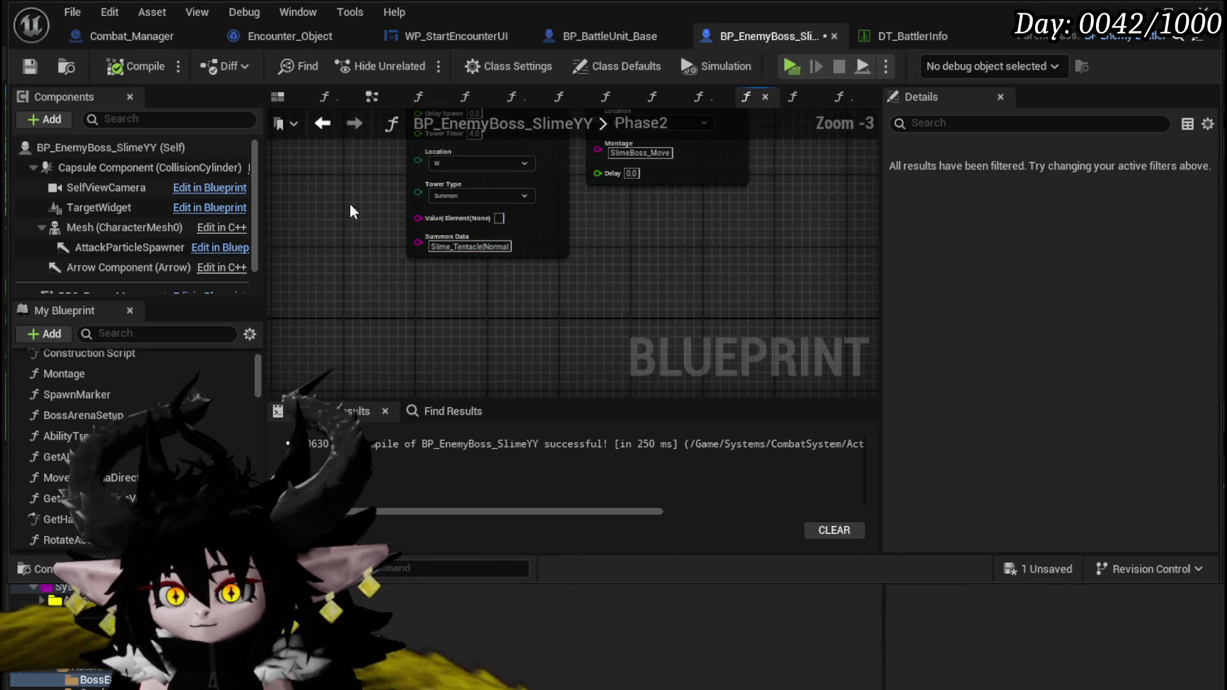
pyautogui.moveTo(355, 313); pyautogui.dragTo(312, 294)
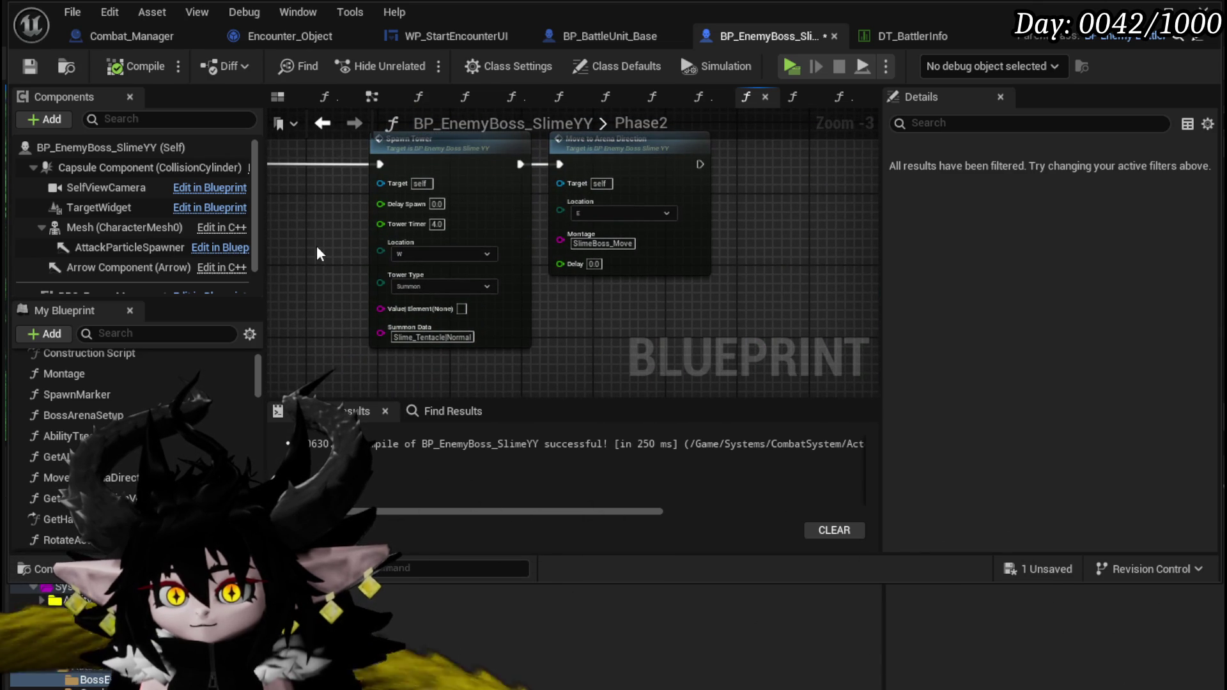
pyautogui.scroll(-4, 460, 219)
pyautogui.moveTo(575, 268)
pyautogui.mouseDown()
pyautogui.moveTo(358, 250)
pyautogui.moveTo(377, 358)
pyautogui.mouseUp()
pyautogui.scroll(4, 358, 250)
pyautogui.scroll(-2, 381, 279)
pyautogui.scroll(-1, 381, 280)
pyautogui.moveTo(381, 279); pyautogui.dragTo(574, 229)
pyautogui.scroll(-2, 483, 339)
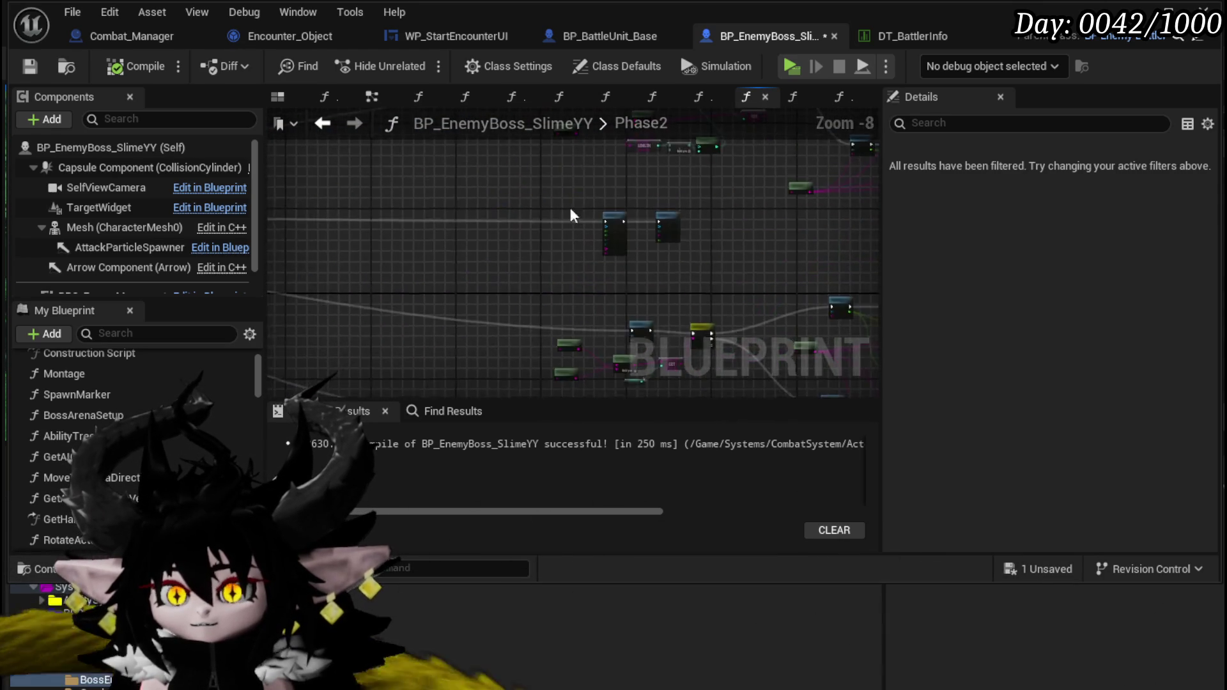
pyautogui.moveTo(590, 152); pyautogui.dragTo(575, 210)
pyautogui.scroll(3, 474, 267)
pyautogui.scroll(-6, 377, 333)
pyautogui.moveTo(471, 179)
pyautogui.mouseDown()
pyautogui.moveTo(479, 392)
pyautogui.moveTo(465, 323)
pyautogui.moveTo(498, 363)
pyautogui.mouseUp()
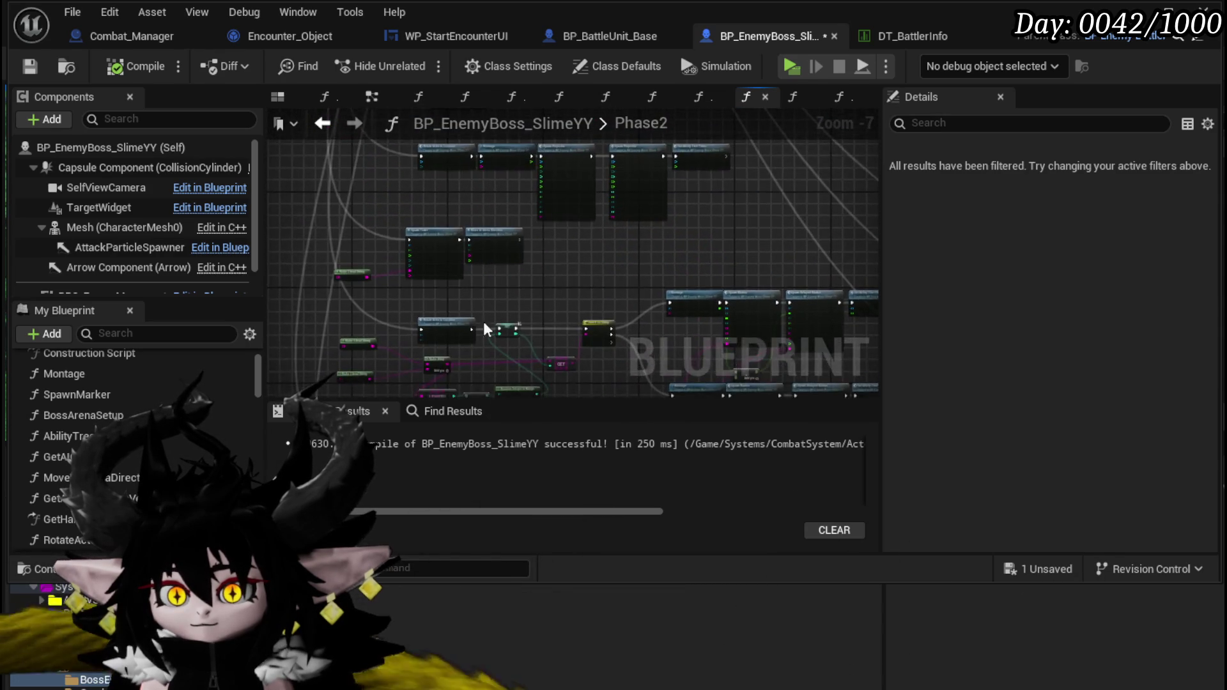
pyautogui.scroll(4, 497, 363)
pyautogui.moveTo(482, 320); pyautogui.dragTo(541, 367)
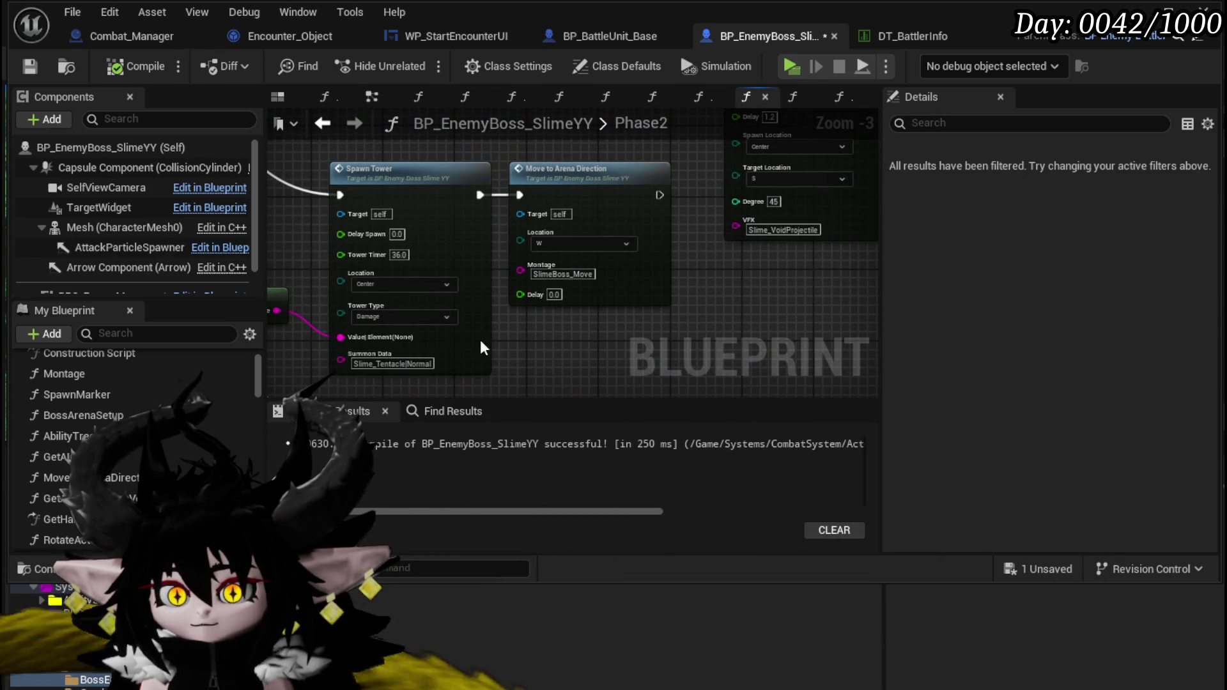
# Step: Look over the Set, Switch and GET nodes and the wider Phase2 graph
pyautogui.scroll(-2, 587, 335)
pyautogui.moveTo(624, 306); pyautogui.dragTo(561, 201)
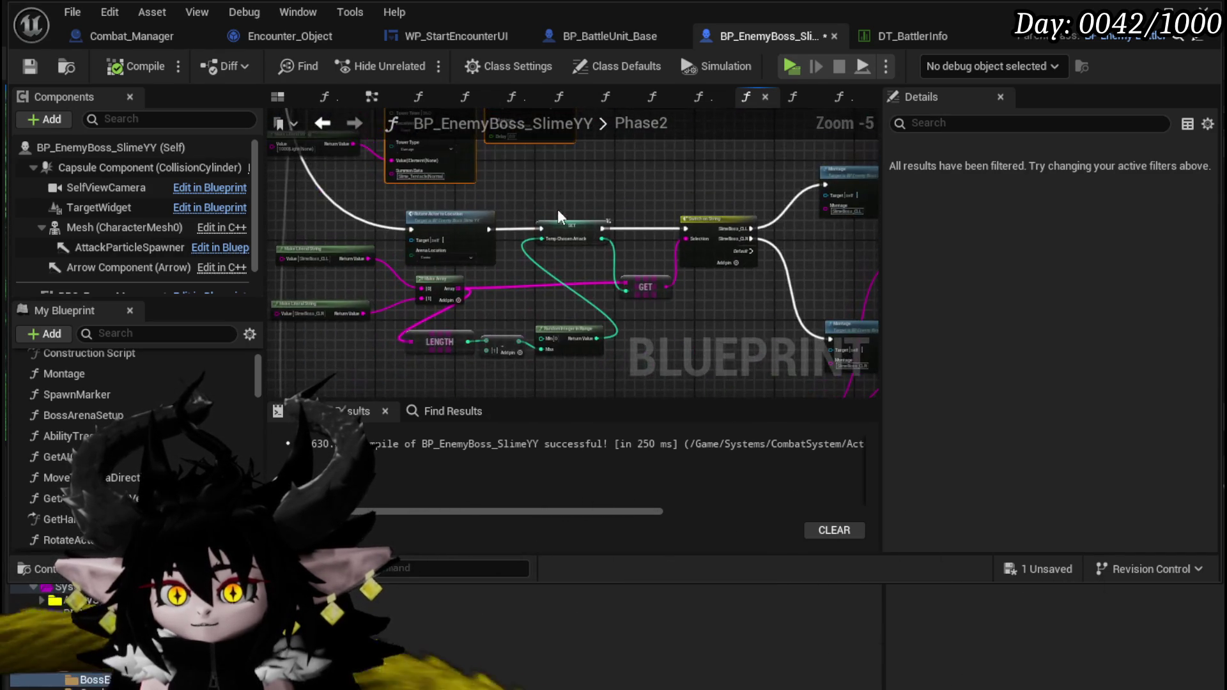
pyautogui.scroll(-4, 495, 215)
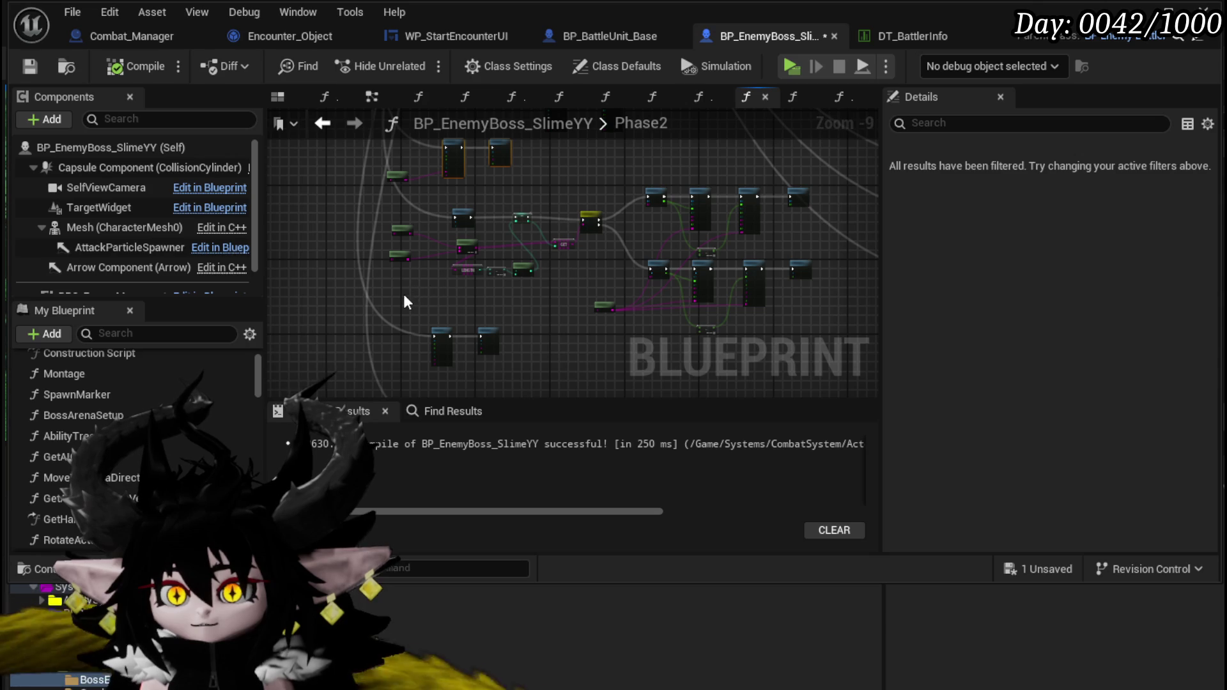
pyautogui.scroll(7, 532, 330)
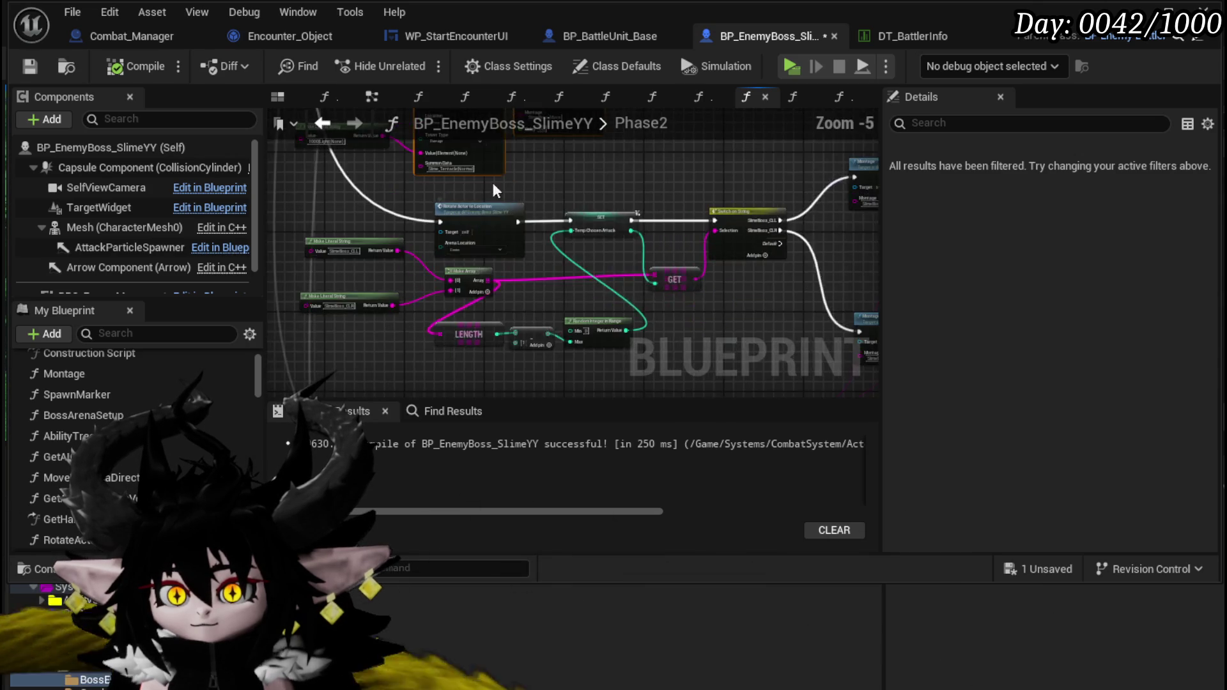
pyautogui.scroll(-4, 532, 330)
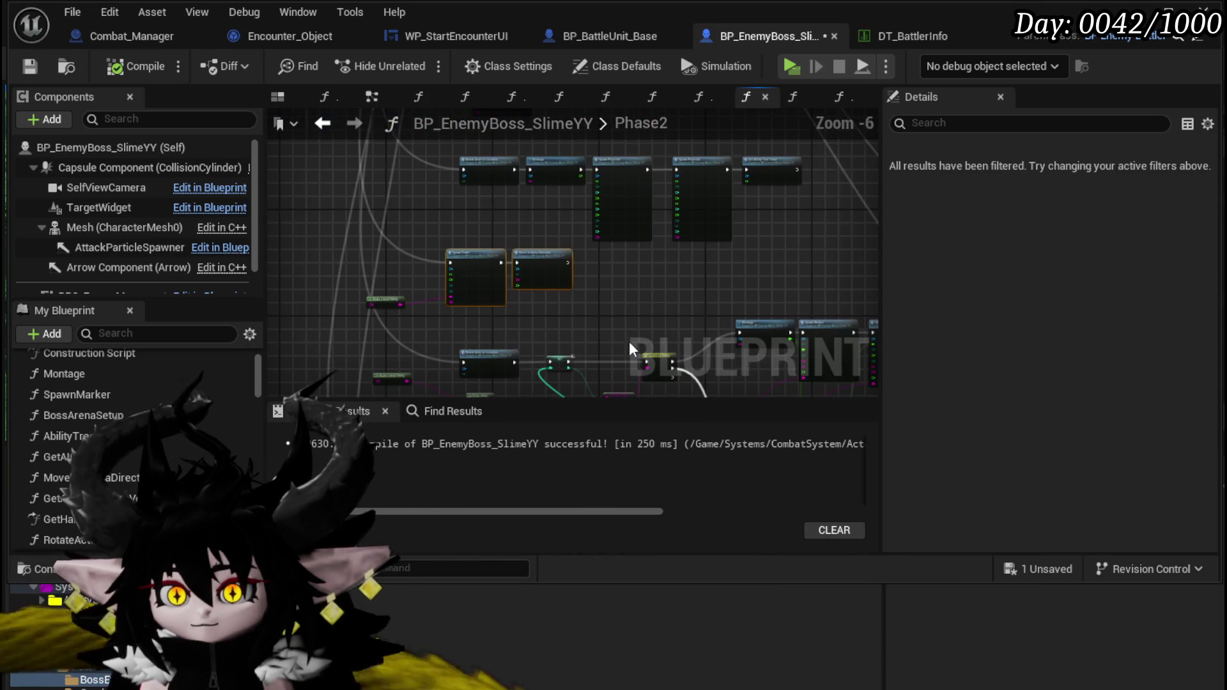
pyautogui.moveTo(623, 331); pyautogui.dragTo(541, 160)
pyautogui.scroll(-2, 405, 271)
pyautogui.moveTo(405, 271); pyautogui.dragTo(339, 301)
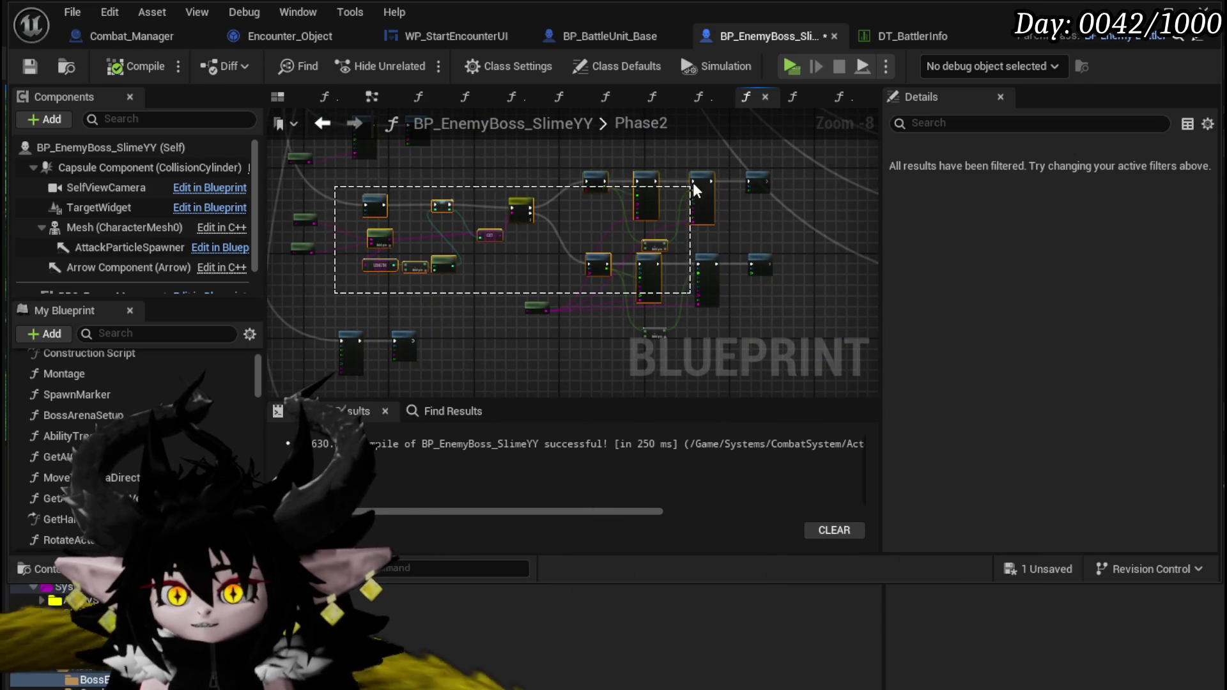
pyautogui.scroll(4, 526, 321)
pyautogui.scroll(1, 526, 321)
pyautogui.moveTo(525, 321); pyautogui.dragTo(561, 171)
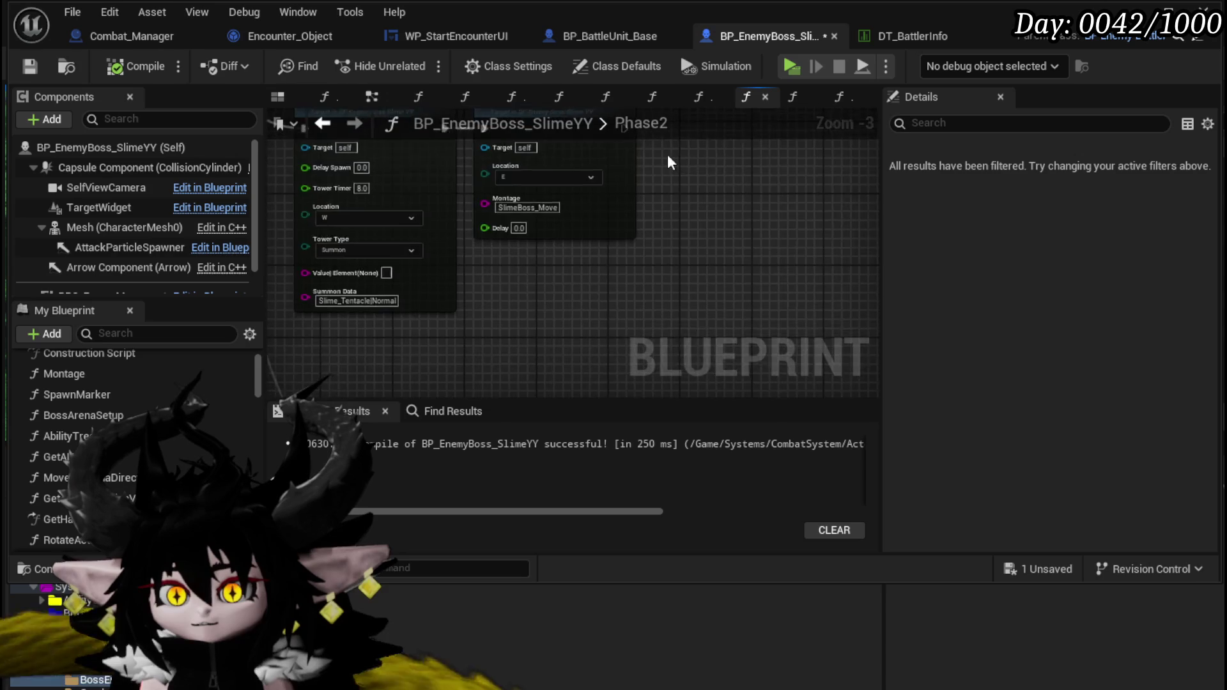
pyautogui.scroll(-4, 561, 171)
pyautogui.scroll(-2, 562, 171)
pyautogui.scroll(-1, 551, 284)
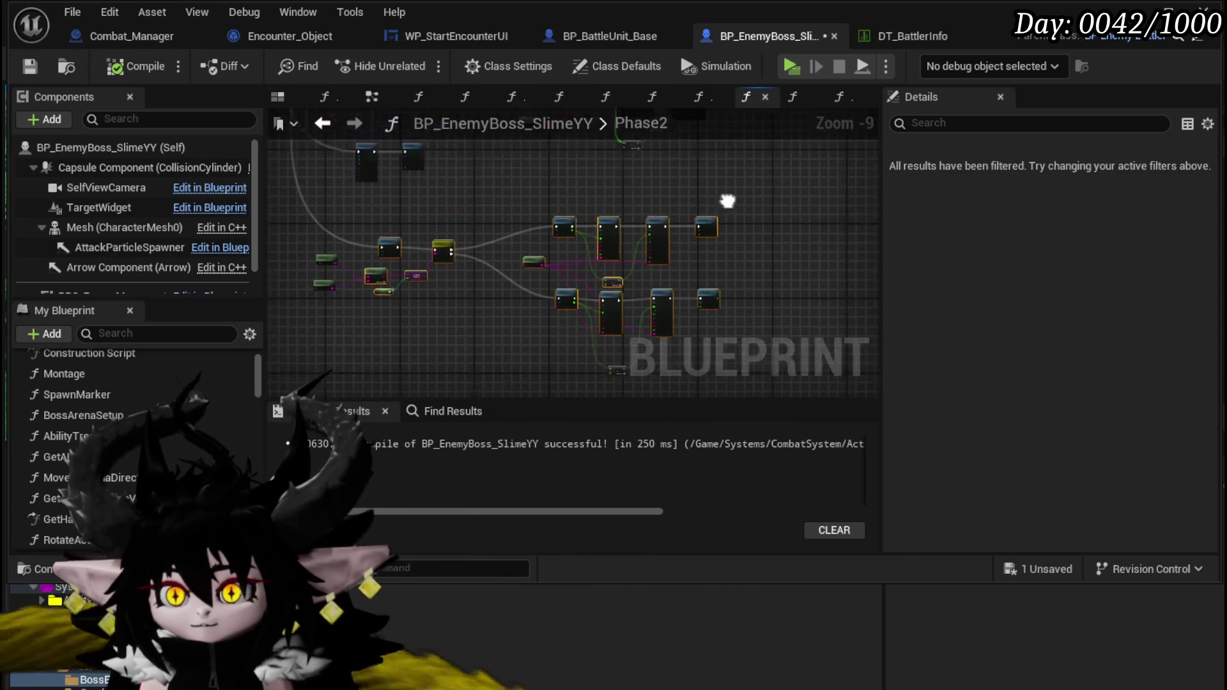
pyautogui.scroll(-1, 551, 285)
pyautogui.moveTo(551, 284)
pyautogui.mouseDown()
pyautogui.moveTo(471, 359)
pyautogui.moveTo(416, 364)
pyautogui.moveTo(402, 339)
pyautogui.mouseUp()
pyautogui.scroll(-1, 409, 254)
# Step: Delete four obsolete node clusters from the Phase2 graph
pyautogui.moveTo(409, 255); pyautogui.dragTo(408, 317)
pyautogui.moveTo(388, 175)
pyautogui.mouseDown()
pyautogui.moveTo(644, 310)
pyautogui.moveTo(713, 249)
pyautogui.moveTo(714, 226)
pyautogui.mouseUp()
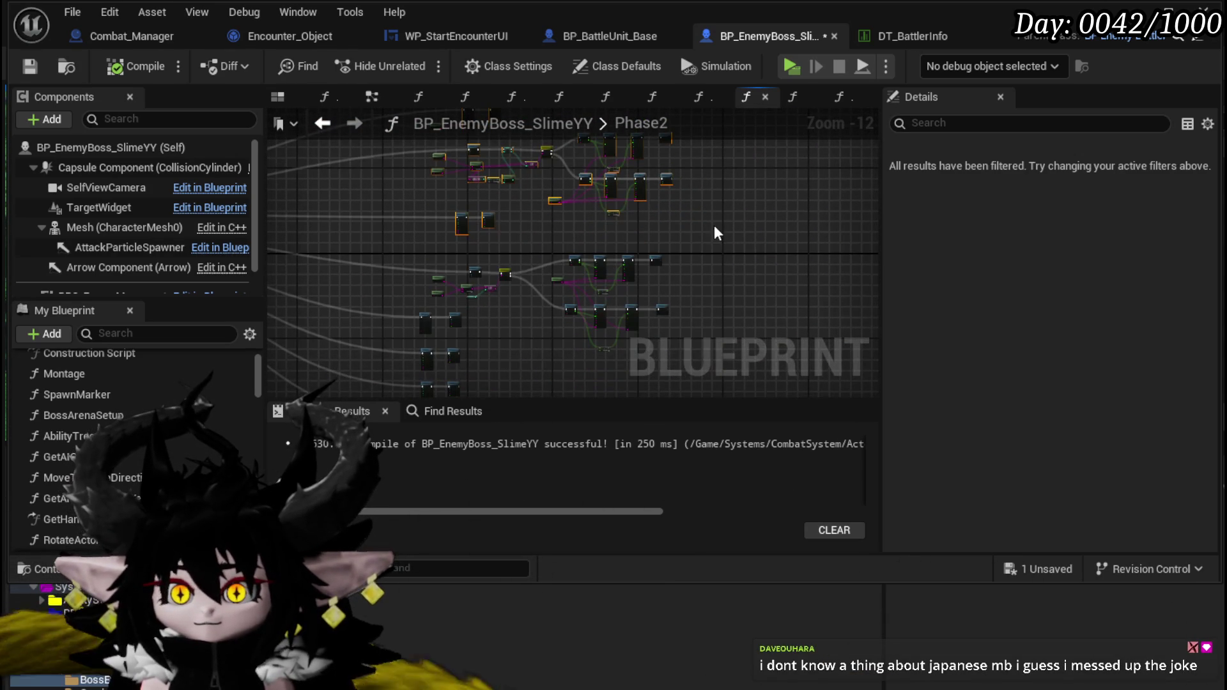
pyautogui.press('Delete')
pyautogui.moveTo(505, 298); pyautogui.dragTo(509, 296)
pyautogui.press('Delete')
pyautogui.moveTo(499, 218); pyautogui.dragTo(681, 361)
pyautogui.press('Delete')
pyautogui.moveTo(536, 277); pyautogui.dragTo(624, 193)
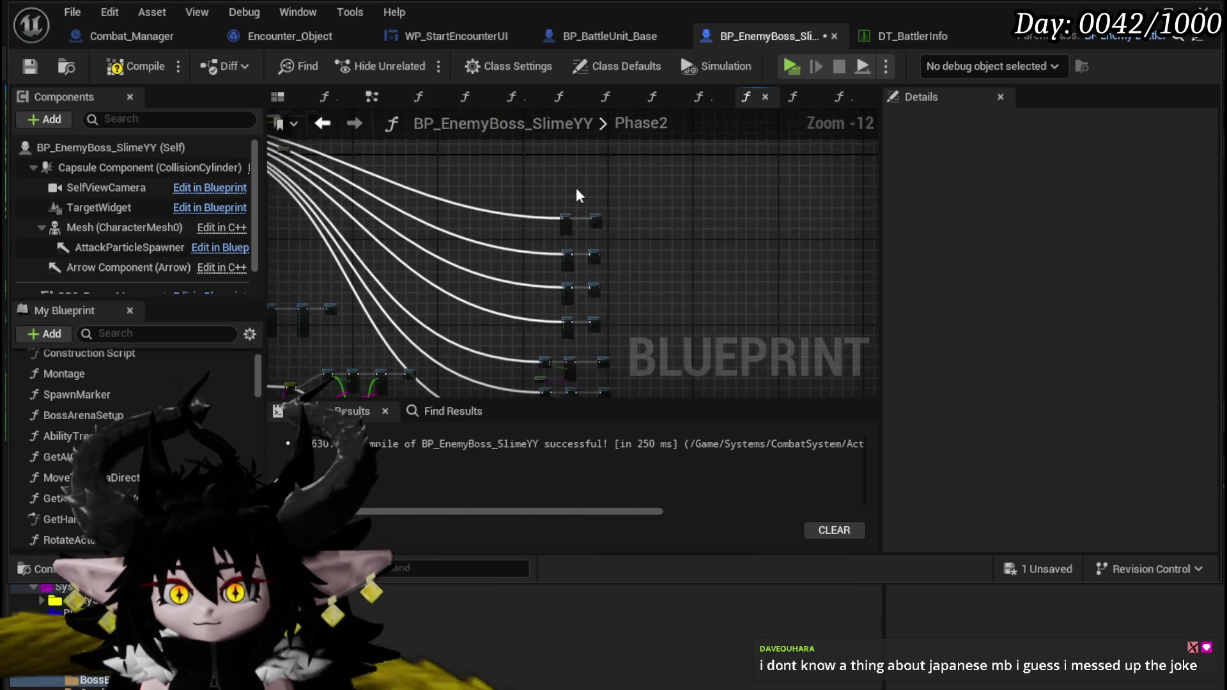
pyautogui.moveTo(473, 186); pyautogui.dragTo(696, 270)
pyautogui.press('Delete')
# Step: Move the Sequence exec wire from pin 17 to pin 13
pyautogui.moveTo(492, 226)
pyautogui.mouseDown()
pyautogui.moveTo(671, 200)
pyautogui.moveTo(795, 335)
pyautogui.mouseUp()
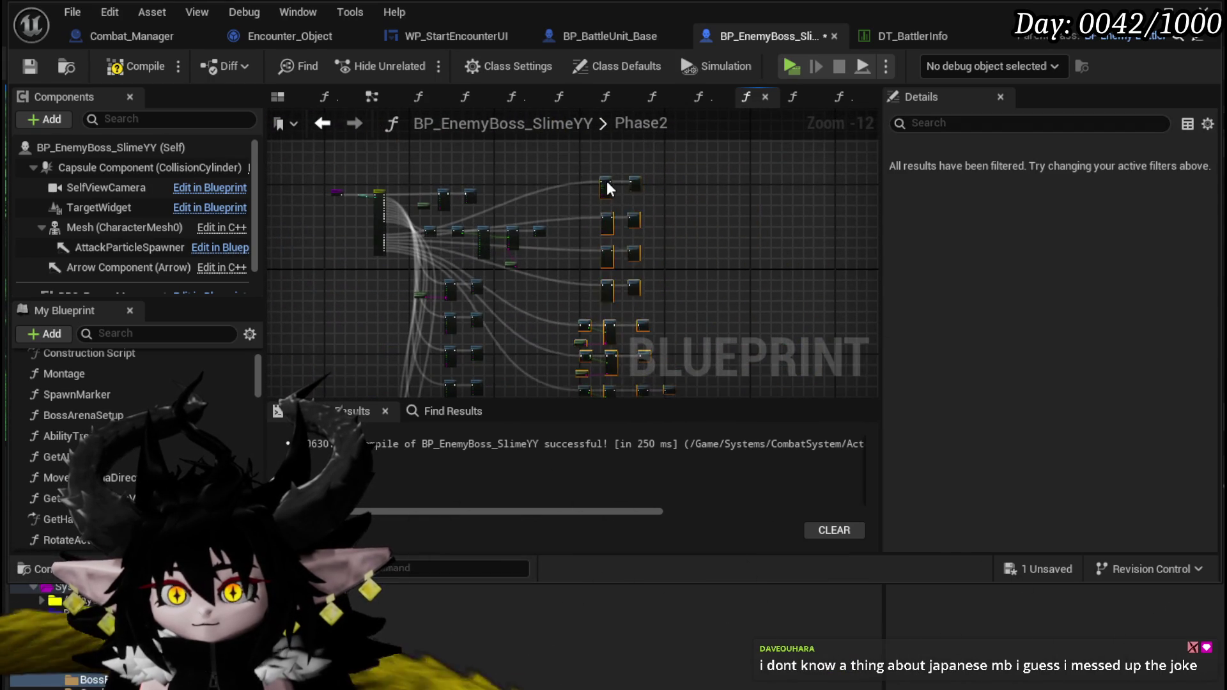
pyautogui.scroll(10, 351, 230)
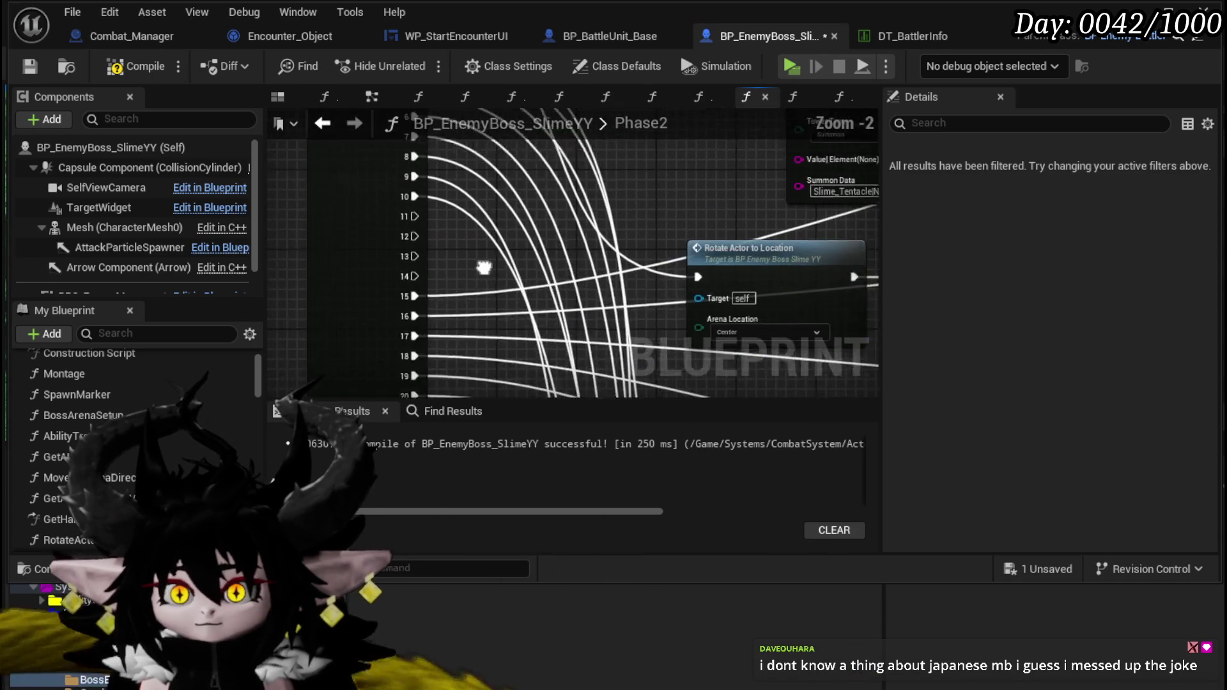
pyautogui.moveTo(519, 298)
pyautogui.mouseDown()
pyautogui.moveTo(500, 259)
pyautogui.moveTo(470, 259)
pyautogui.moveTo(470, 187)
pyautogui.moveTo(465, 196)
pyautogui.mouseUp()
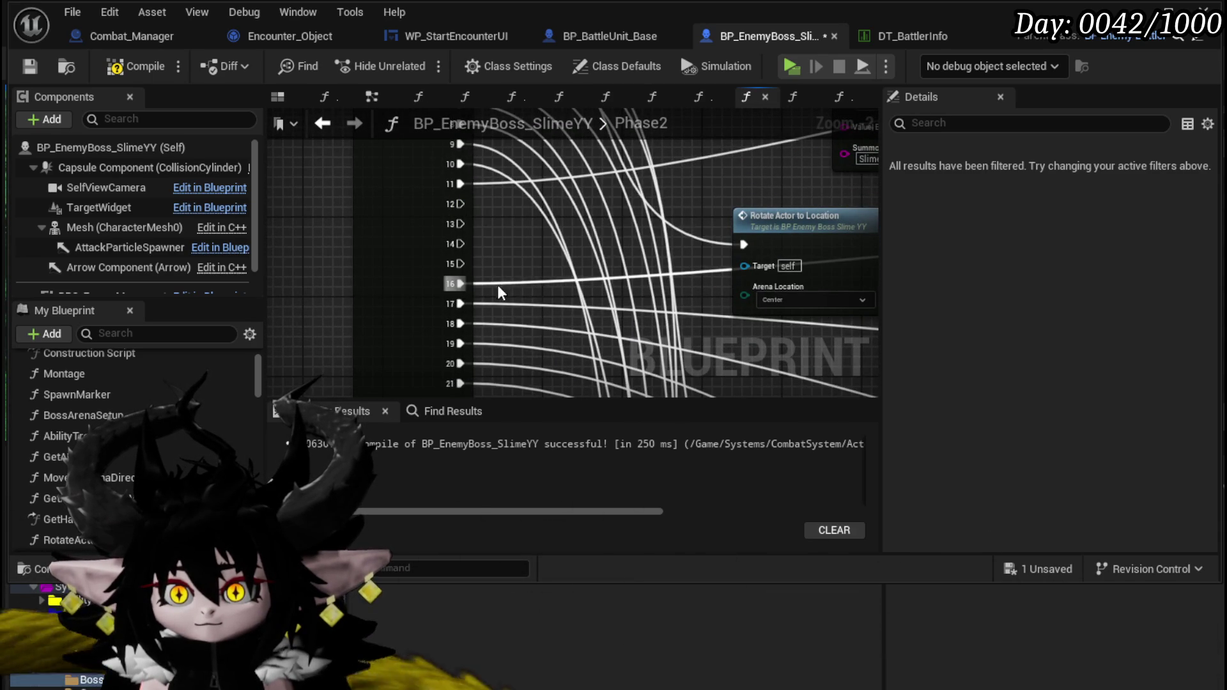
pyautogui.moveTo(457, 304); pyautogui.dragTo(532, 242)
pyautogui.moveTo(464, 207); pyautogui.dragTo(462, 205)
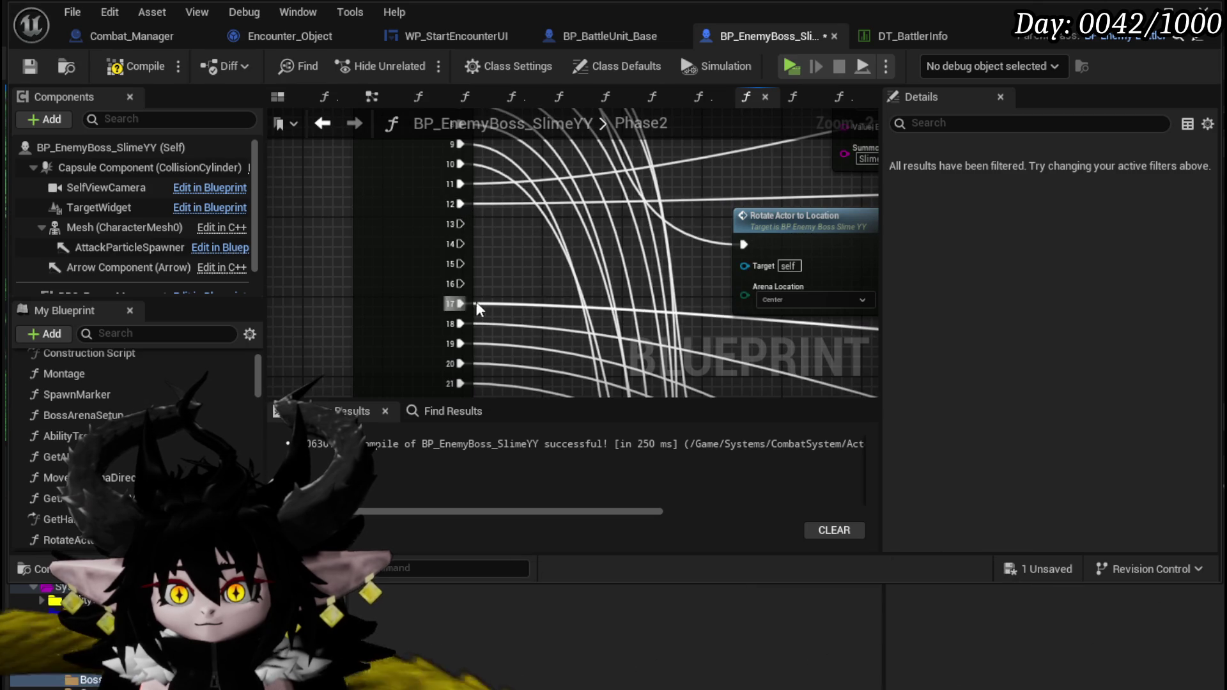
pyautogui.moveTo(455, 310); pyautogui.dragTo(459, 224)
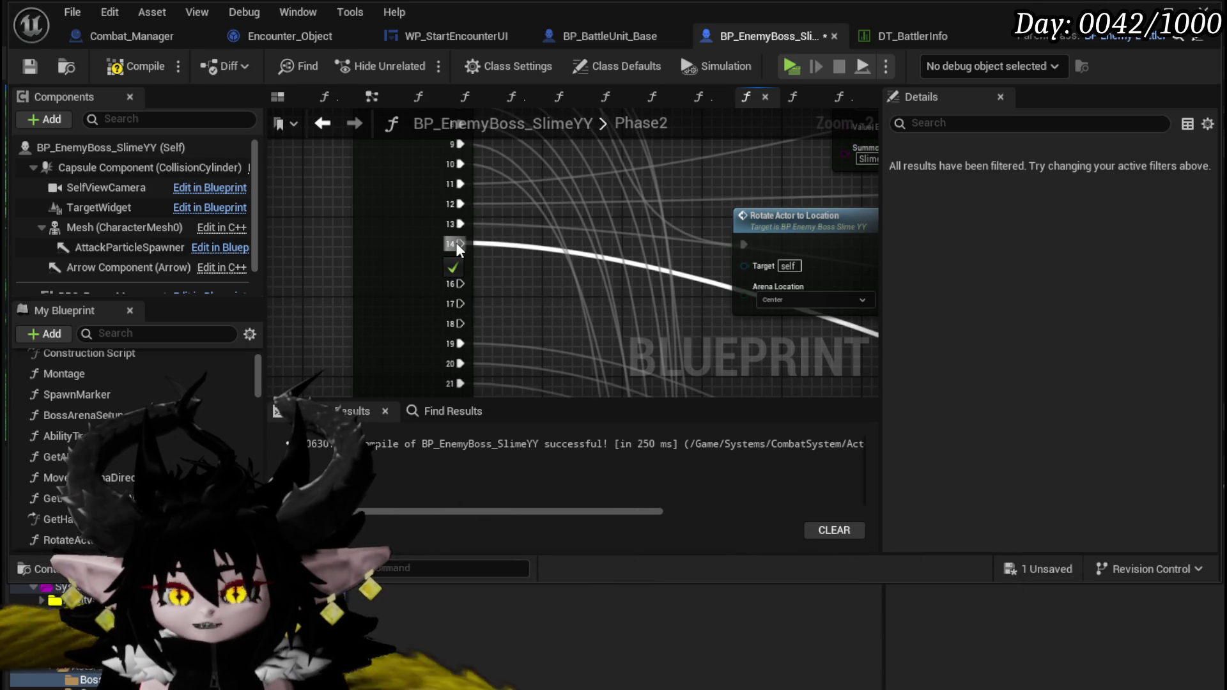
# Step: Reconnect the Sequence output wires to pins 14–17, starting with Rotate Actor to Location
pyautogui.moveTo(457, 248); pyautogui.dragTo(458, 246)
pyautogui.moveTo(462, 340); pyautogui.dragTo(461, 265)
pyautogui.moveTo(459, 363); pyautogui.dragTo(459, 284)
pyautogui.moveTo(461, 387)
pyautogui.mouseDown()
pyautogui.moveTo(503, 313)
pyautogui.moveTo(460, 294)
pyautogui.mouseUp()
pyautogui.scroll(-1, 439, 260)
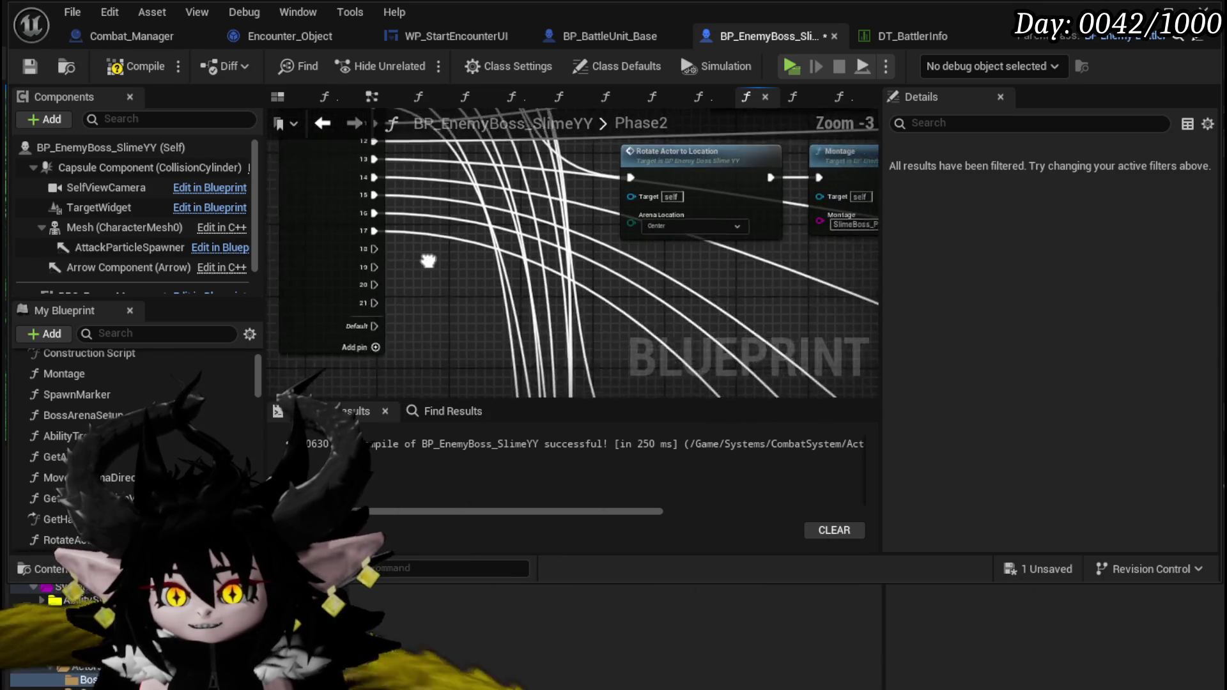
pyautogui.scroll(-3, 404, 296)
pyautogui.scroll(3, 404, 296)
pyautogui.moveTo(404, 296)
pyautogui.mouseDown()
pyautogui.moveTo(390, 270)
pyautogui.moveTo(409, 294)
pyautogui.mouseUp()
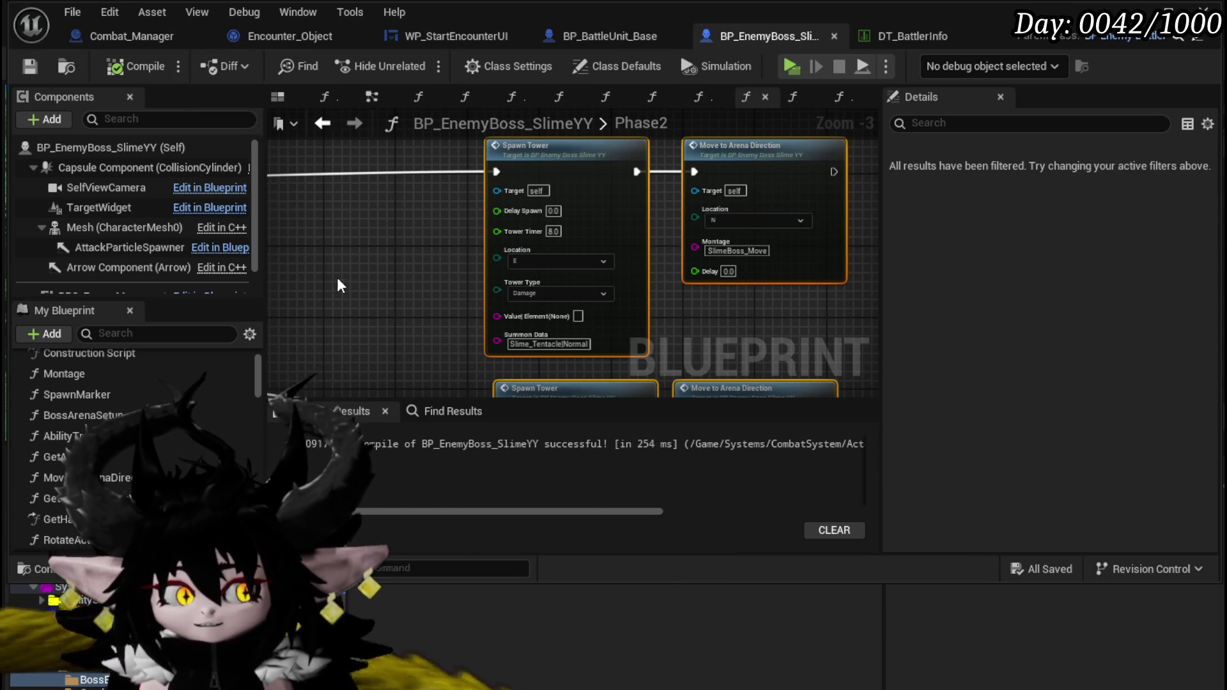
# Step: Shift the top and middle node rows down, save the boss blueprint and start playtesting
pyautogui.moveTo(377, 276)
pyautogui.mouseDown()
pyautogui.moveTo(334, 268)
pyautogui.moveTo(658, 276)
pyautogui.moveTo(583, 246)
pyautogui.moveTo(549, 269)
pyautogui.moveTo(639, 260)
pyautogui.moveTo(626, 309)
pyautogui.moveTo(639, 361)
pyautogui.moveTo(743, 131)
pyautogui.mouseUp()
pyautogui.scroll(-1, 549, 268)
pyautogui.moveTo(467, 256)
pyautogui.mouseDown()
pyautogui.moveTo(452, 208)
pyautogui.moveTo(466, 282)
pyautogui.moveTo(380, 283)
pyautogui.moveTo(357, 298)
pyautogui.mouseUp()
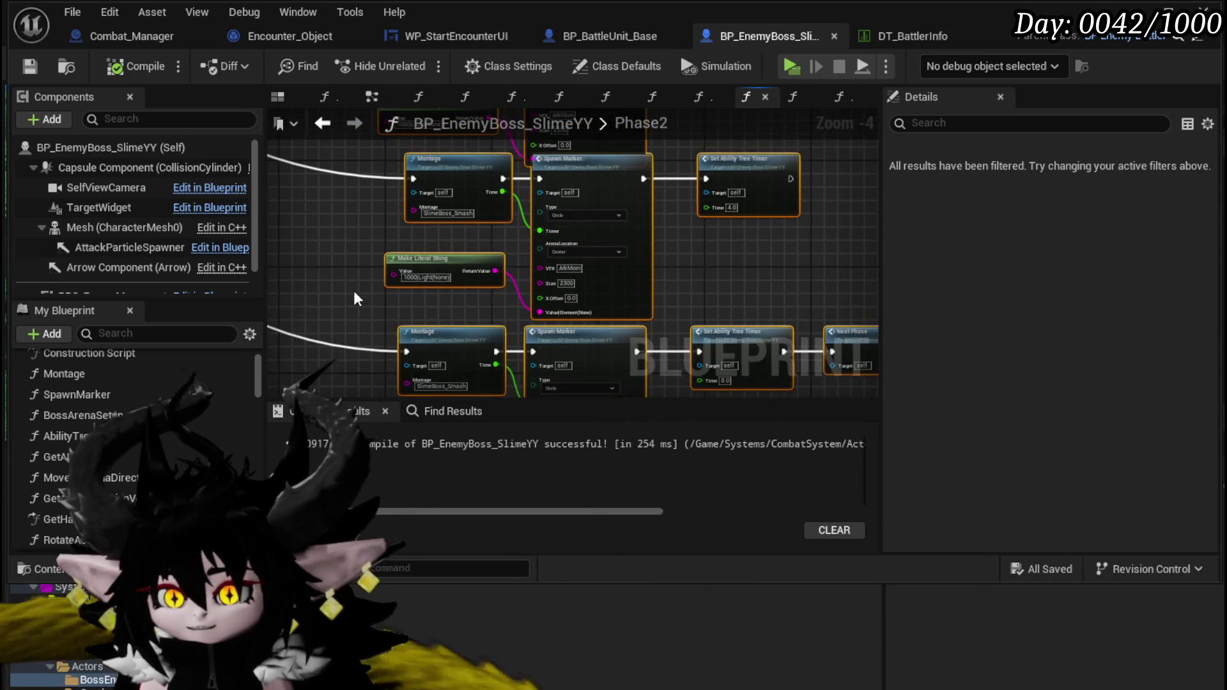
pyautogui.moveTo(667, 221)
pyautogui.mouseDown()
pyautogui.moveTo(745, 170)
pyautogui.moveTo(746, 200)
pyautogui.mouseUp()
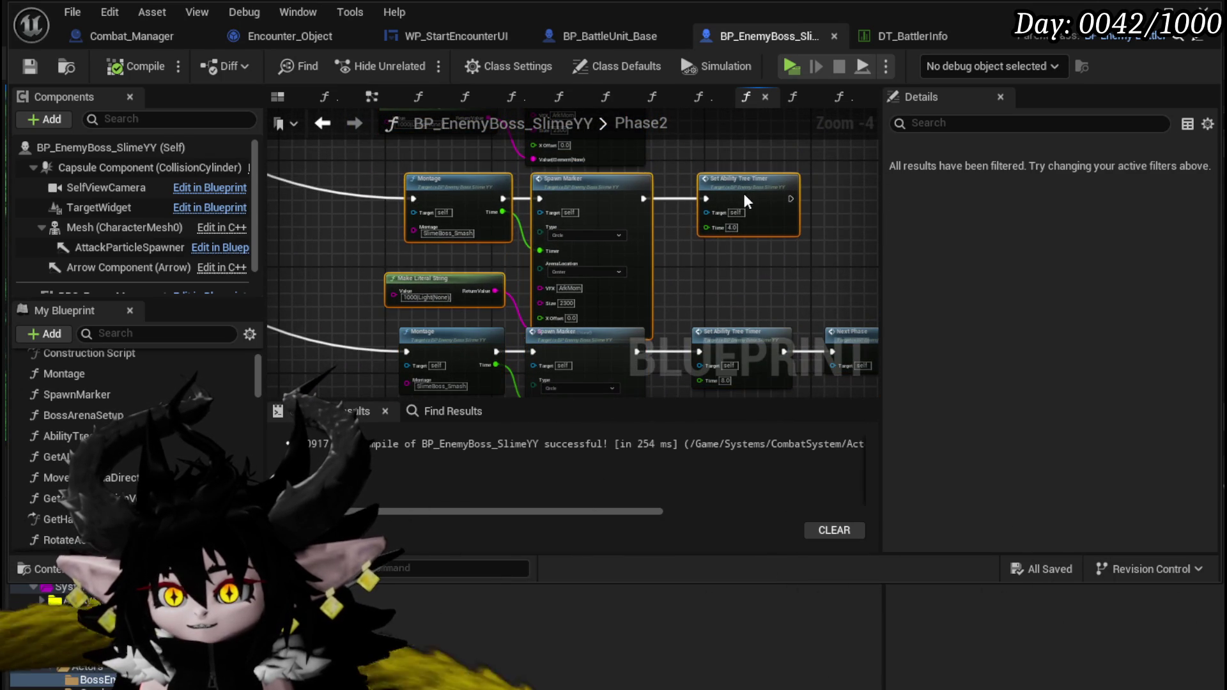
pyautogui.moveTo(740, 275); pyautogui.dragTo(780, 136)
pyautogui.scroll(-2, 455, 275)
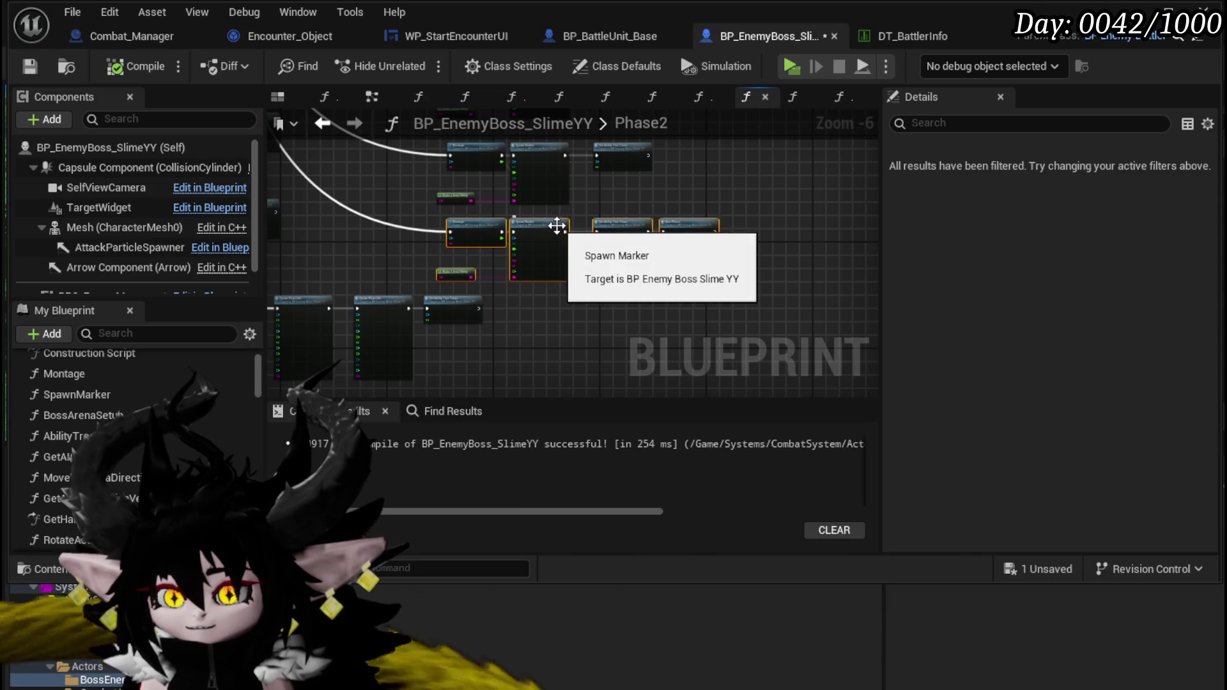
pyautogui.moveTo(557, 229); pyautogui.dragTo(555, 232)
pyautogui.click(624, 206)
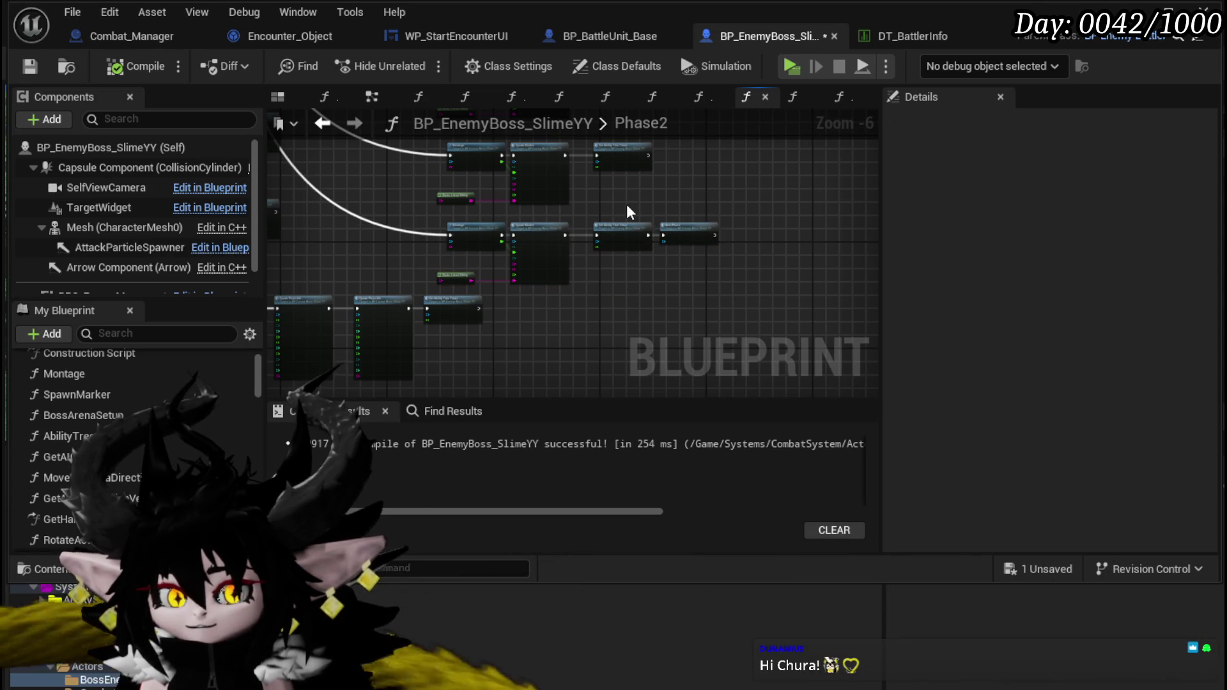
pyautogui.moveTo(627, 205)
pyautogui.mouseDown()
pyautogui.moveTo(685, 221)
pyautogui.moveTo(689, 297)
pyautogui.moveTo(665, 255)
pyautogui.moveTo(693, 276)
pyautogui.mouseUp()
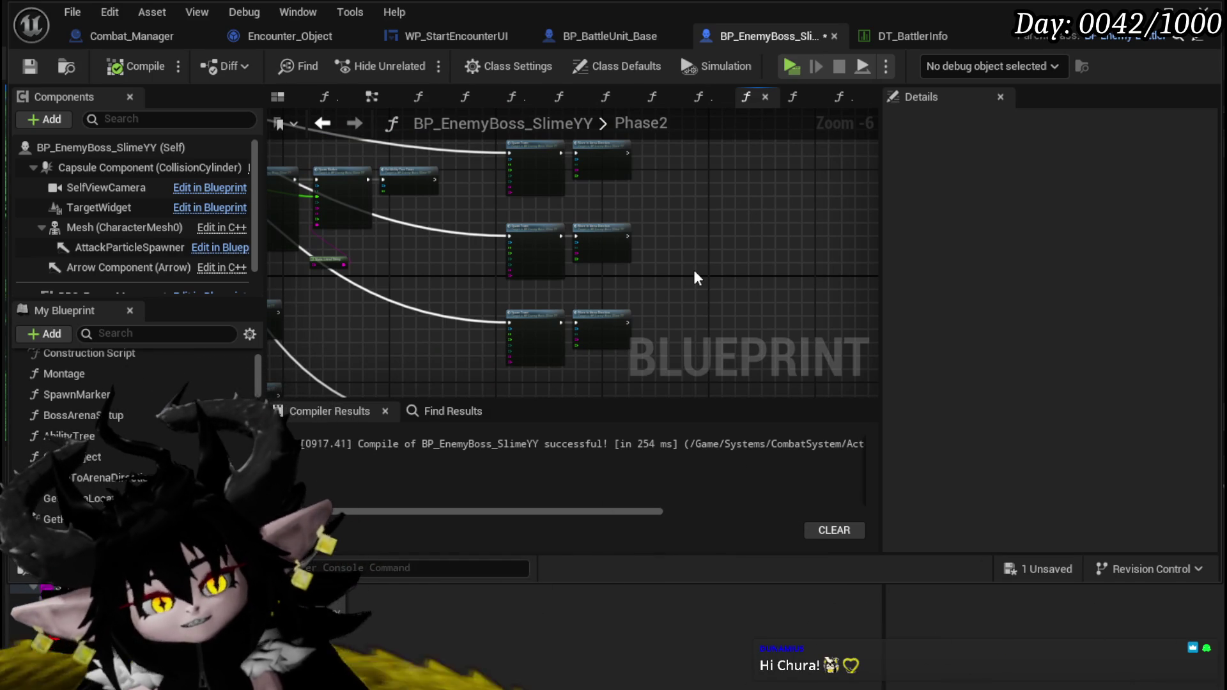
pyautogui.click(30, 66)
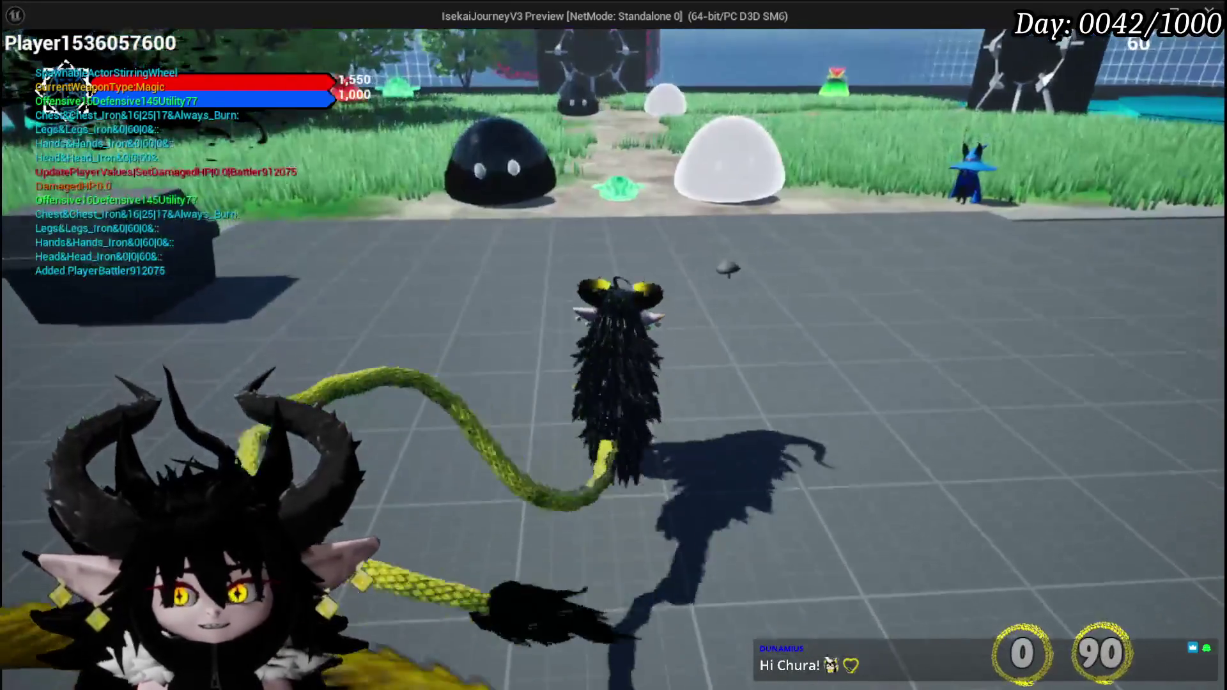
pyautogui.press('e')
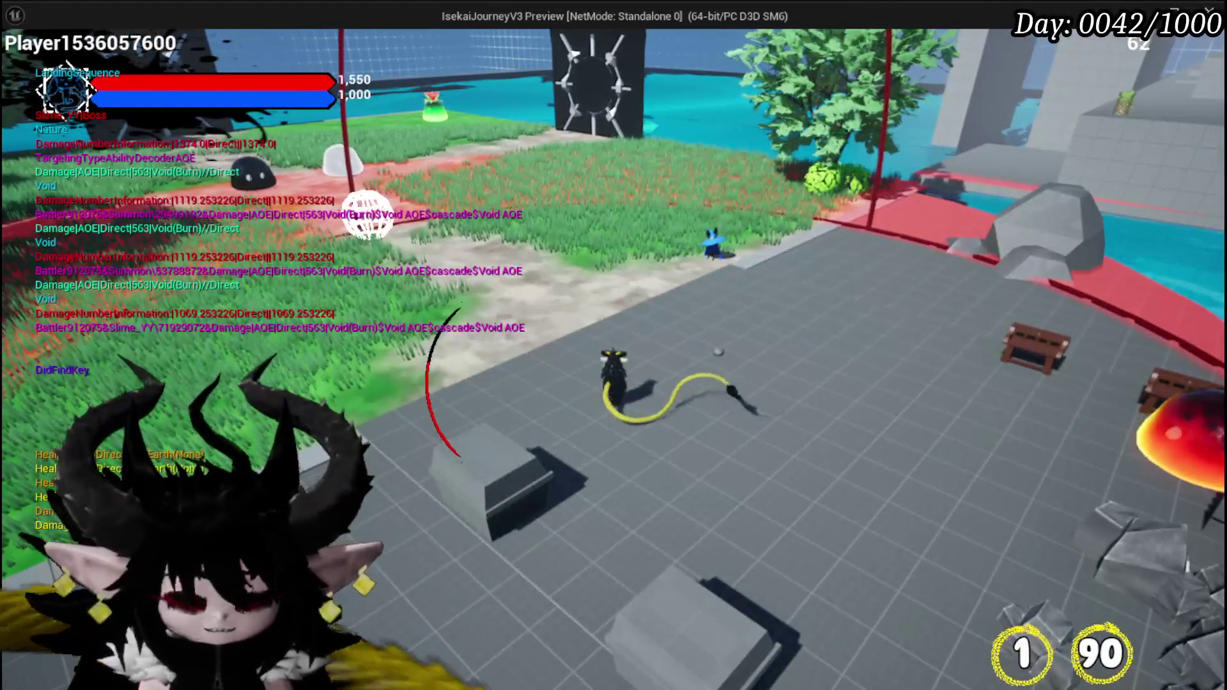
# Step: Stop the boss-fight preview and save the level
pyautogui.press('Escape')
pyautogui.click(34, 70)
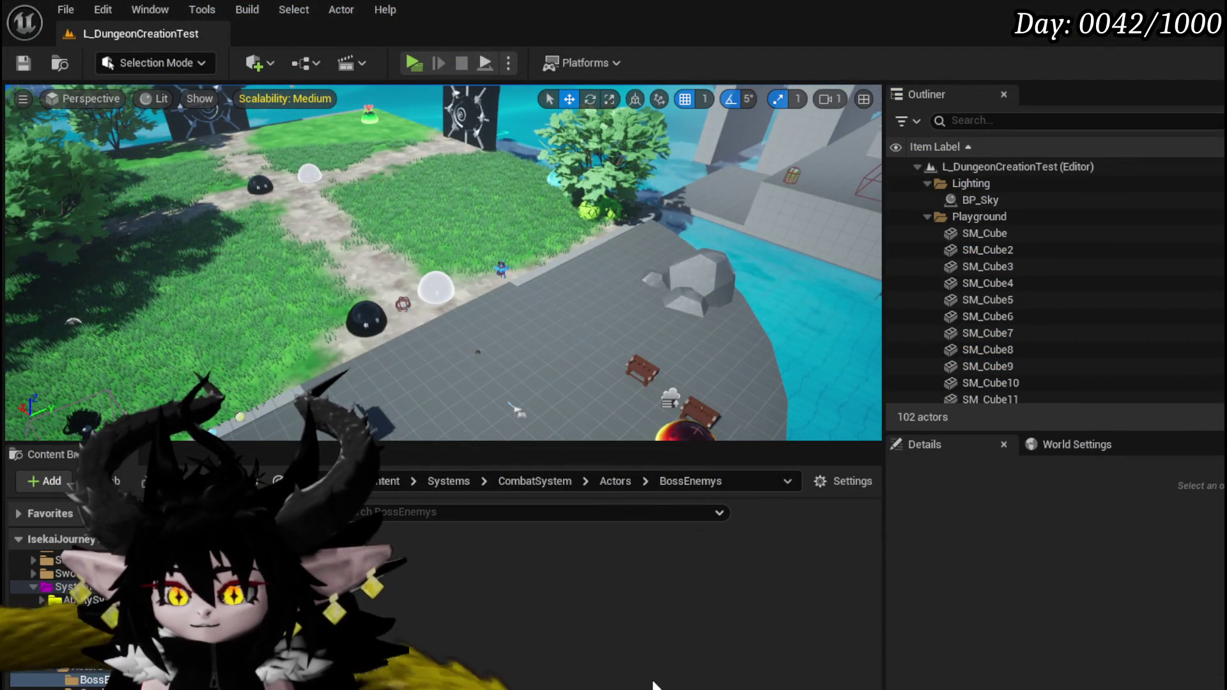
# Step: Reopen BP_EnemyBoss_SlimeYY and centre its Phase2 Spawn Tower and Move to Arena Direction nodes
pyautogui.doubleClick(358, 566)
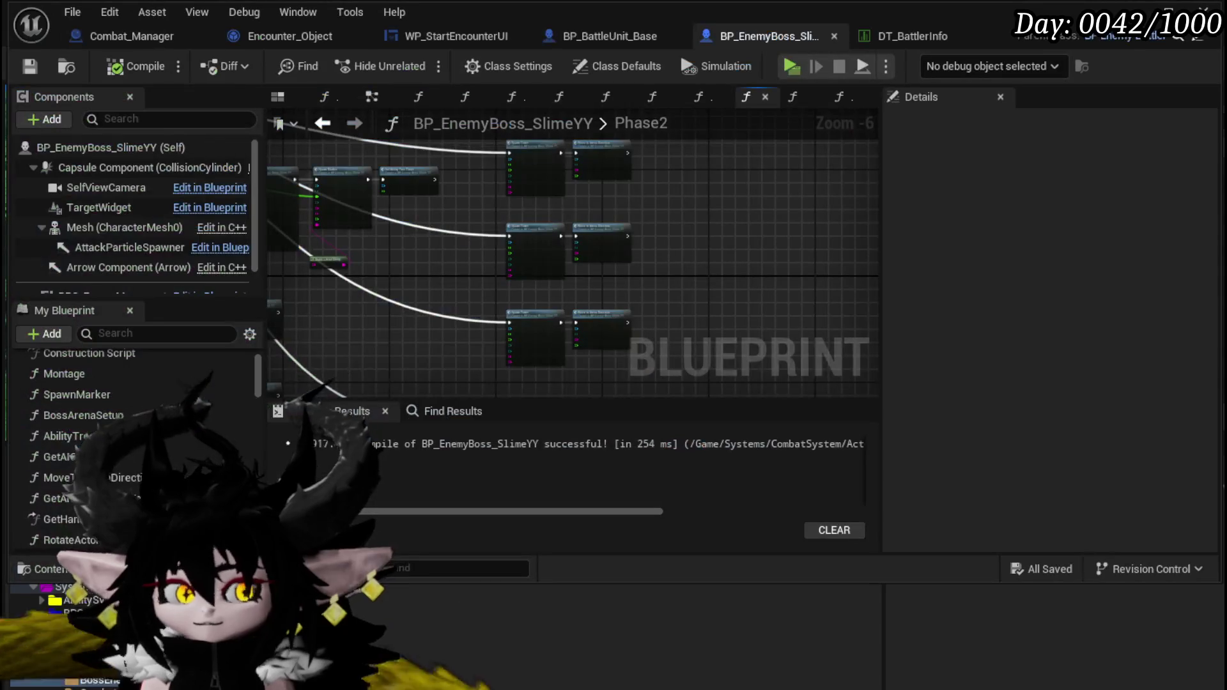
pyautogui.scroll(-2, 427, 294)
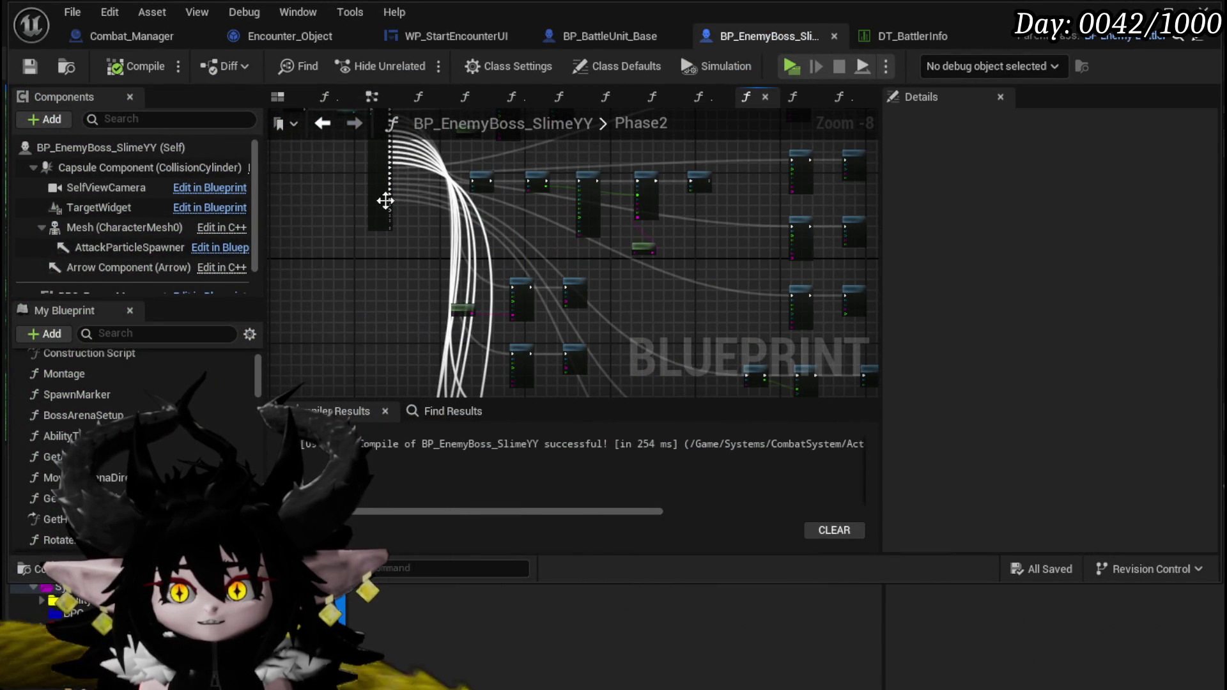
pyautogui.scroll(4, 619, 252)
pyautogui.moveTo(619, 252); pyautogui.dragTo(277, 322)
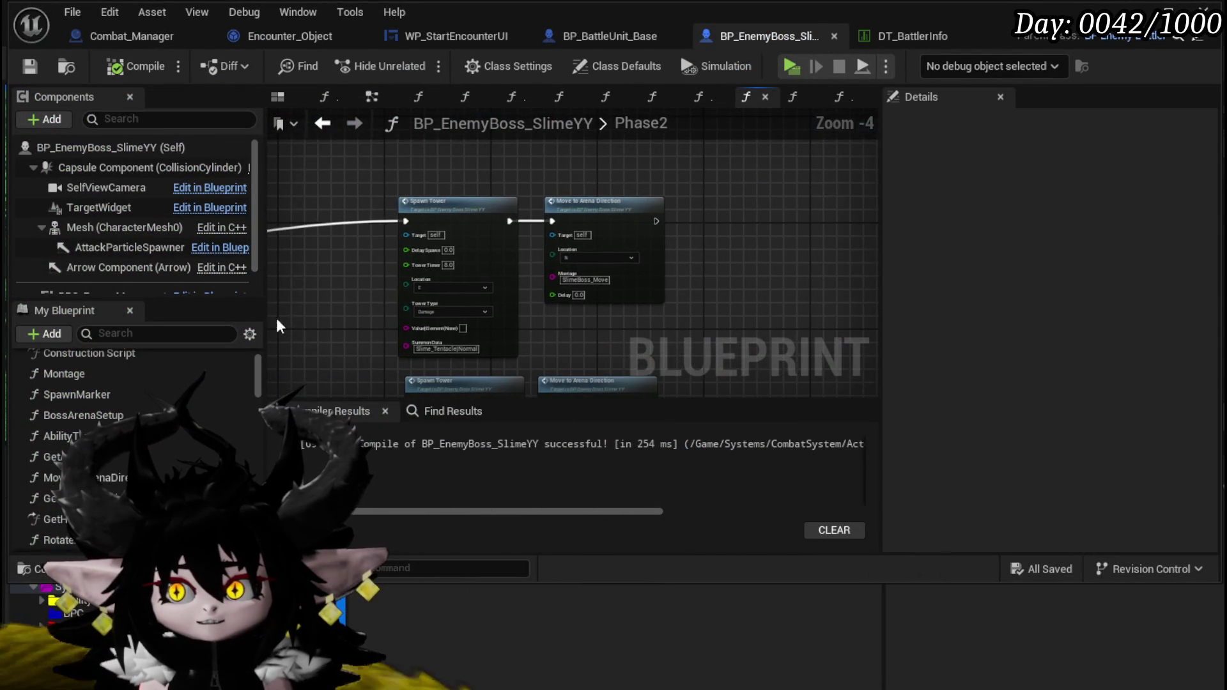
pyautogui.scroll(4, 300, 320)
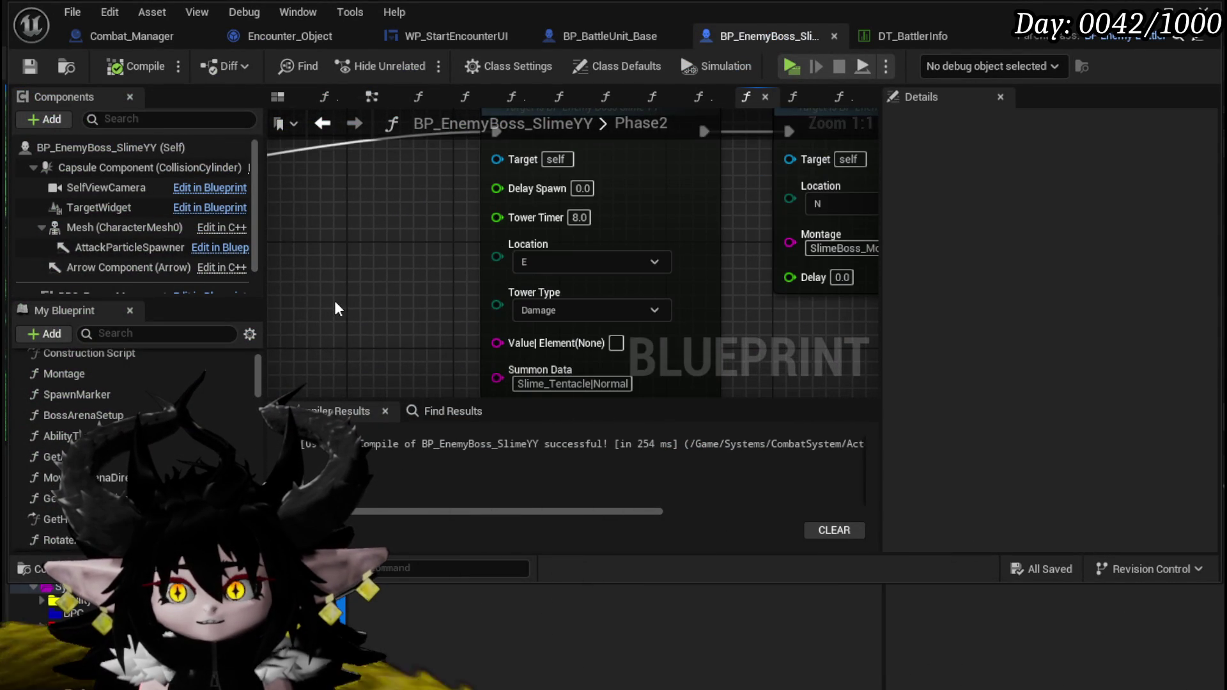
pyautogui.scroll(-7, 335, 309)
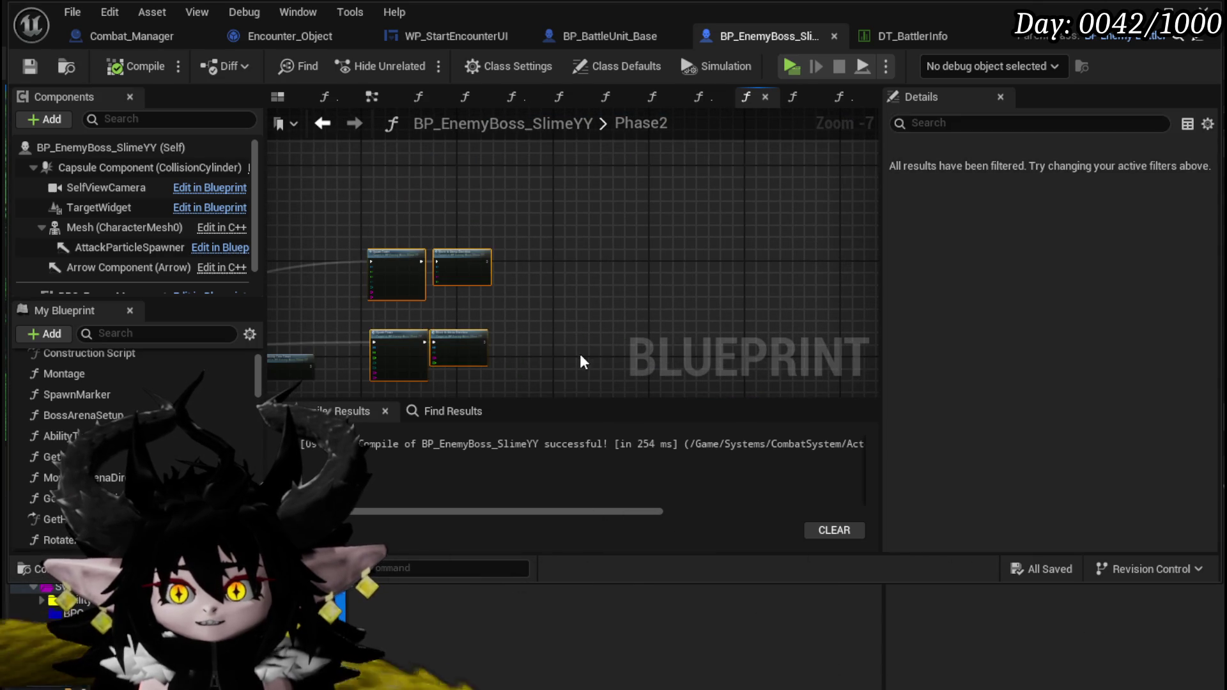
pyautogui.scroll(2, 600, 217)
pyautogui.scroll(2, 444, 251)
# Step: Review the Spawn Marker settings and the lower Spawn Tower and Move pairs' Delay fields
pyautogui.moveTo(444, 251)
pyautogui.mouseDown()
pyautogui.moveTo(471, 183)
pyautogui.moveTo(595, 174)
pyautogui.mouseUp()
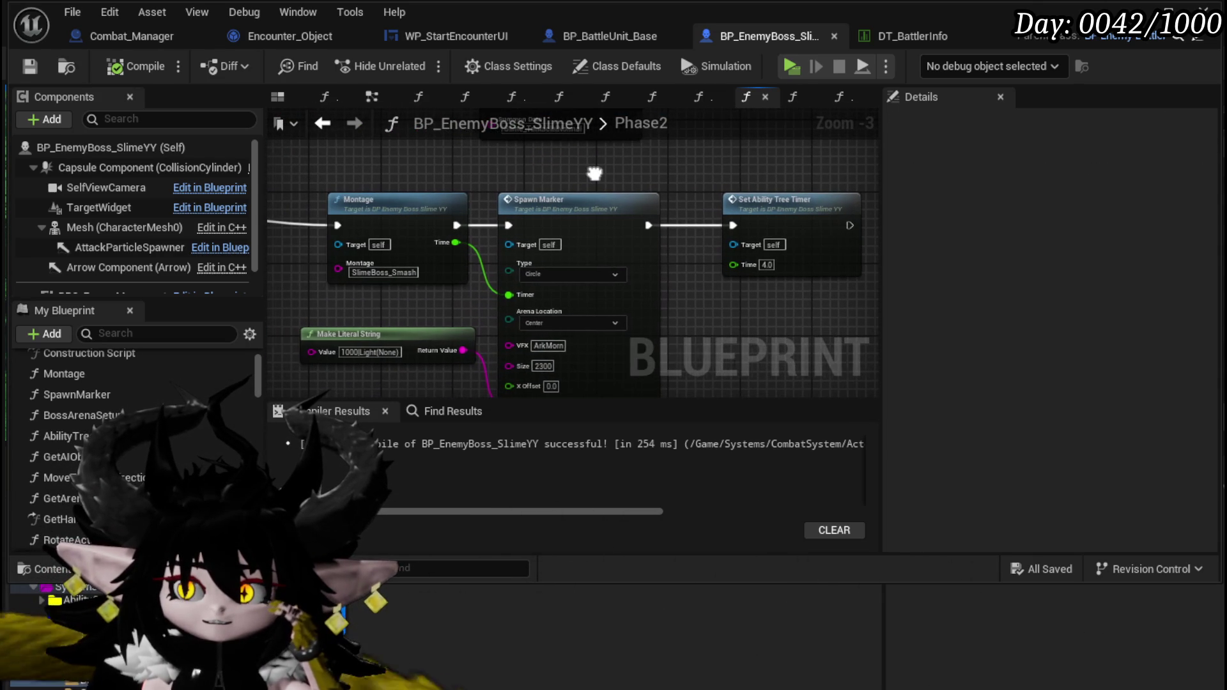
pyautogui.scroll(-3, 542, 286)
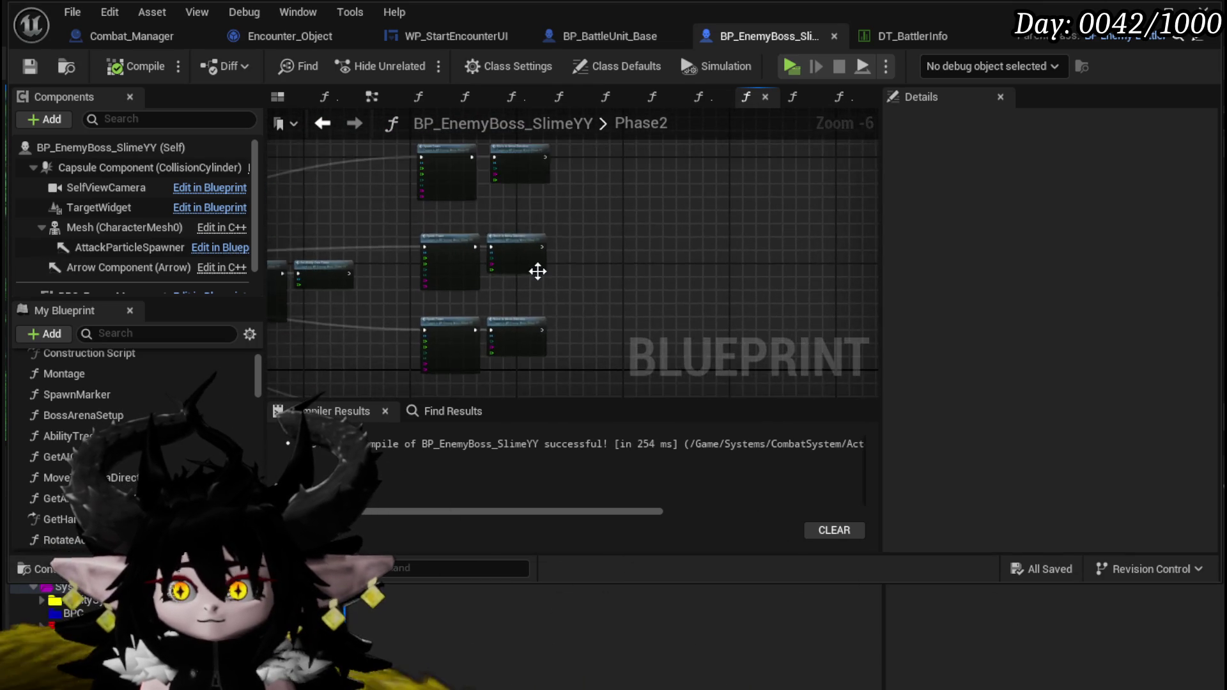
pyautogui.scroll(5, 542, 287)
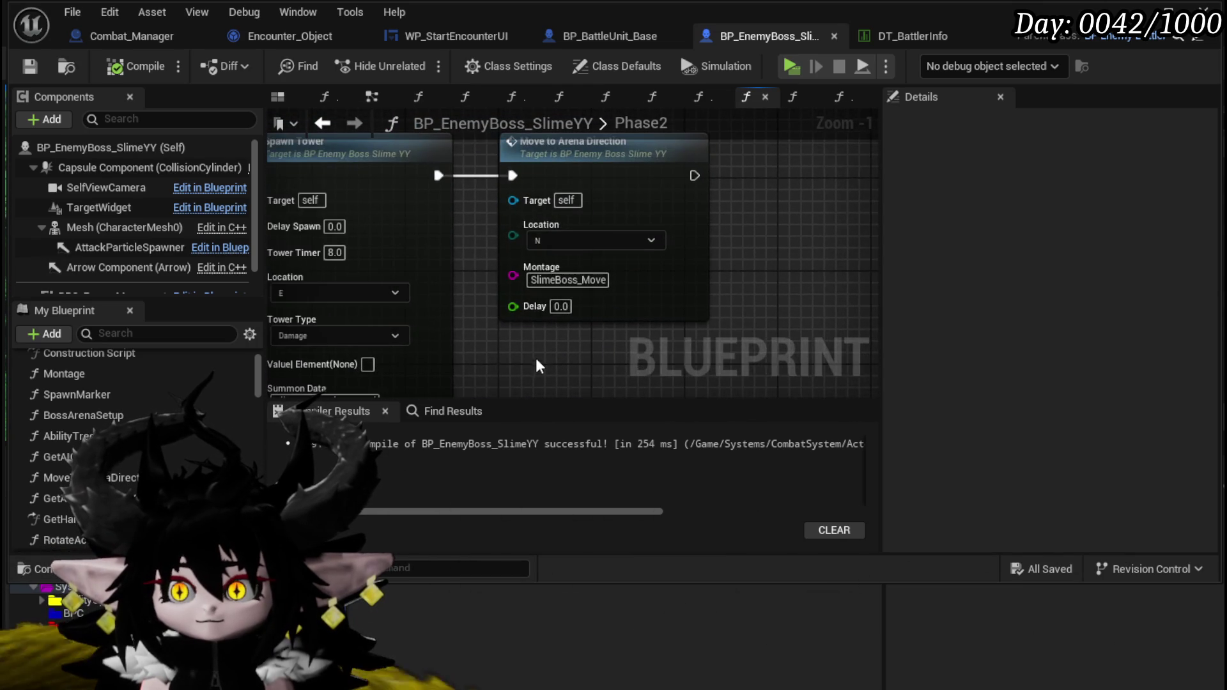
pyautogui.scroll(-2, 589, 309)
pyautogui.moveTo(591, 313); pyautogui.dragTo(563, 293)
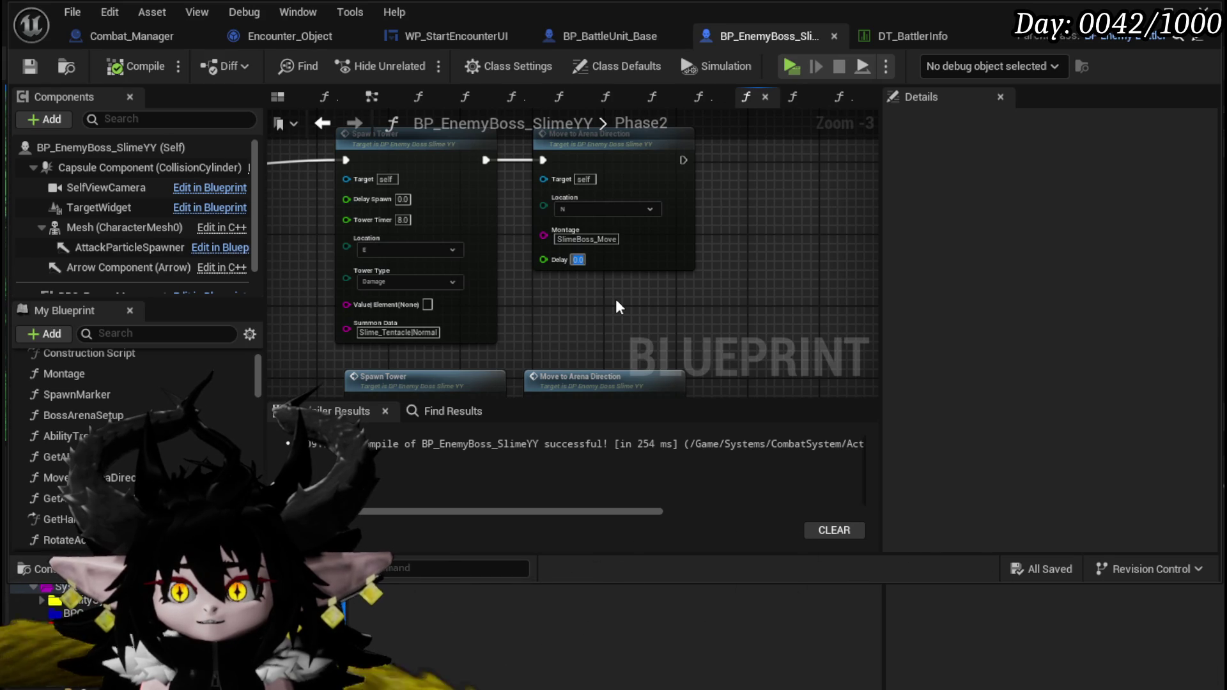
pyautogui.moveTo(613, 303); pyautogui.dragTo(589, 147)
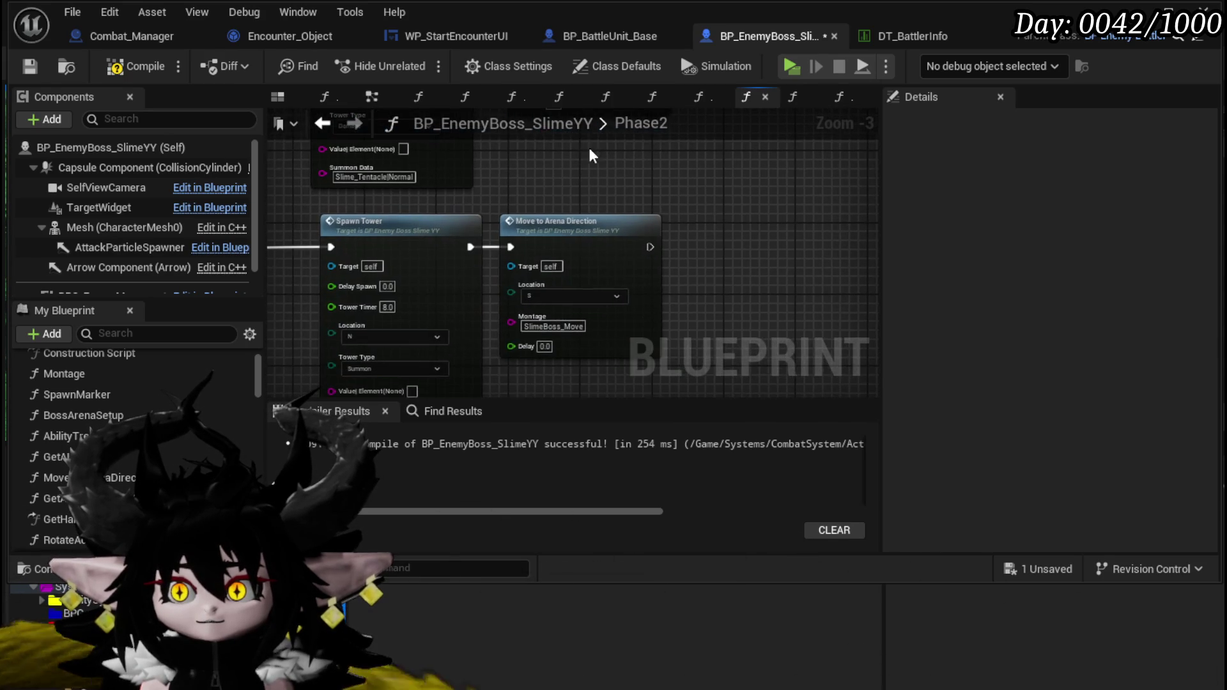
pyautogui.scroll(-3, 714, 337)
pyautogui.scroll(4, 576, 308)
pyautogui.moveTo(588, 328)
pyautogui.mouseDown()
pyautogui.moveTo(624, 247)
pyautogui.moveTo(612, 181)
pyautogui.mouseUp()
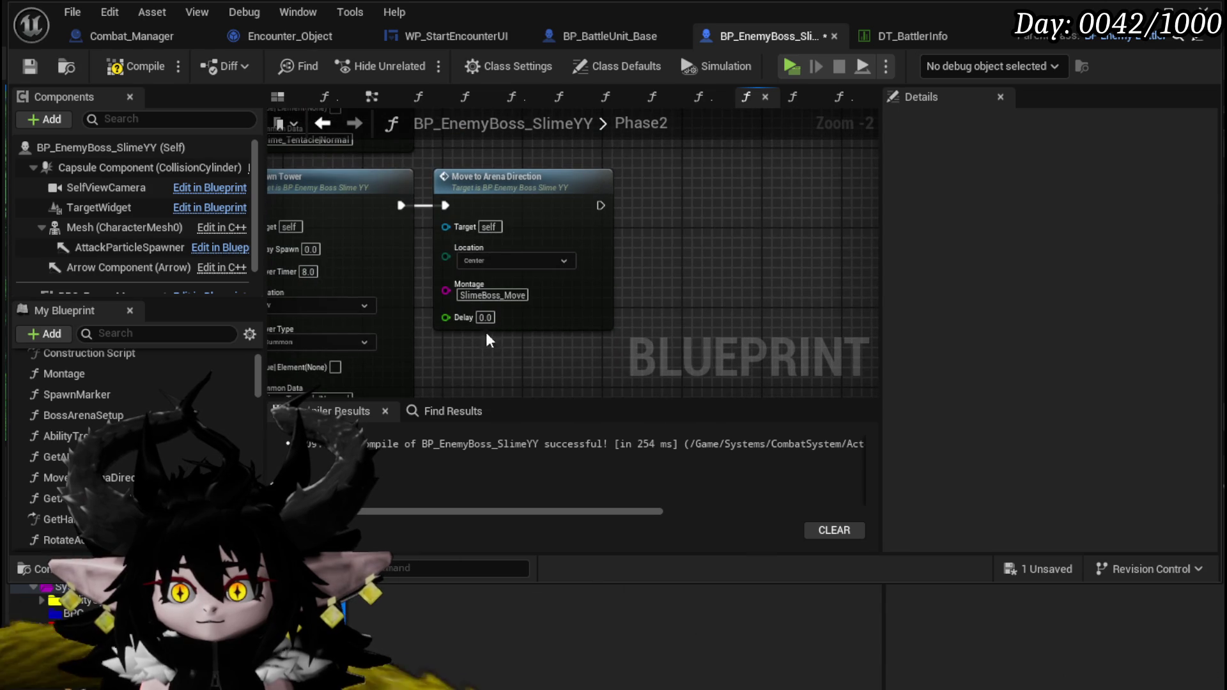
pyautogui.moveTo(505, 326); pyautogui.dragTo(601, 323)
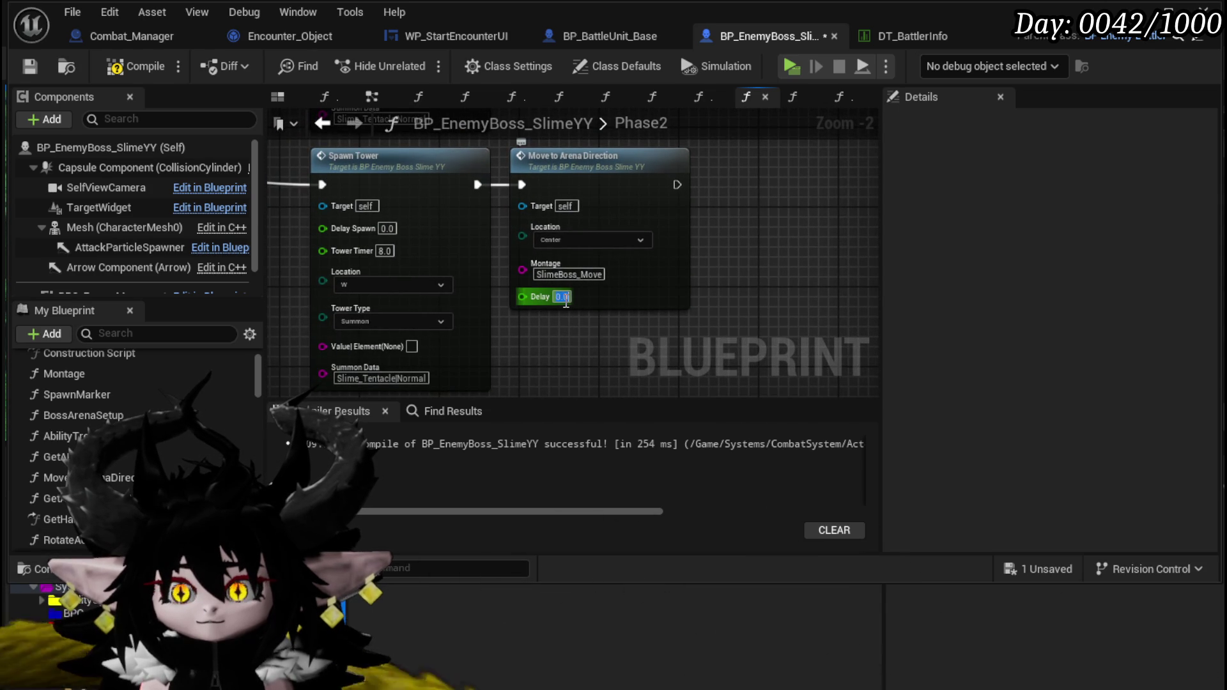
# Step: Move the Make Literal String node aside and frame the Center Damage Spawn Tower node
pyautogui.scroll(-2, 582, 335)
pyautogui.moveTo(573, 200)
pyautogui.mouseDown()
pyautogui.moveTo(562, 241)
pyautogui.moveTo(591, 217)
pyautogui.moveTo(505, 236)
pyautogui.moveTo(397, 365)
pyautogui.moveTo(397, 263)
pyautogui.moveTo(438, 313)
pyautogui.mouseUp()
pyautogui.scroll(-5, 461, 233)
pyautogui.scroll(3, 459, 256)
pyautogui.scroll(1, 459, 262)
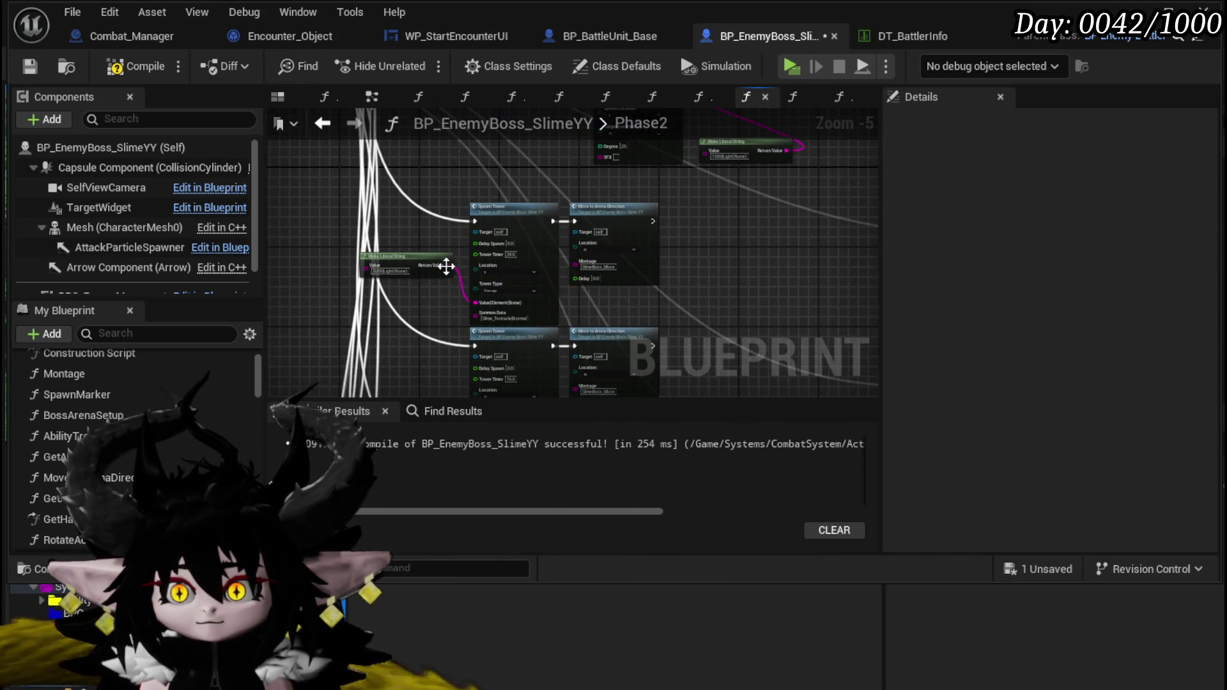
pyautogui.scroll(4, 449, 291)
pyautogui.moveTo(458, 242)
pyautogui.mouseDown()
pyautogui.moveTo(363, 261)
pyautogui.moveTo(396, 223)
pyautogui.moveTo(409, 231)
pyautogui.mouseUp()
pyautogui.scroll(-1, 397, 230)
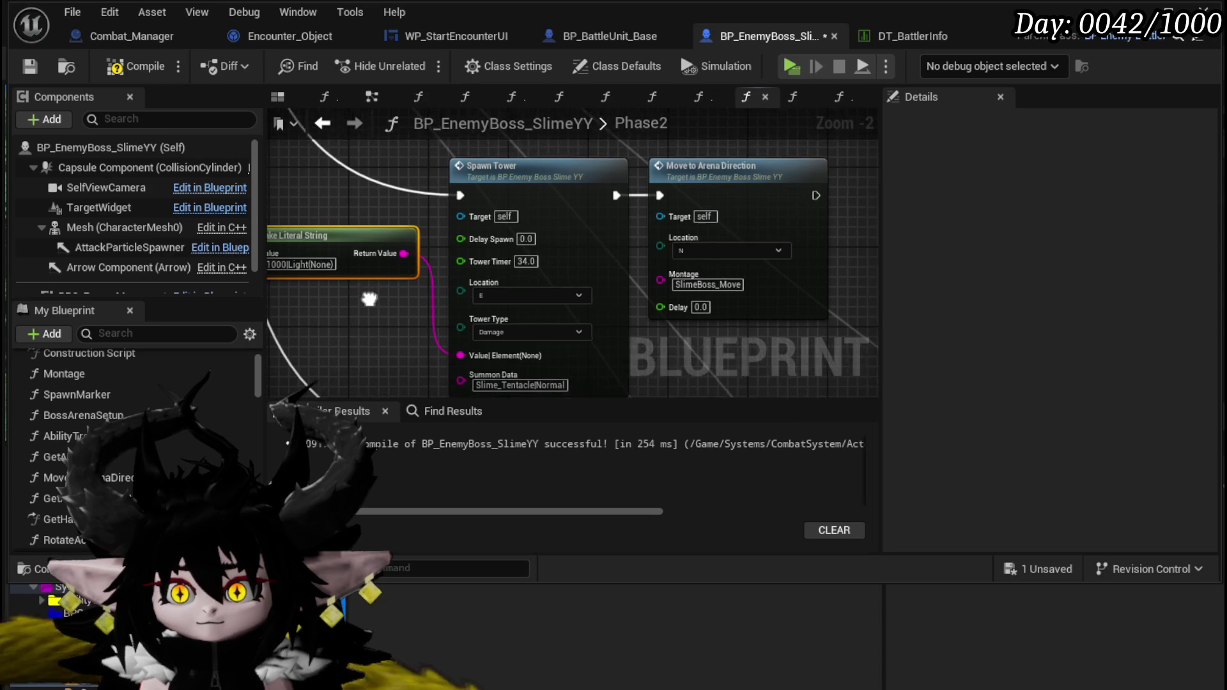
pyautogui.moveTo(410, 332); pyautogui.dragTo(409, 128)
pyautogui.scroll(-5, 572, 256)
pyautogui.scroll(-4, 431, 275)
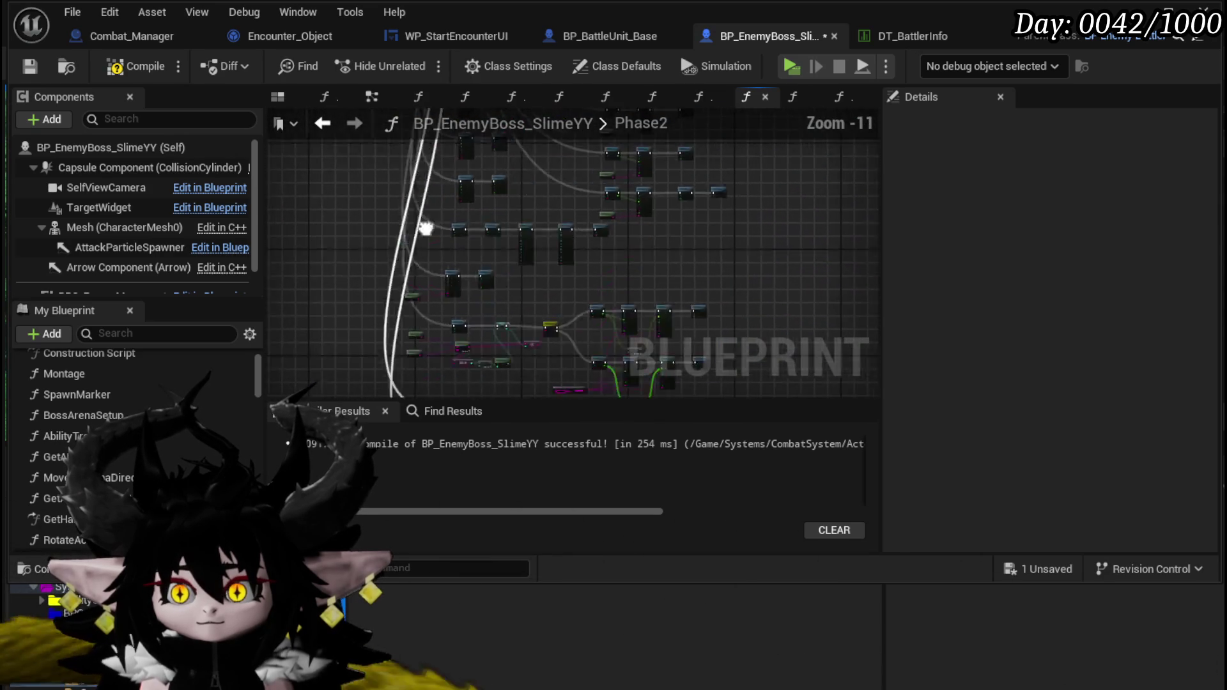
pyautogui.moveTo(412, 252)
pyautogui.mouseDown()
pyautogui.moveTo(390, 219)
pyautogui.moveTo(365, 293)
pyautogui.moveTo(327, 182)
pyautogui.moveTo(354, 192)
pyautogui.moveTo(341, 220)
pyautogui.mouseUp()
pyautogui.scroll(9, 364, 293)
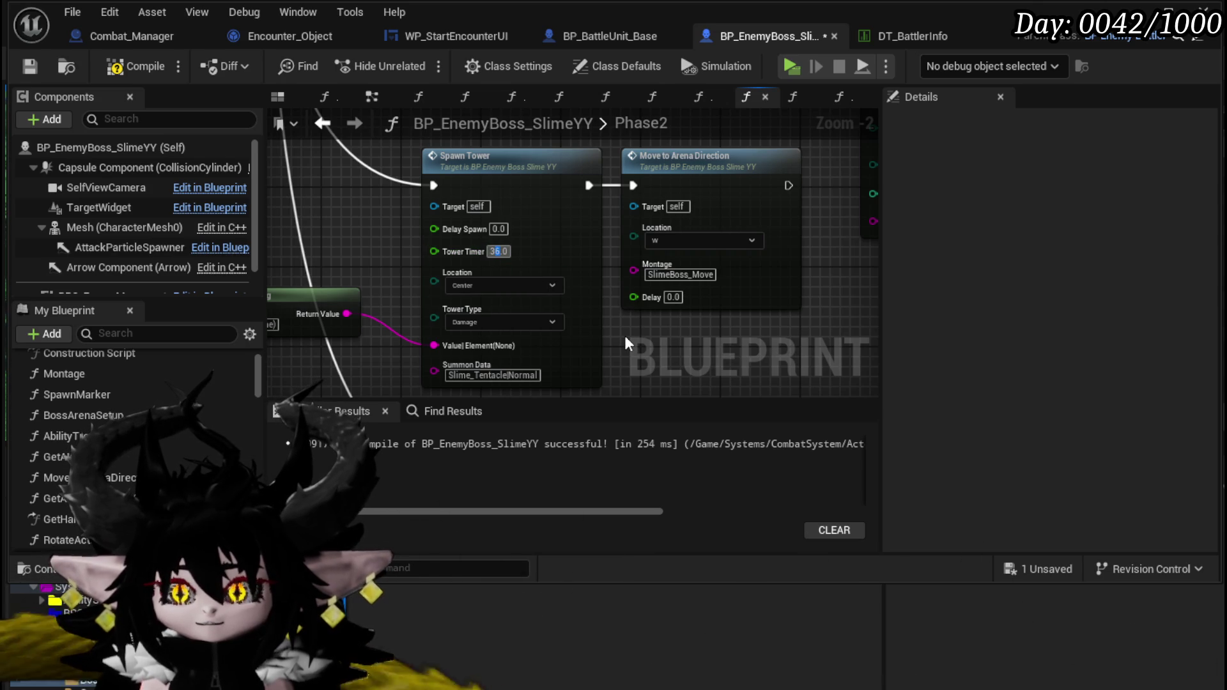
# Step: Change the Tower Timer from 36.0 to 30.0 and save the boss blueprint
pyautogui.write('0')
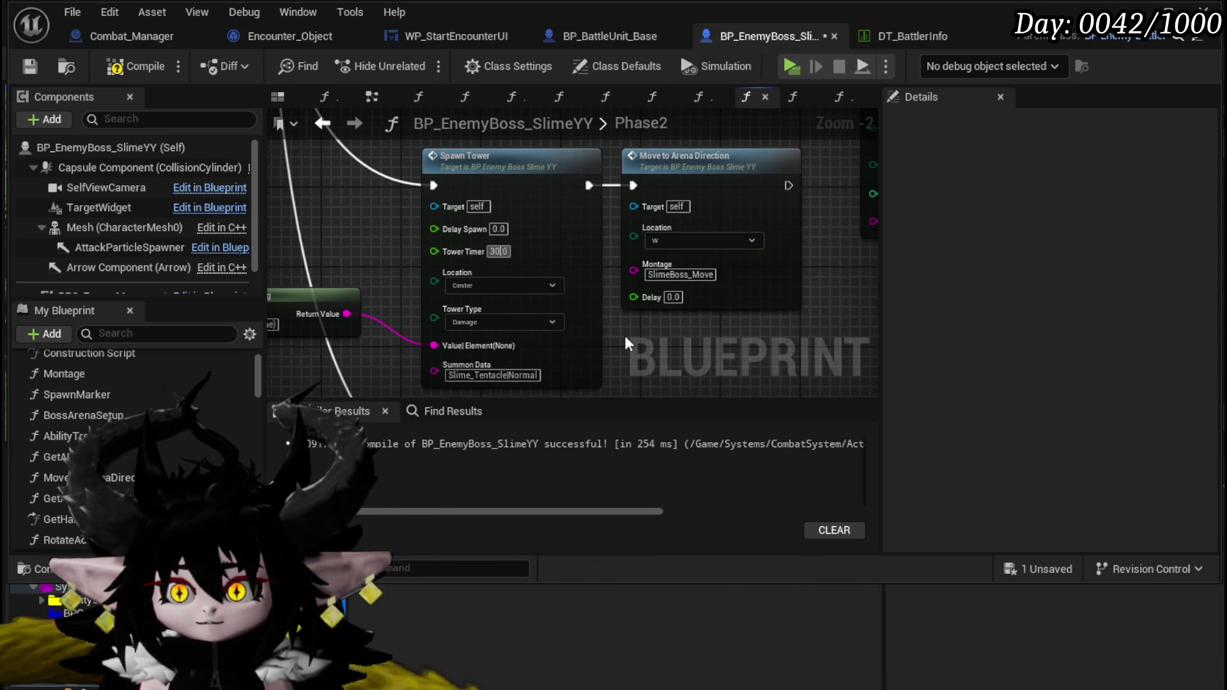
pyautogui.click(30, 67)
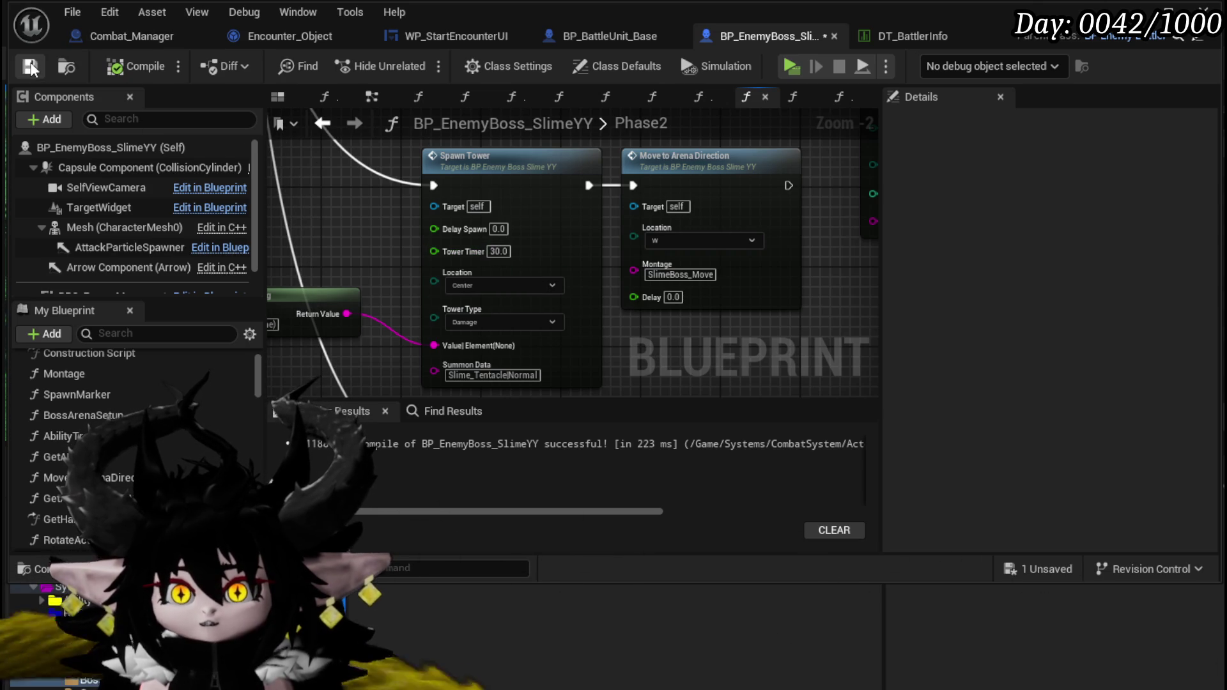
pyautogui.scroll(-6, 403, 281)
pyautogui.scroll(-4, 403, 281)
pyautogui.scroll(5, 348, 255)
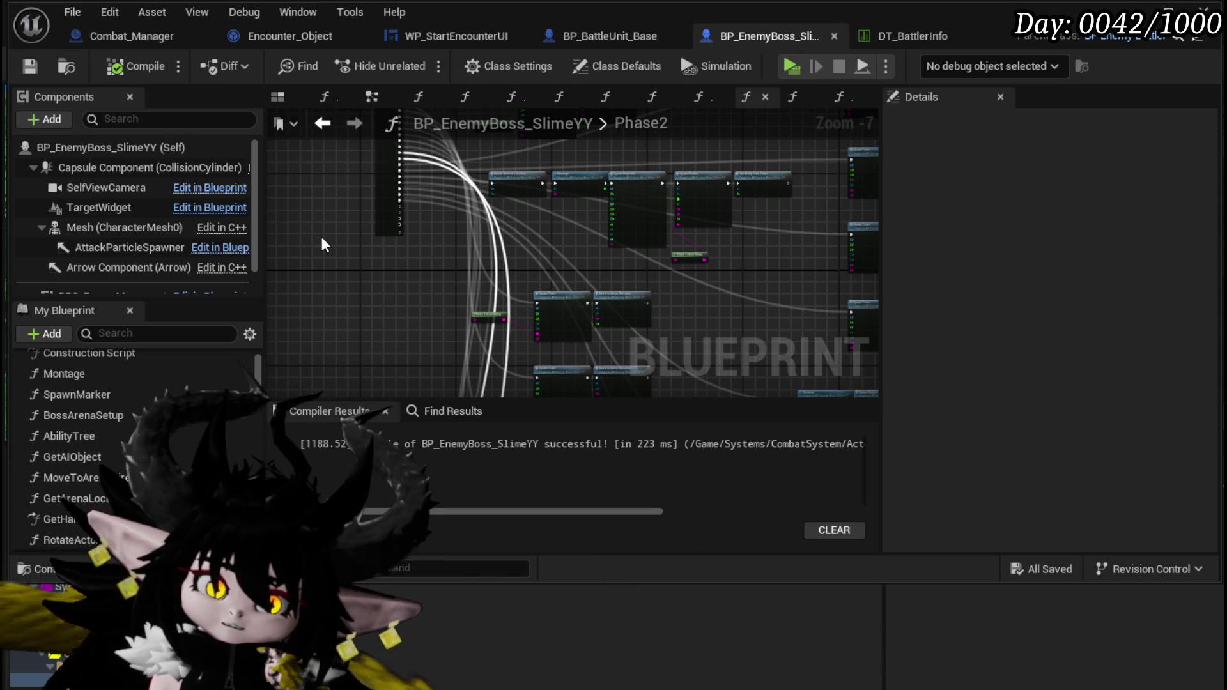
pyautogui.scroll(4, 549, 261)
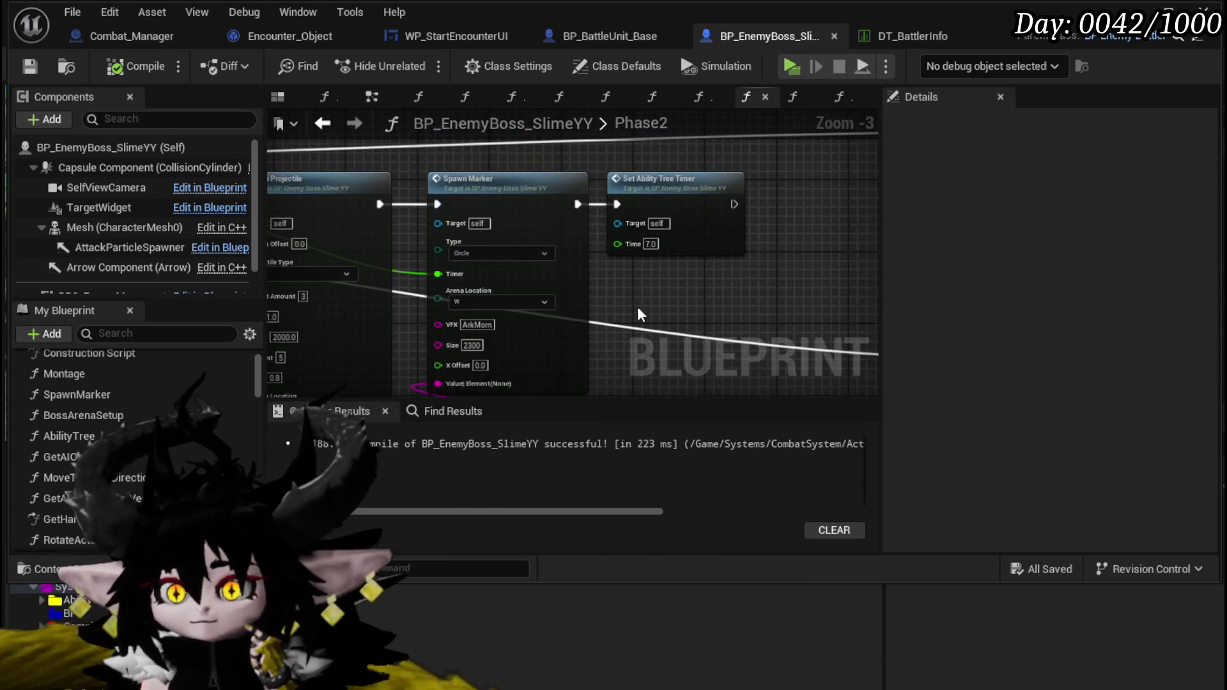
pyautogui.scroll(-2, 637, 322)
pyautogui.scroll(3, 519, 197)
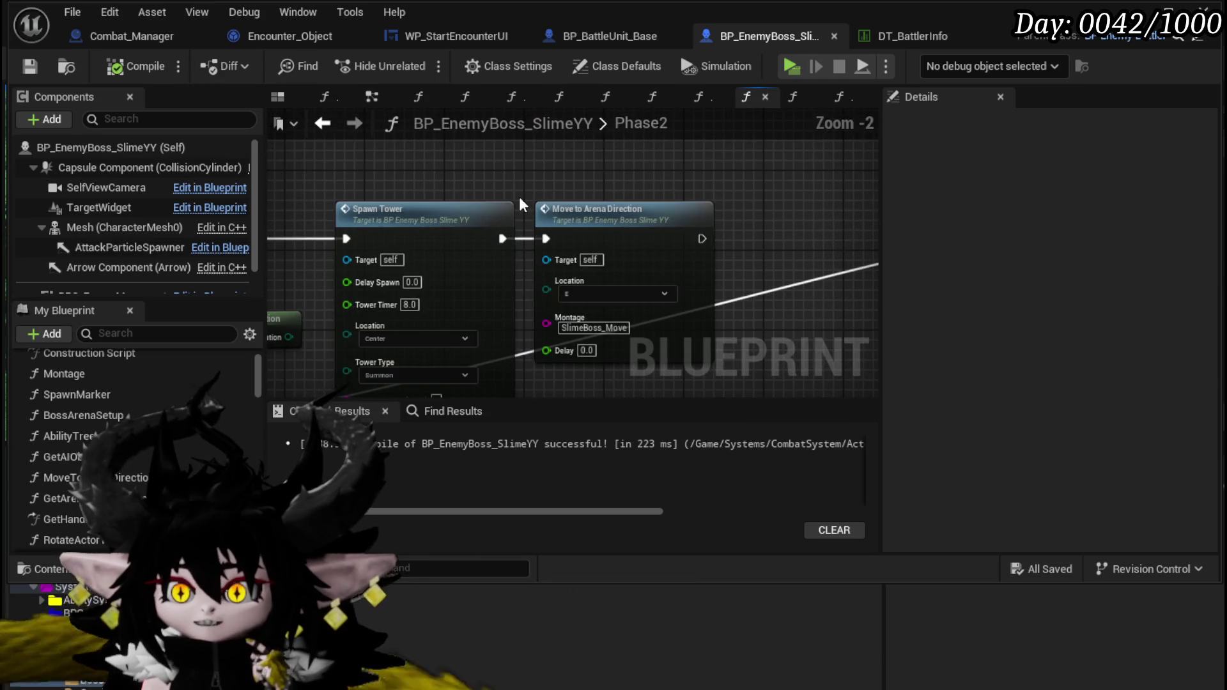
pyautogui.moveTo(367, 215); pyautogui.dragTo(201, 206)
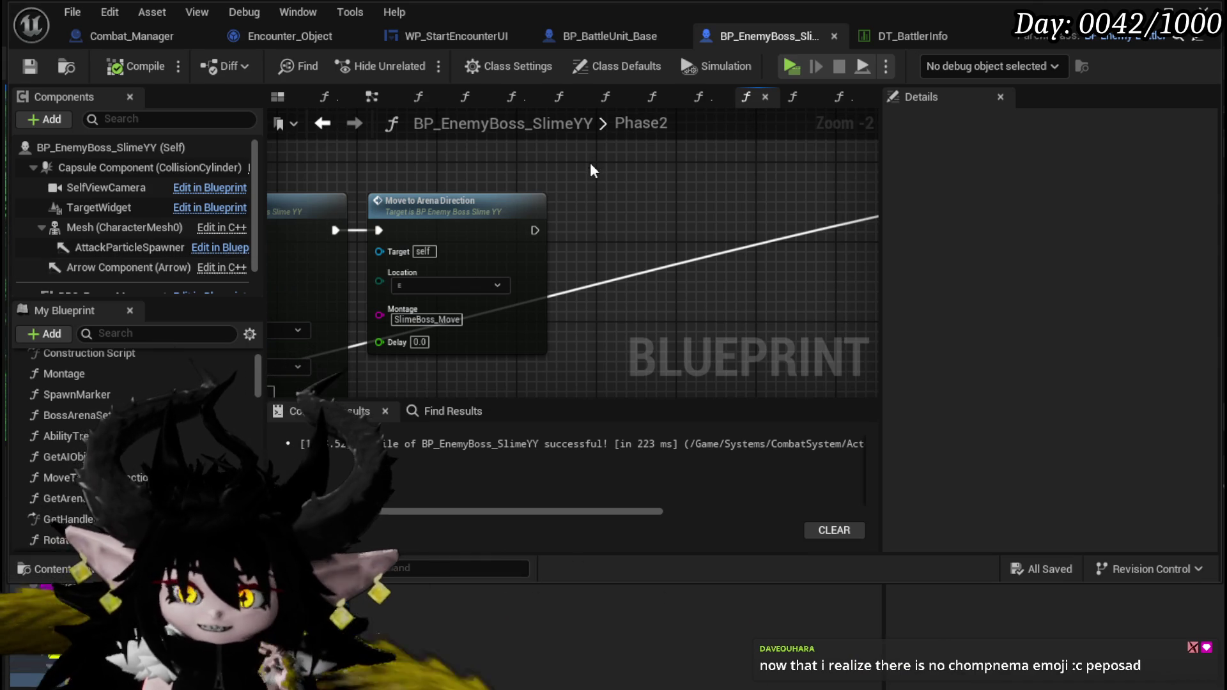
pyautogui.scroll(-2, 577, 182)
# Step: Open the MoveToArenaDirection function and move a marquee-selected node group up and left
pyautogui.scroll(3, 601, 167)
pyautogui.doubleClick(546, 187)
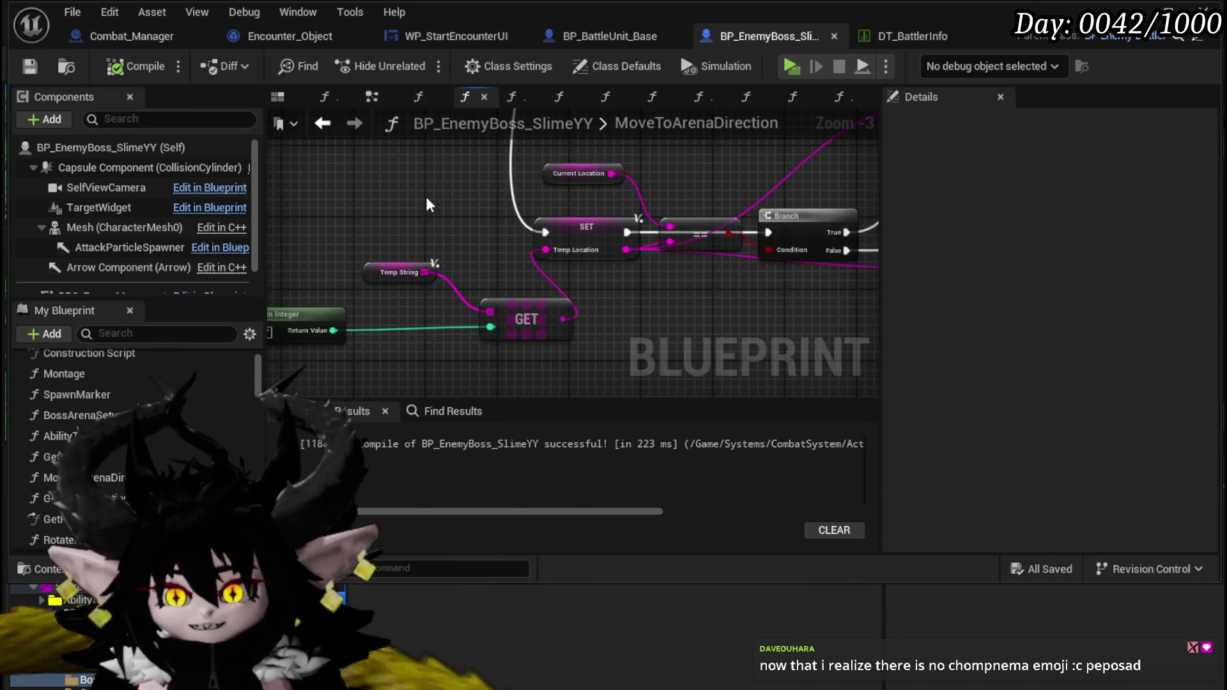
pyautogui.scroll(-1, 351, 235)
pyautogui.moveTo(329, 274)
pyautogui.mouseDown()
pyautogui.moveTo(476, 193)
pyautogui.moveTo(467, 270)
pyautogui.moveTo(363, 325)
pyautogui.moveTo(339, 296)
pyautogui.mouseUp()
pyautogui.scroll(-3, 384, 256)
pyautogui.moveTo(305, 209); pyautogui.dragTo(643, 382)
pyautogui.moveTo(513, 282)
pyautogui.mouseDown()
pyautogui.moveTo(486, 231)
pyautogui.moveTo(328, 304)
pyautogui.moveTo(468, 256)
pyautogui.mouseUp()
# Step: Review the Montage, Set Ability Tree Timer, GET and Execute Action nodes, then save the Blueprint
pyautogui.scroll(3, 468, 256)
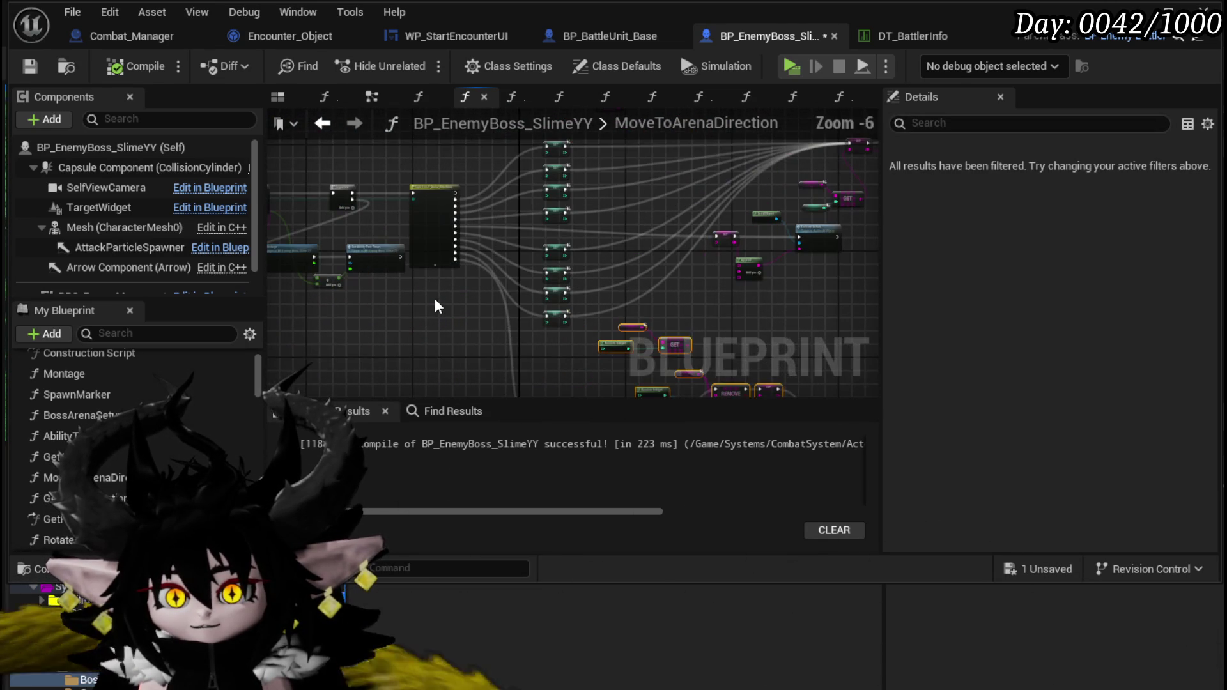
pyautogui.scroll(4, 439, 299)
pyautogui.moveTo(550, 239)
pyautogui.mouseDown()
pyautogui.moveTo(502, 214)
pyautogui.moveTo(411, 208)
pyautogui.mouseUp()
pyautogui.scroll(-4, 434, 230)
pyautogui.scroll(4, 451, 256)
pyautogui.moveTo(677, 267)
pyautogui.mouseDown()
pyautogui.moveTo(511, 358)
pyautogui.moveTo(616, 209)
pyautogui.mouseUp()
pyautogui.scroll(-2, 616, 209)
pyautogui.scroll(-3, 600, 308)
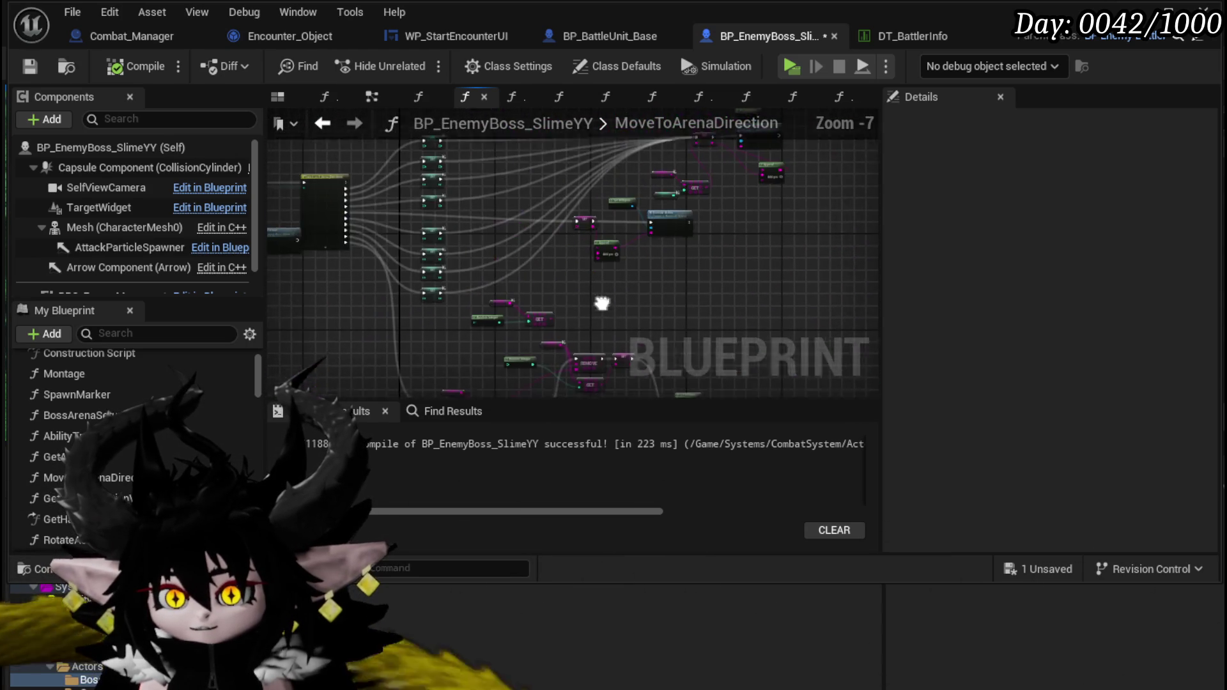
pyautogui.scroll(4, 725, 266)
pyautogui.scroll(-3, 723, 266)
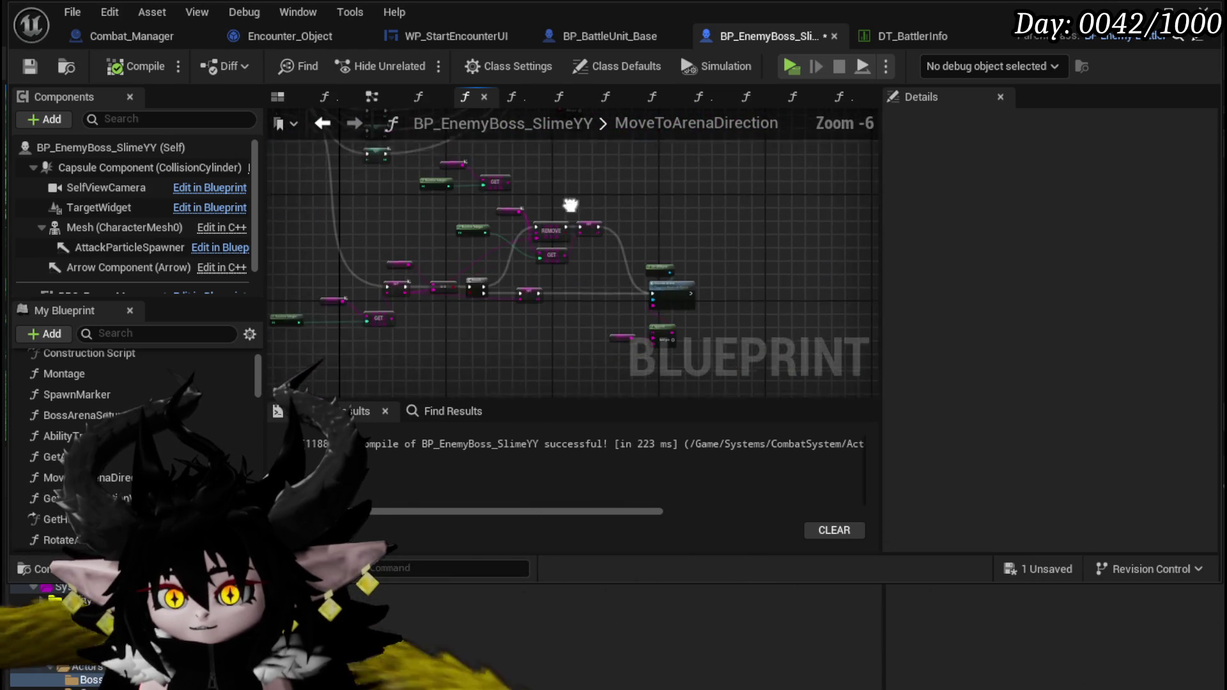
pyautogui.moveTo(359, 200); pyautogui.dragTo(485, 254)
pyautogui.click(30, 65)
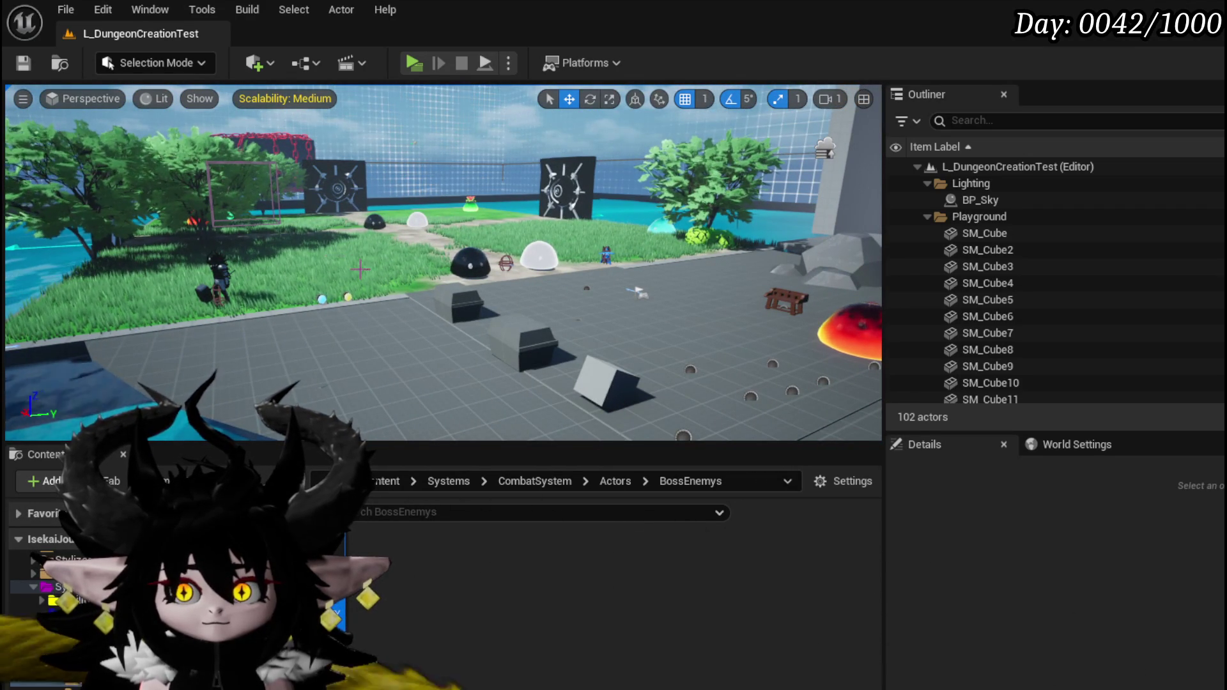
# Step: Launch a standalone Play session of the L_DungeonCreationTest level
pyautogui.click(420, 69)
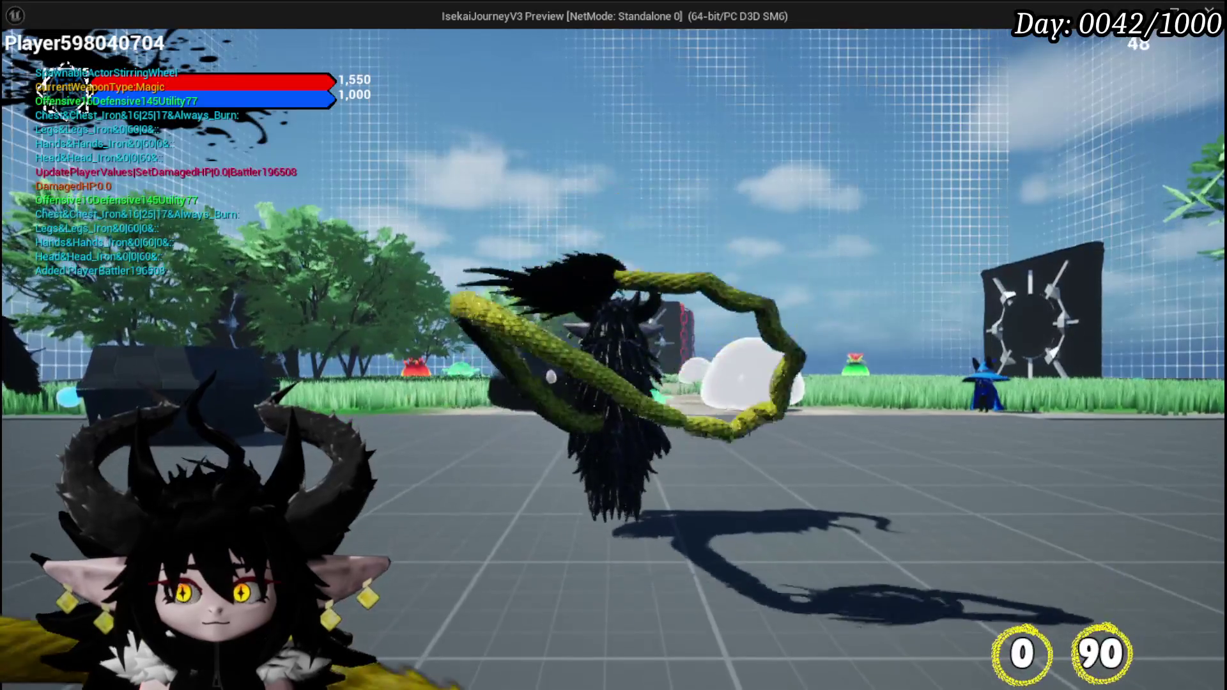
# Step: Walk toward the slimes, cast the Void AOE card, back off, then stop the session with Esc
pyautogui.press('w')
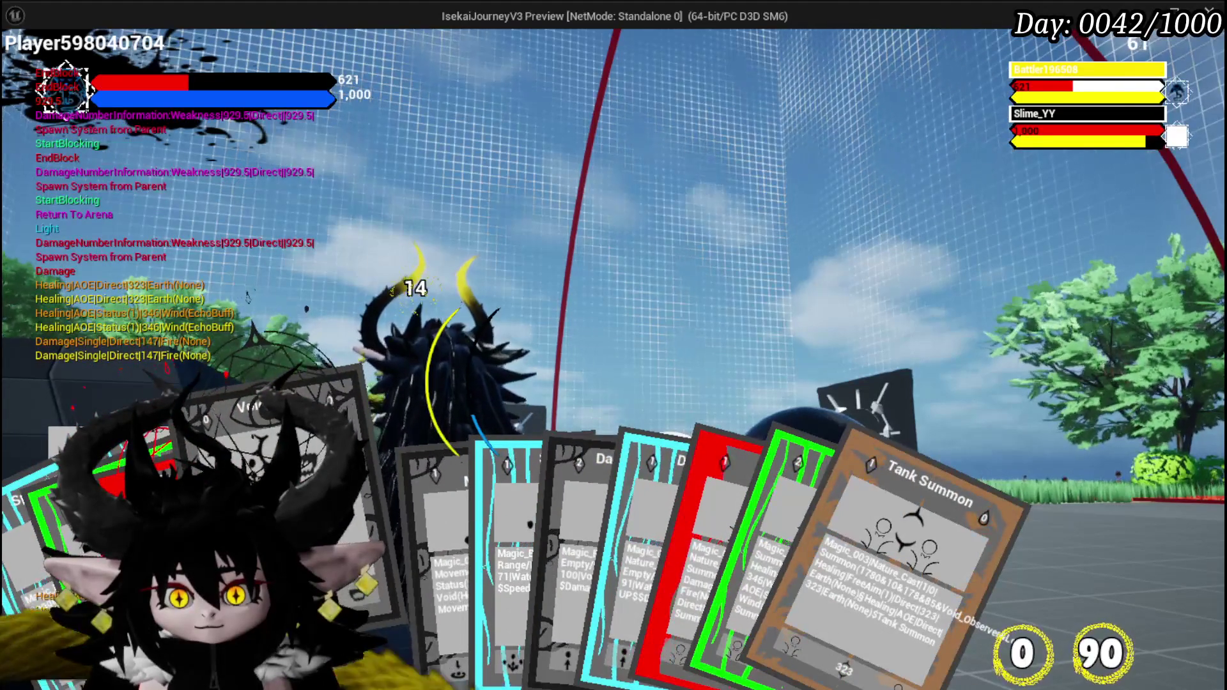
pyautogui.click(513, 421)
pyautogui.press('s')
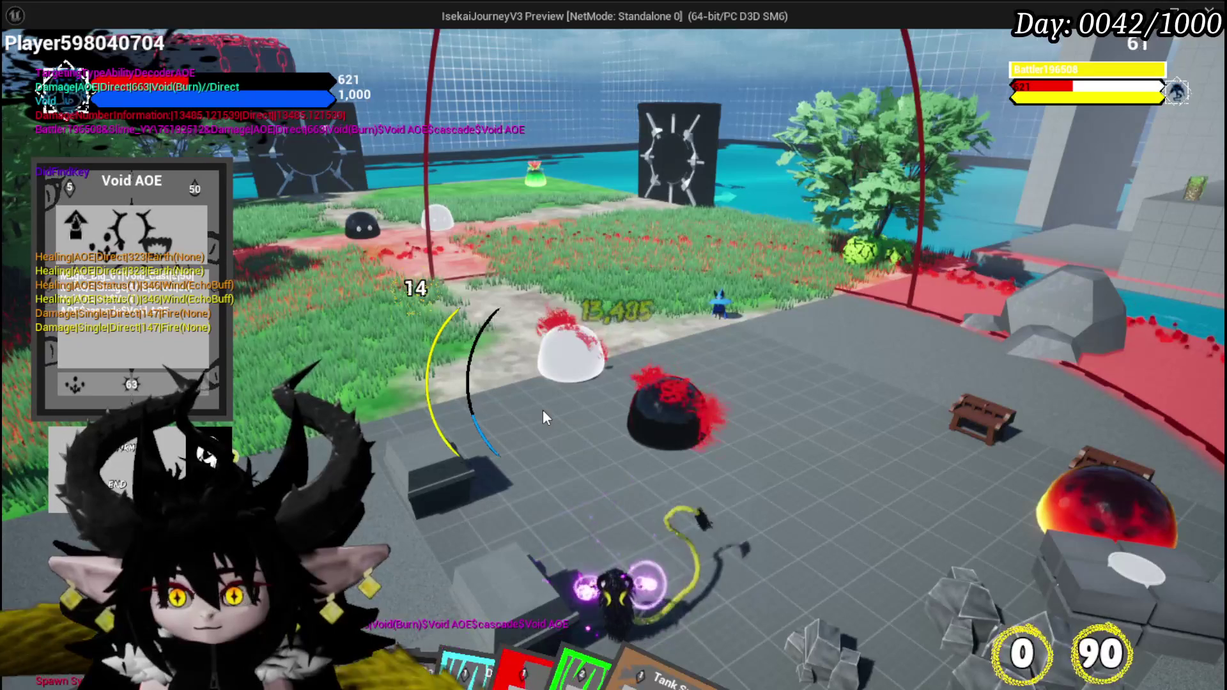
pyautogui.press('Escape')
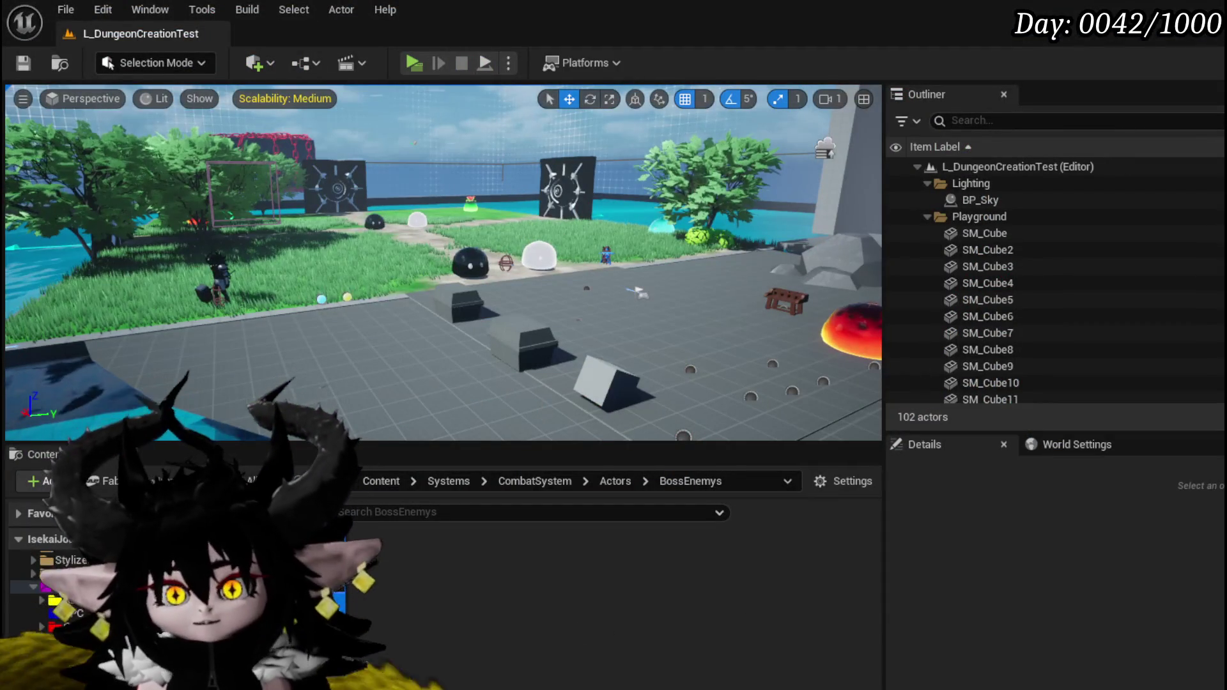
# Step: Save the level, then select three MoveToArenaDirection nodes and nudge them left
pyautogui.hotkey('ctrl', 's')
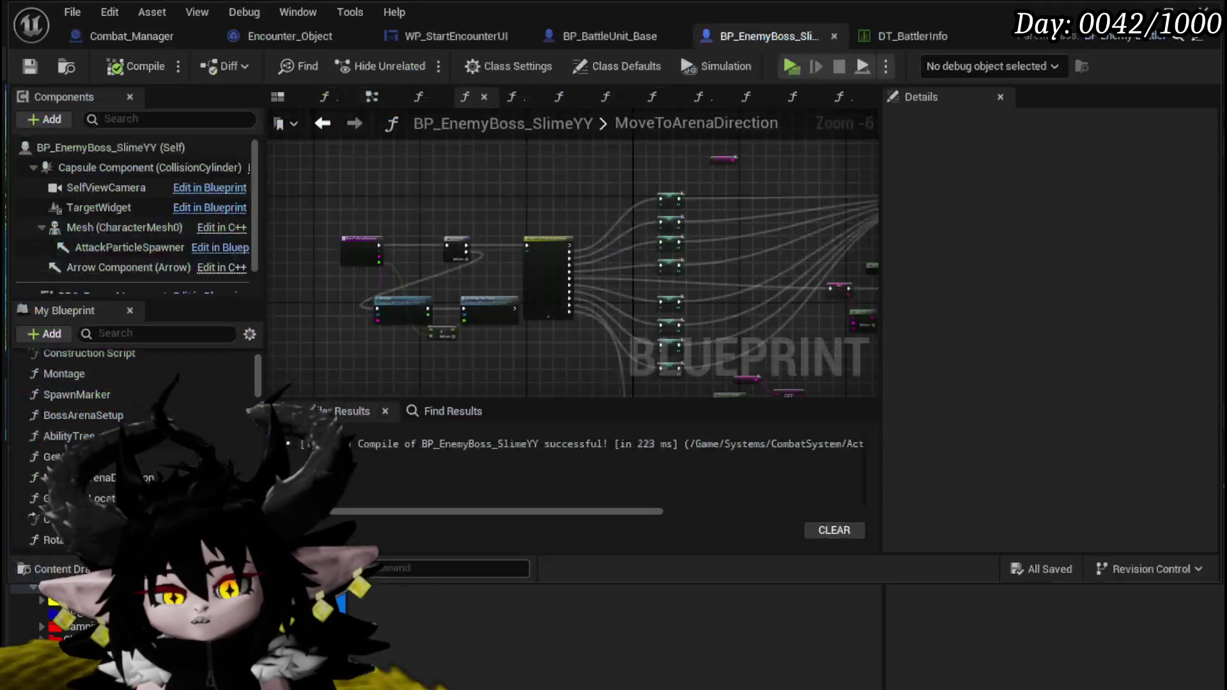
pyautogui.scroll(-2, 324, 144)
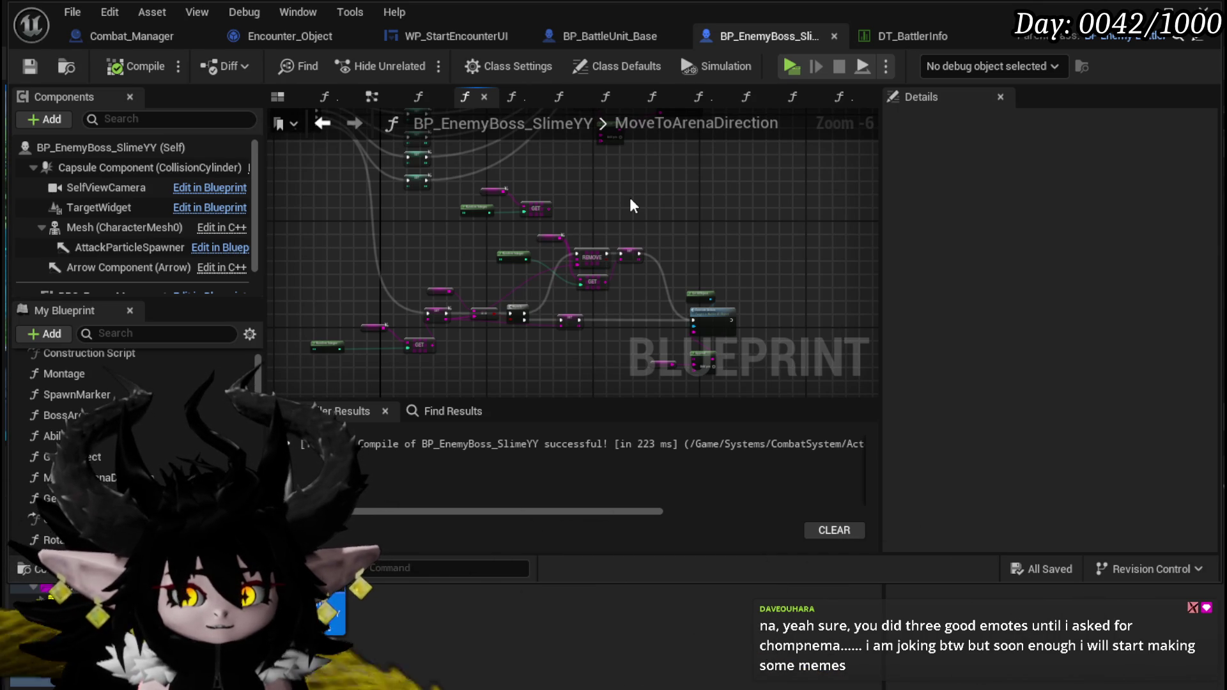
pyautogui.moveTo(630, 204)
pyautogui.mouseDown()
pyautogui.moveTo(534, 218)
pyautogui.moveTo(580, 296)
pyautogui.mouseUp()
pyautogui.scroll(-1, 532, 209)
pyautogui.scroll(1, 580, 295)
pyautogui.moveTo(453, 320)
pyautogui.mouseDown()
pyautogui.moveTo(604, 250)
pyautogui.moveTo(532, 251)
pyautogui.mouseUp()
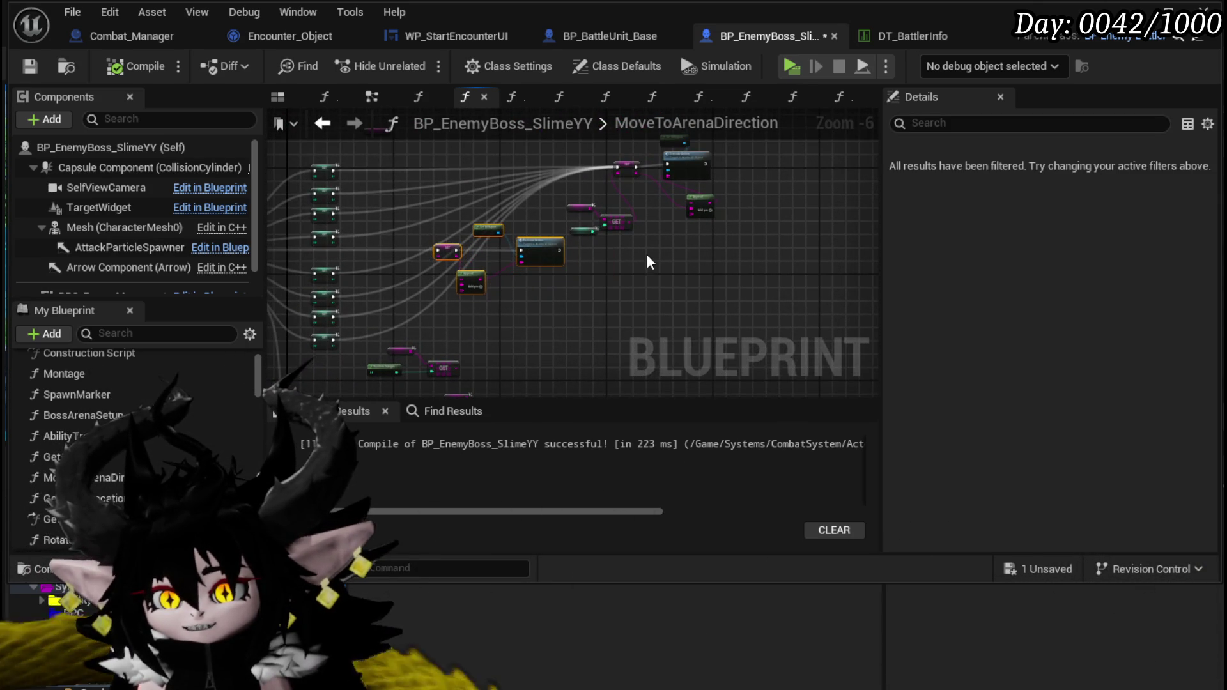
pyautogui.moveTo(647, 255); pyautogui.dragTo(494, 363)
# Step: Select further node groups, clear the selection and bring the Montage node fully into view
pyautogui.moveTo(370, 349)
pyautogui.mouseDown()
pyautogui.moveTo(657, 214)
pyautogui.moveTo(591, 223)
pyautogui.moveTo(601, 224)
pyautogui.mouseUp()
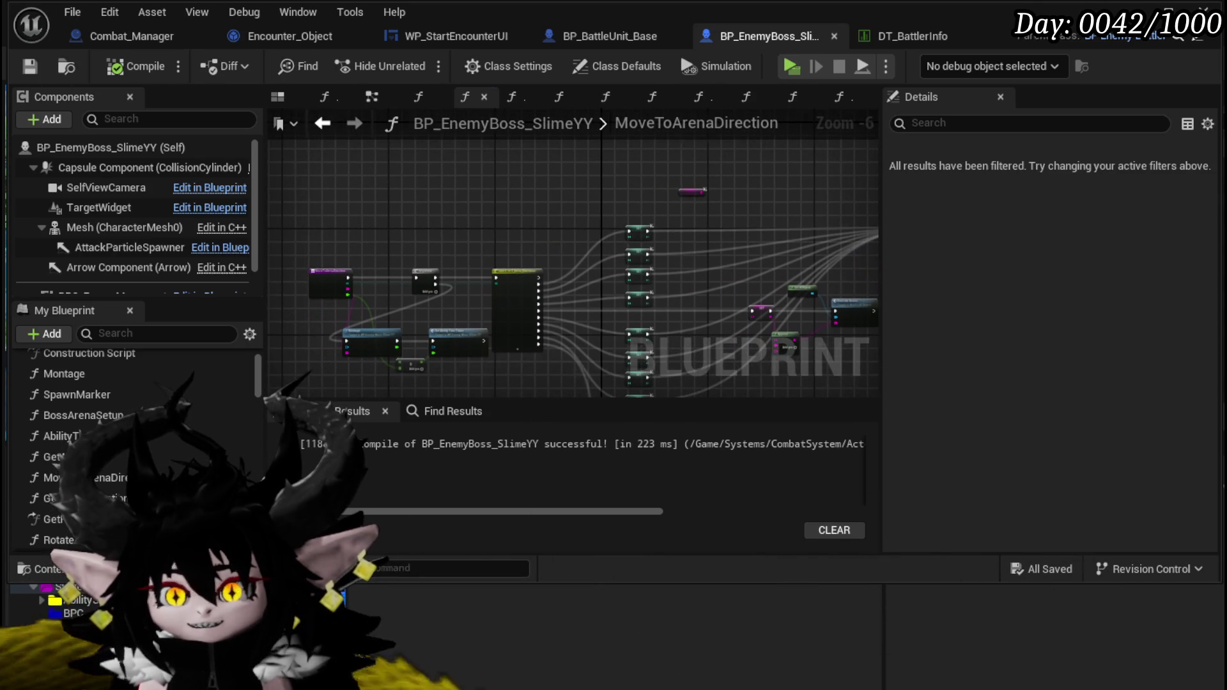
pyautogui.moveTo(410, 223); pyautogui.dragTo(398, 185)
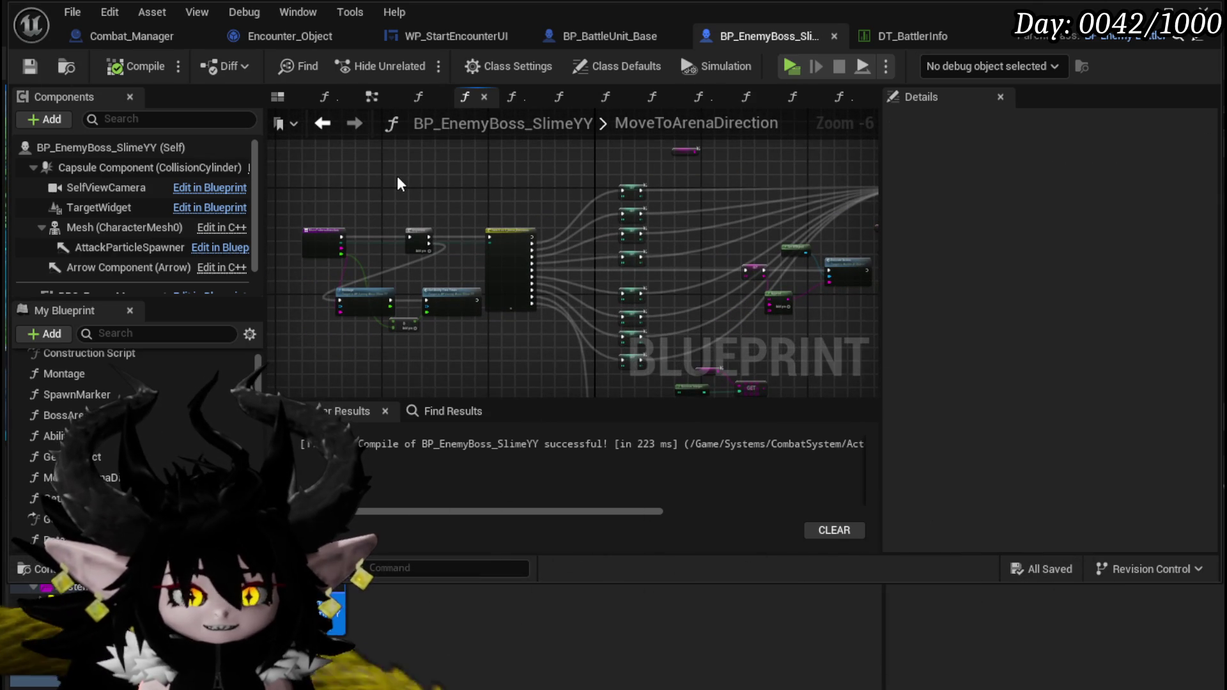
pyautogui.moveTo(397, 179); pyautogui.dragTo(477, 157)
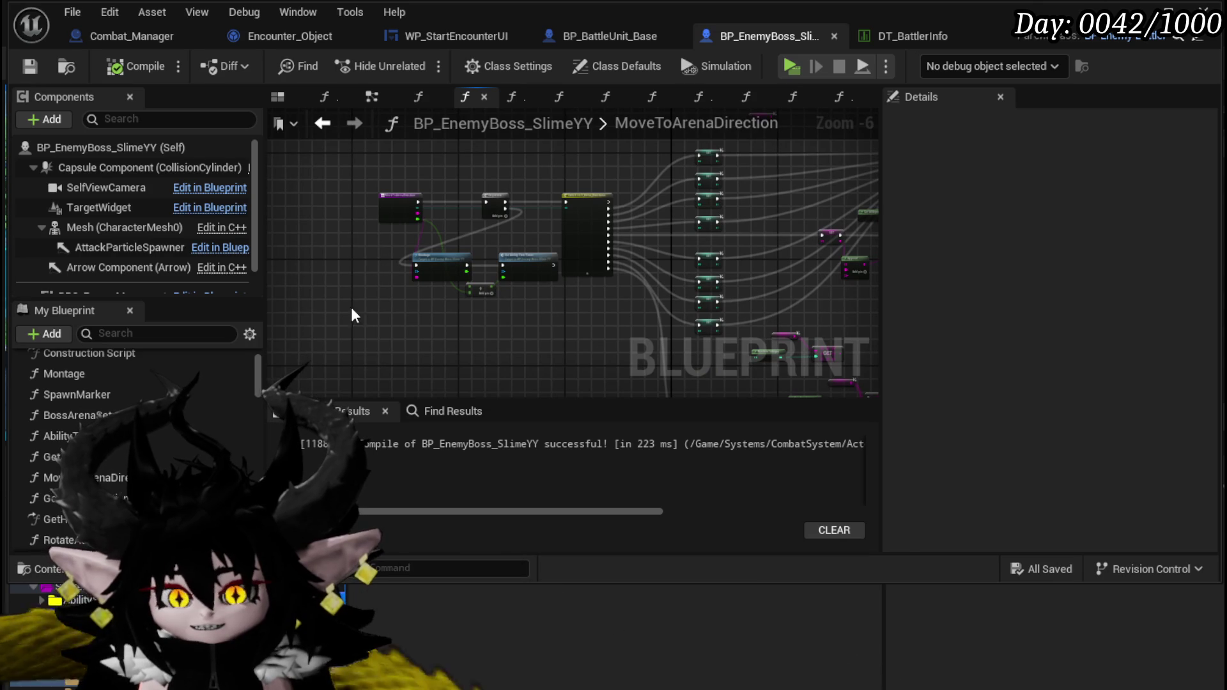
pyautogui.moveTo(447, 241); pyautogui.dragTo(593, 178)
pyautogui.click(367, 328)
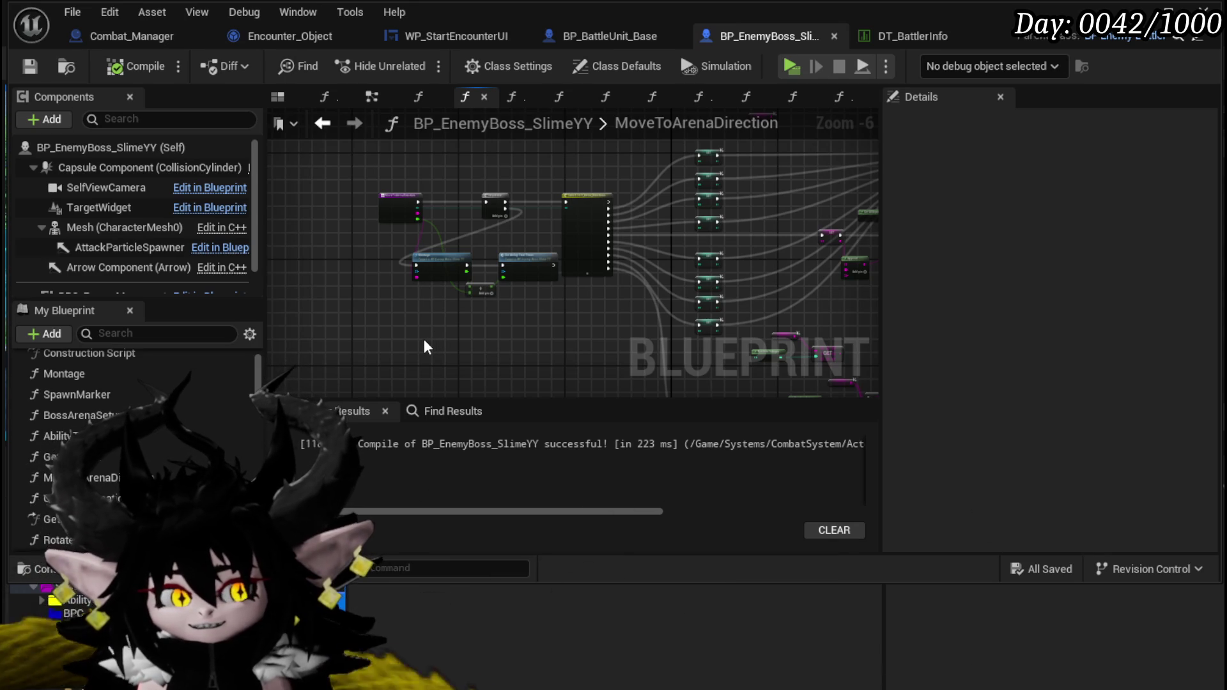
pyautogui.scroll(3, 381, 352)
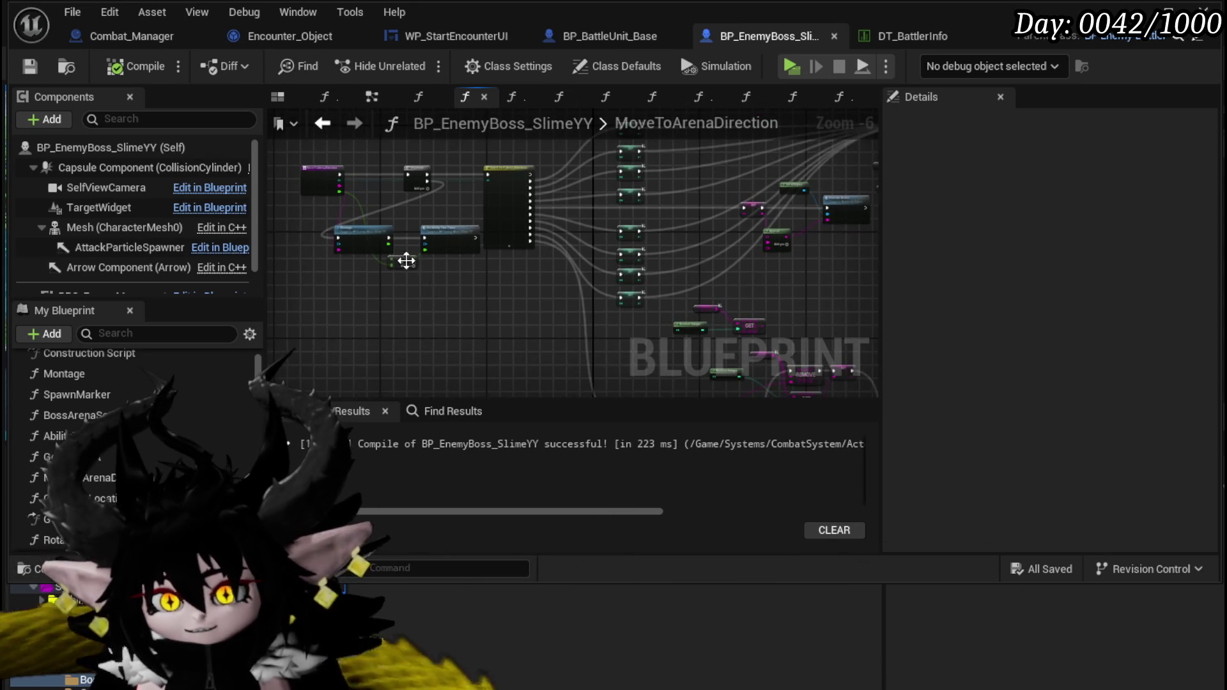
pyautogui.moveTo(326, 313)
pyautogui.mouseDown()
pyautogui.moveTo(427, 314)
pyautogui.moveTo(427, 369)
pyautogui.mouseUp()
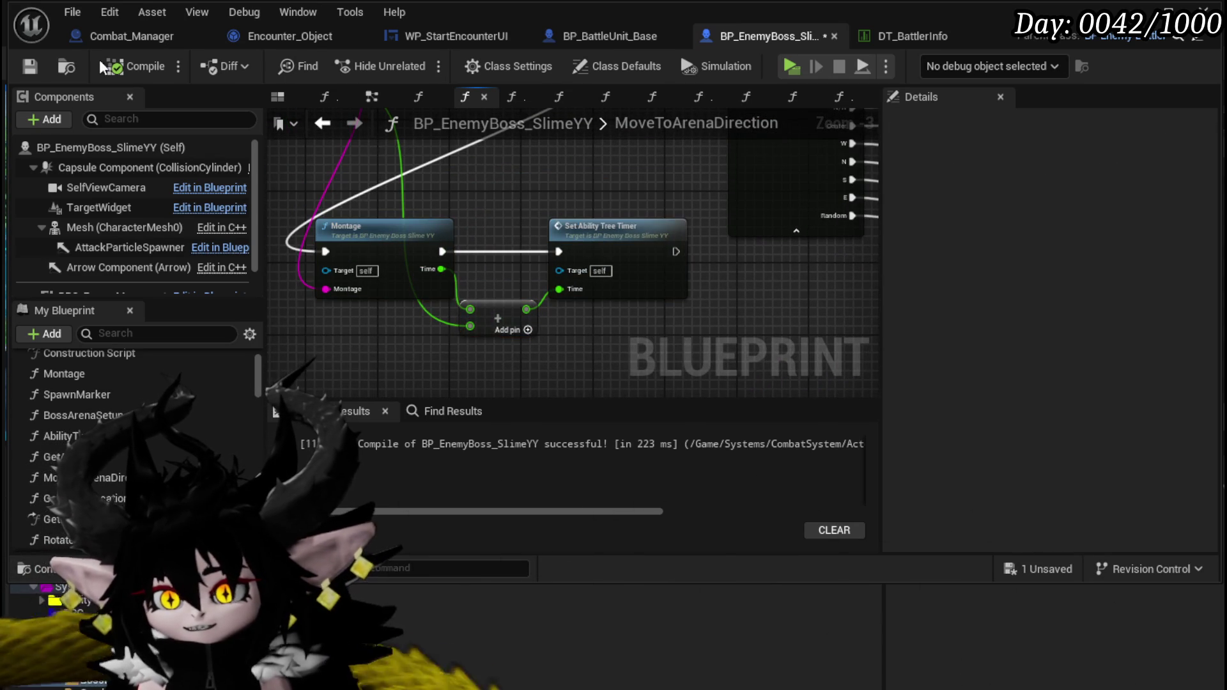
# Step: Save the boss Blueprint and open the NextPhase, then Phase1, function graphs
pyautogui.click(29, 65)
pyautogui.scroll(-6, 160, 447)
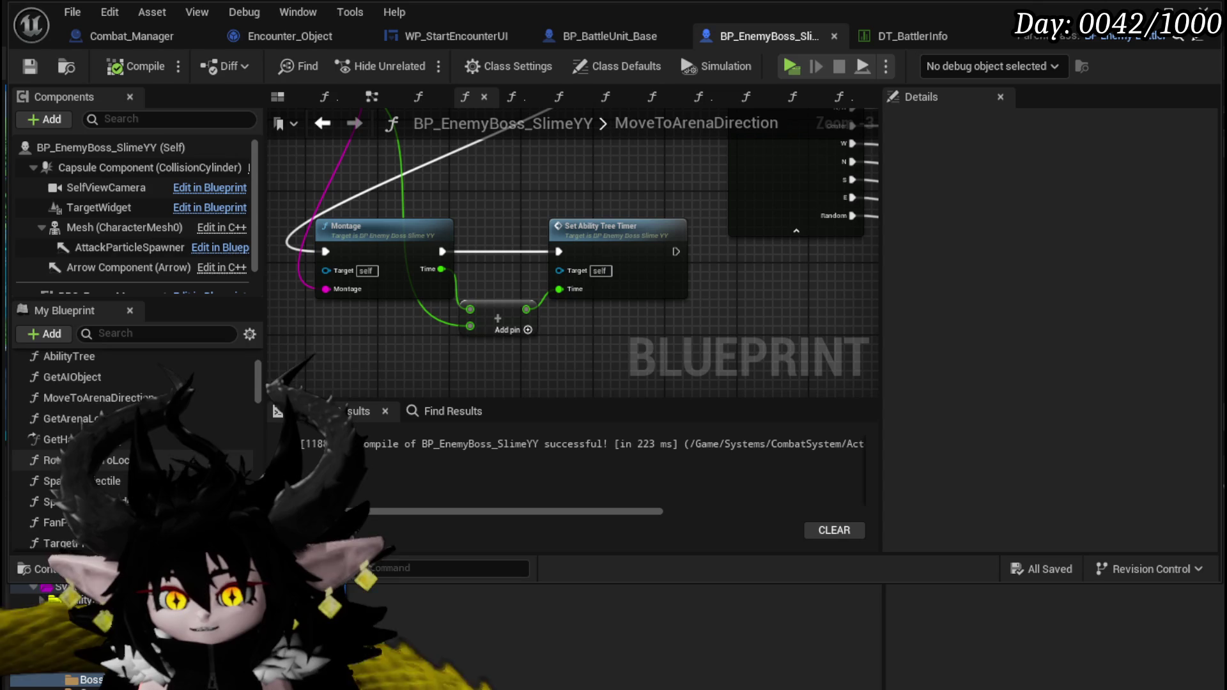
pyautogui.scroll(-5, 134, 448)
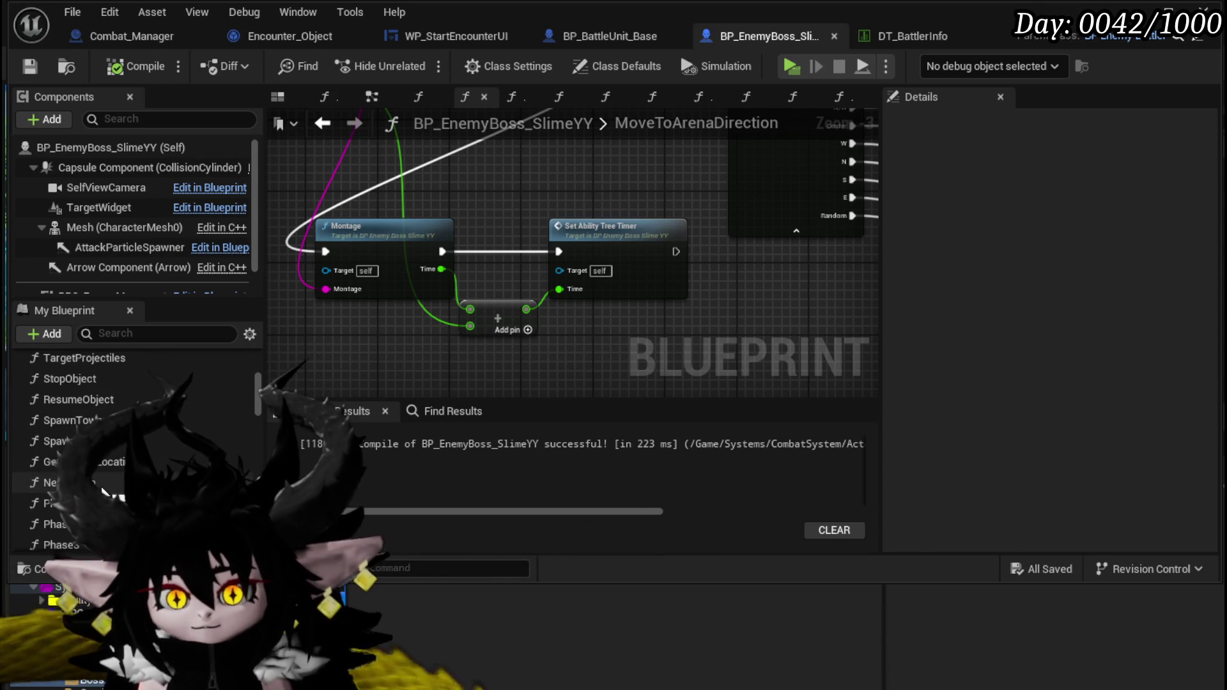
pyautogui.doubleClick(51, 455)
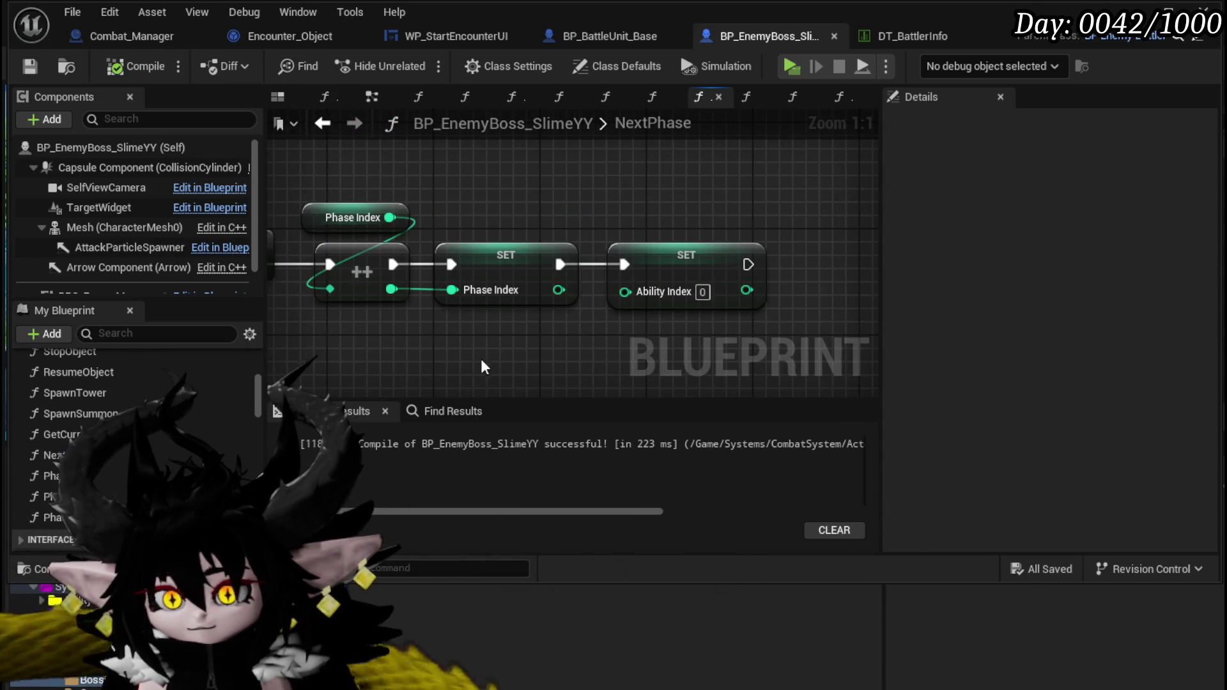
pyautogui.scroll(-3, 489, 358)
pyautogui.doubleClick(97, 477)
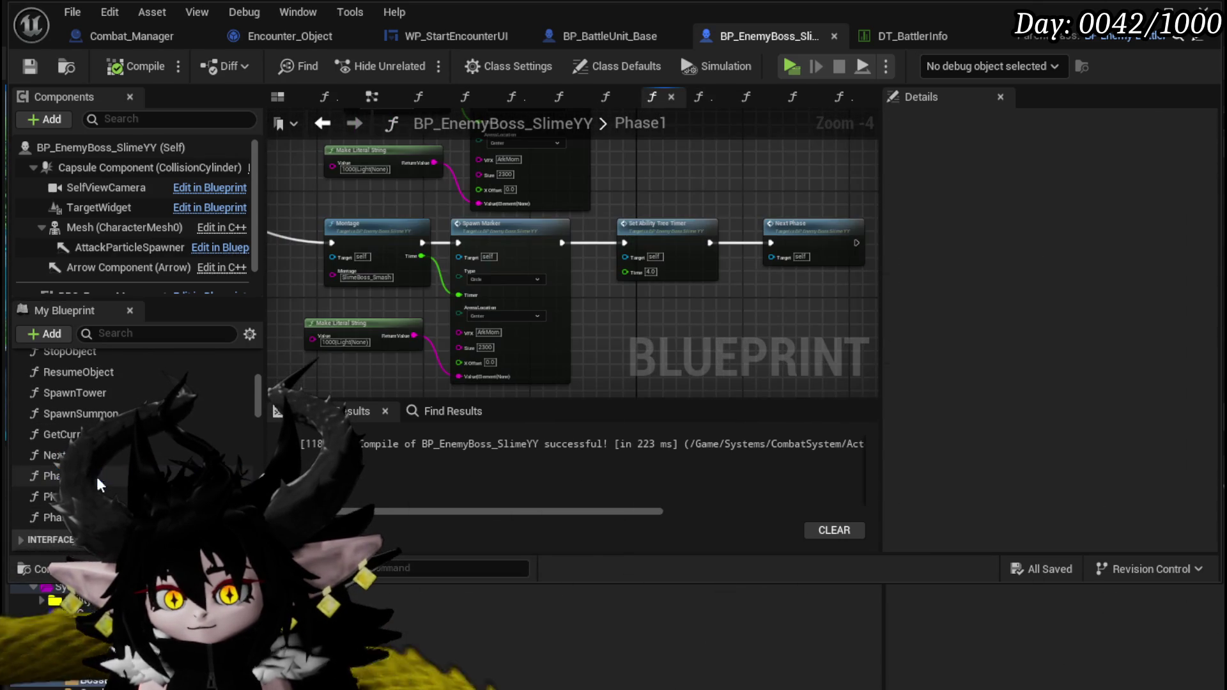
# Step: Zoom out over the Phase1 spawn node rows, then select Phase2 in the Functions list
pyautogui.scroll(-1, 589, 307)
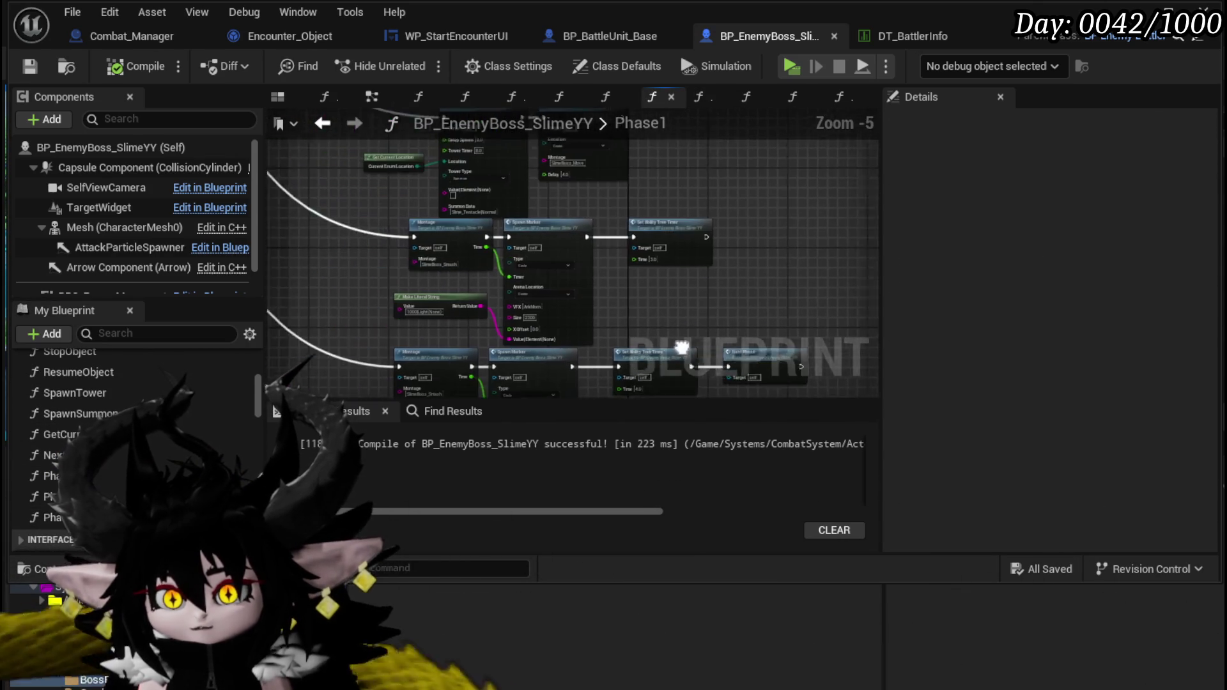
pyautogui.scroll(-3, 480, 317)
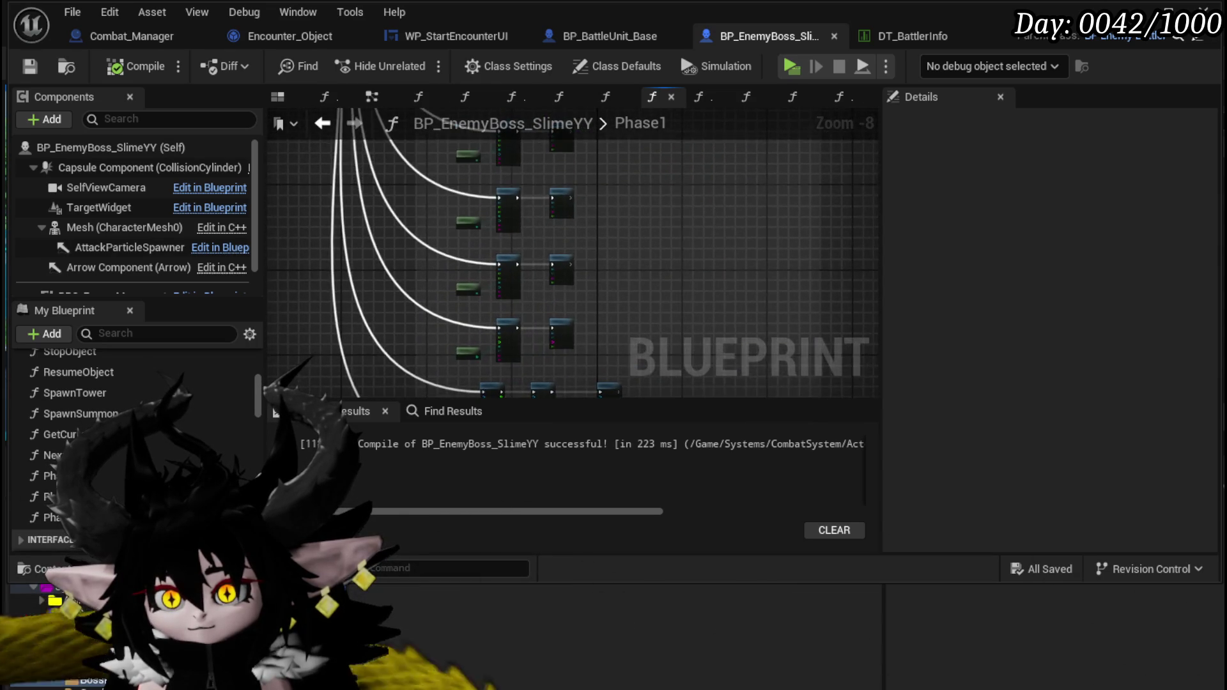
pyautogui.moveTo(452, 339); pyautogui.dragTo(451, 249)
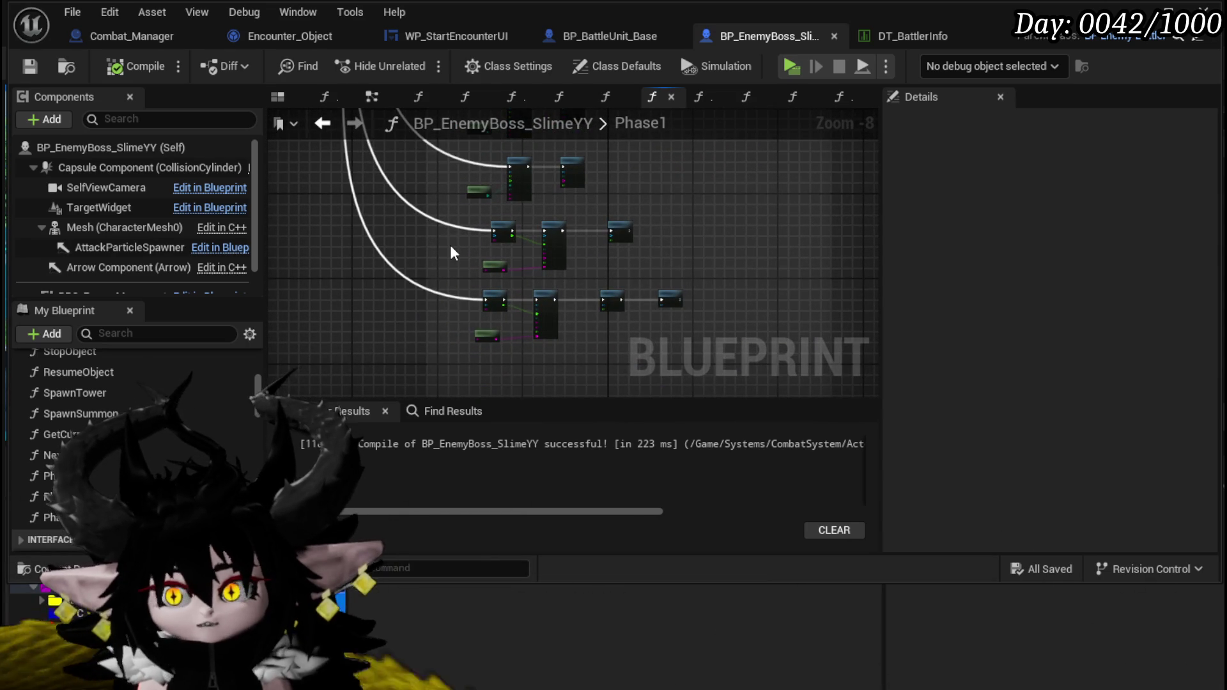
pyautogui.scroll(-4, 450, 244)
pyautogui.moveTo(450, 245)
pyautogui.mouseDown()
pyautogui.moveTo(585, 394)
pyautogui.moveTo(721, 364)
pyautogui.moveTo(449, 293)
pyautogui.mouseUp()
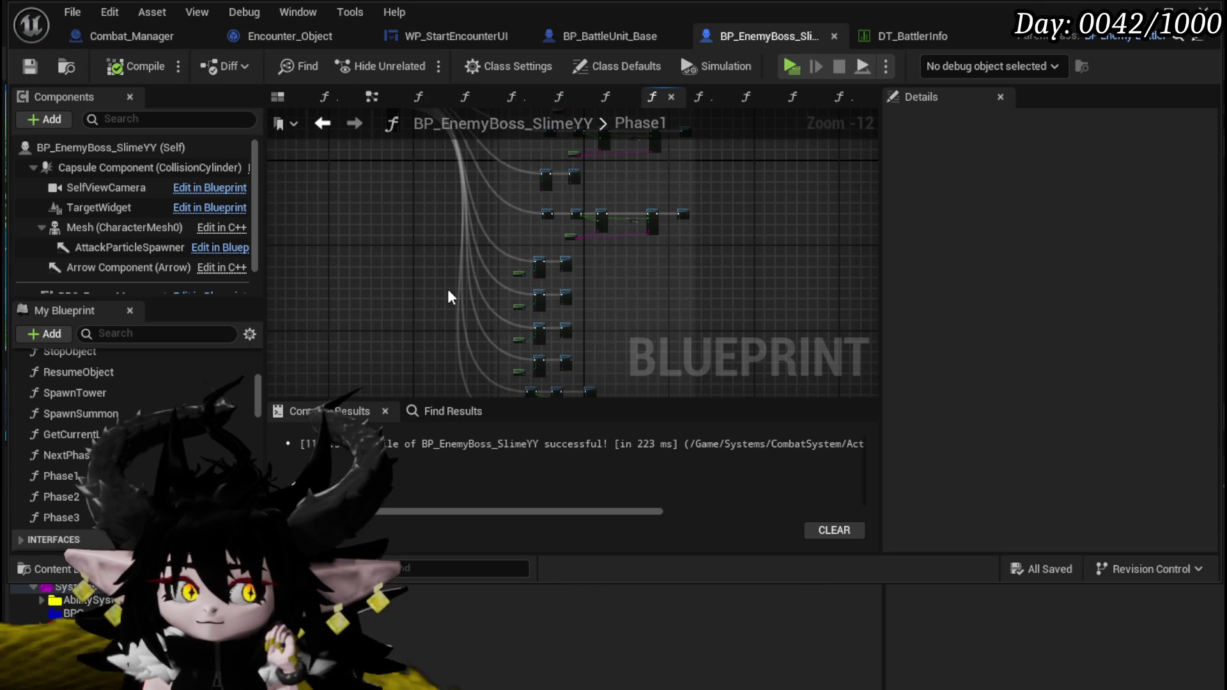
pyautogui.click(62, 497)
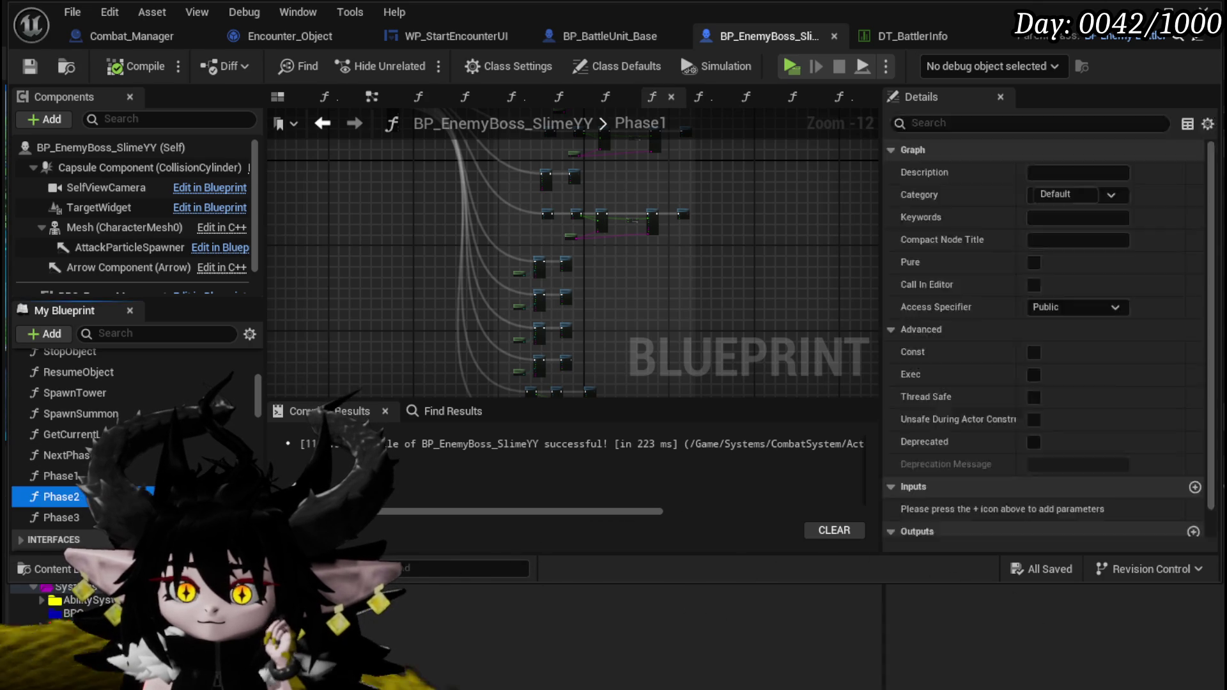
# Step: Open Phase2 briefly, scroll the Functions list, and switch to the Phase1 graph
pyautogui.doubleClick(61, 497)
pyautogui.scroll(-8, 764, 220)
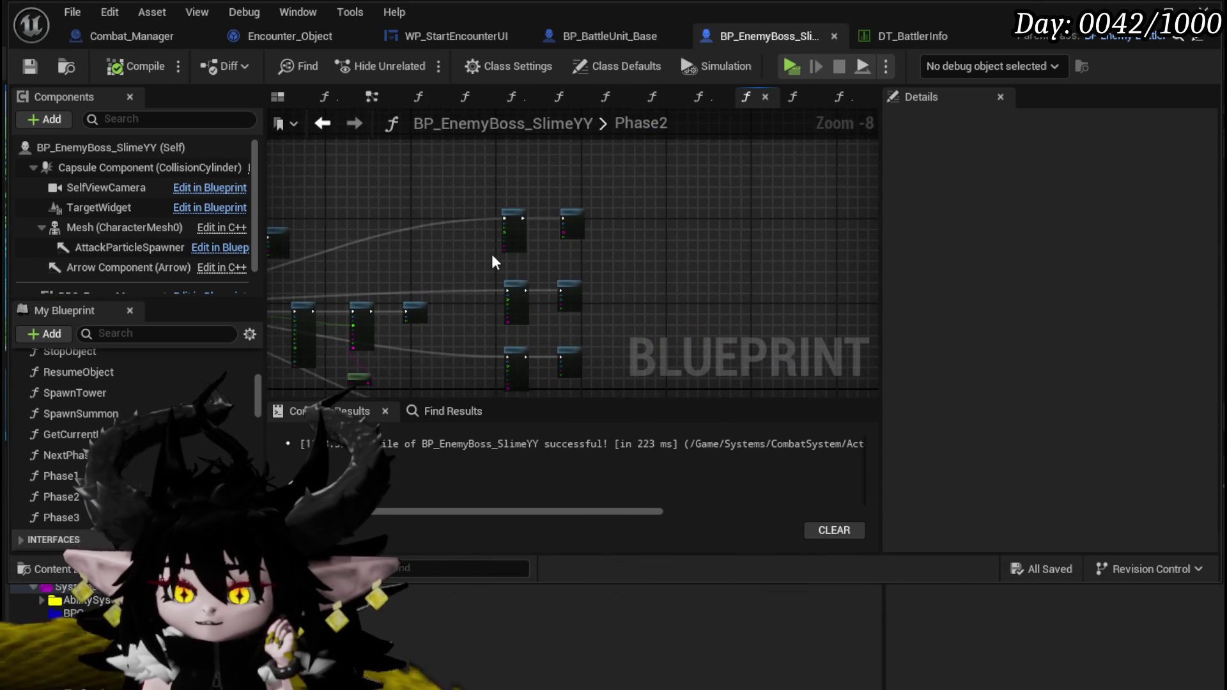
pyautogui.scroll(6, 493, 254)
pyautogui.scroll(-2, 476, 252)
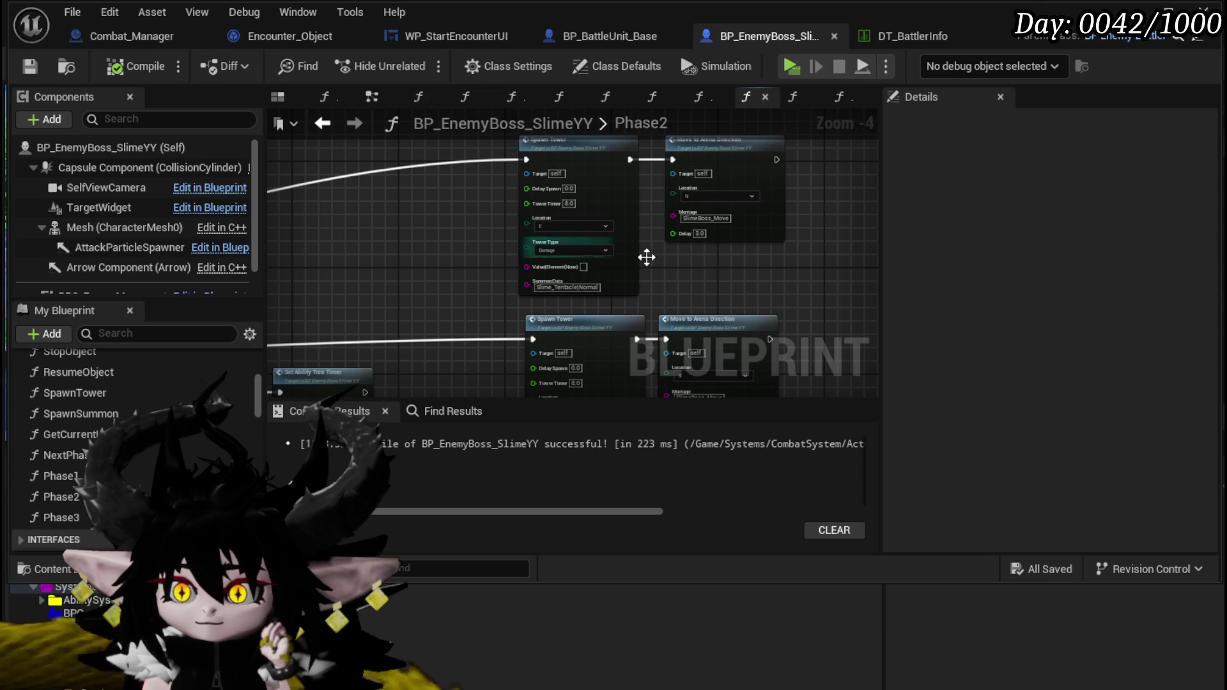
pyautogui.scroll(-2, 712, 258)
pyautogui.scroll(3, 641, 220)
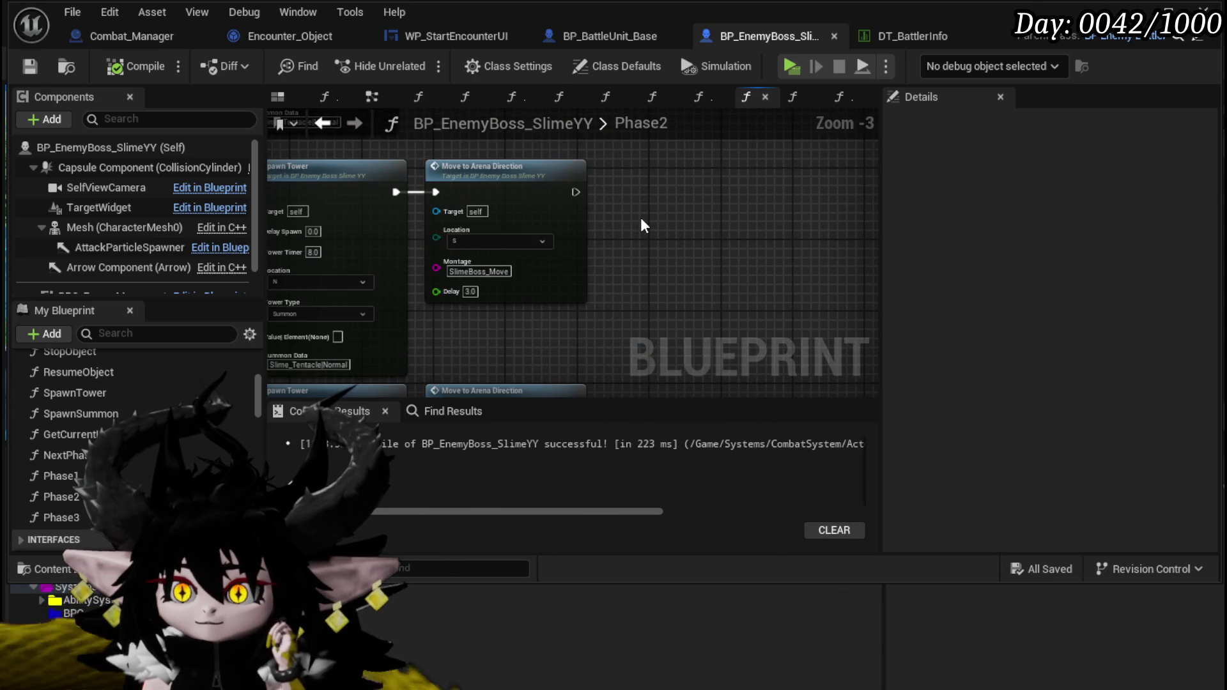
pyautogui.scroll(-2, 641, 217)
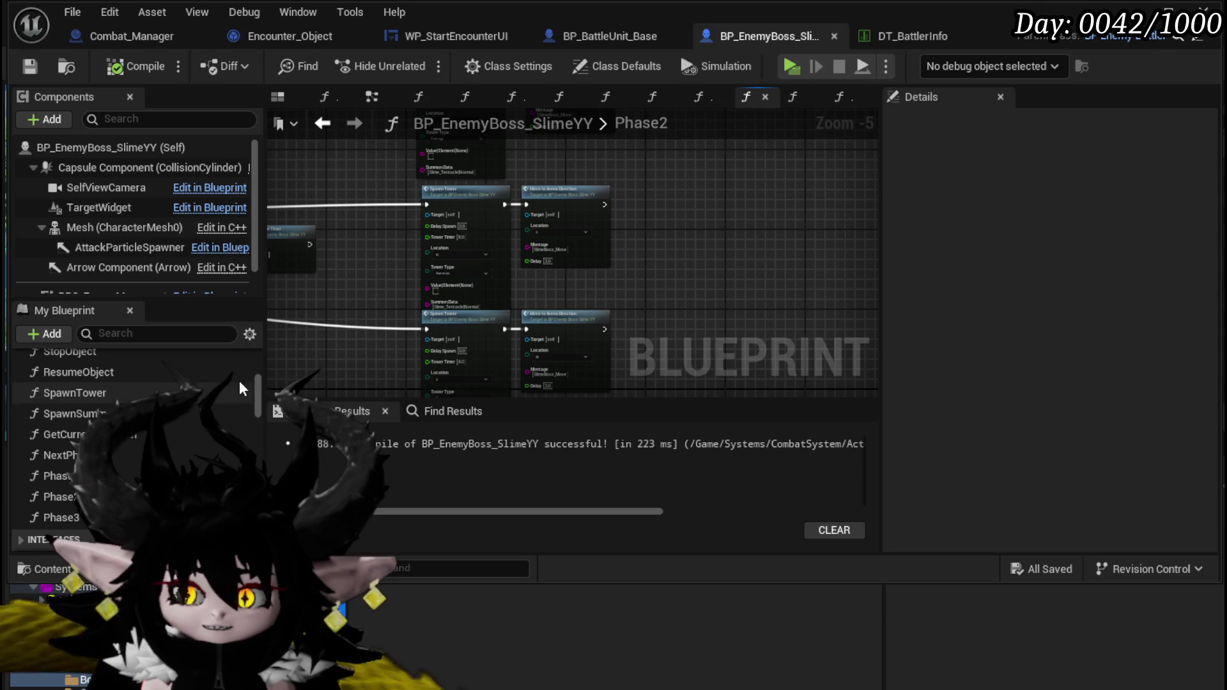
pyautogui.scroll(-2, 578, 275)
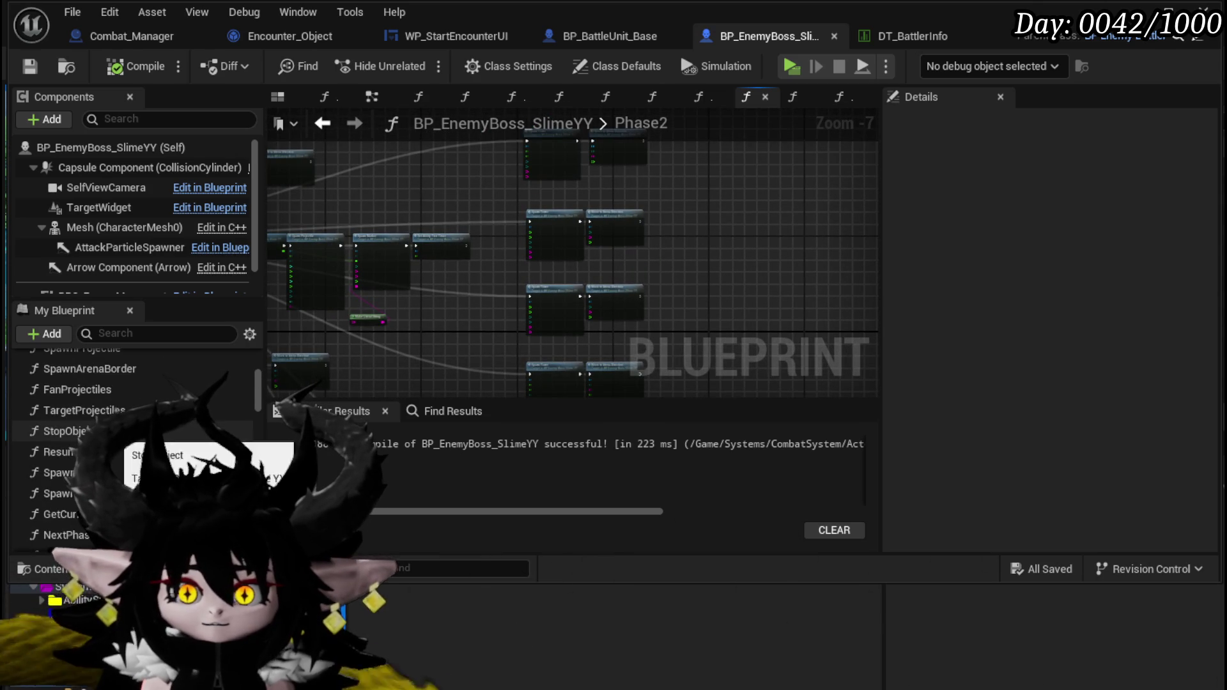
pyautogui.scroll(5, 128, 447)
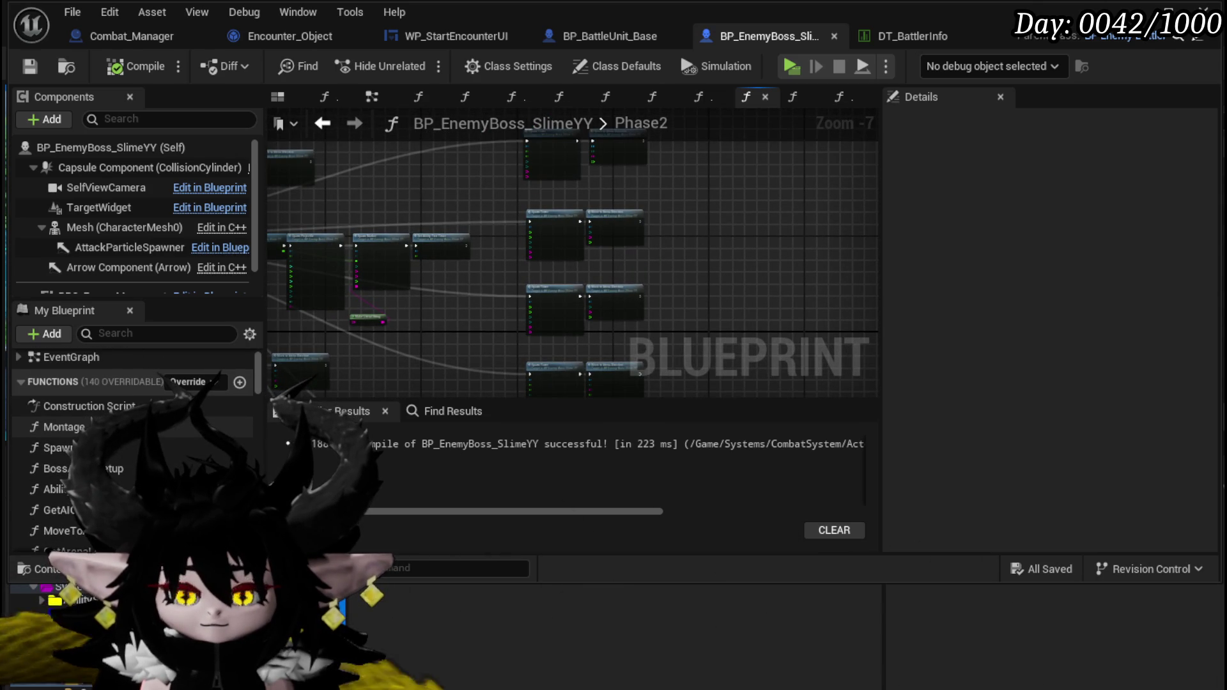
pyautogui.scroll(-3, 128, 447)
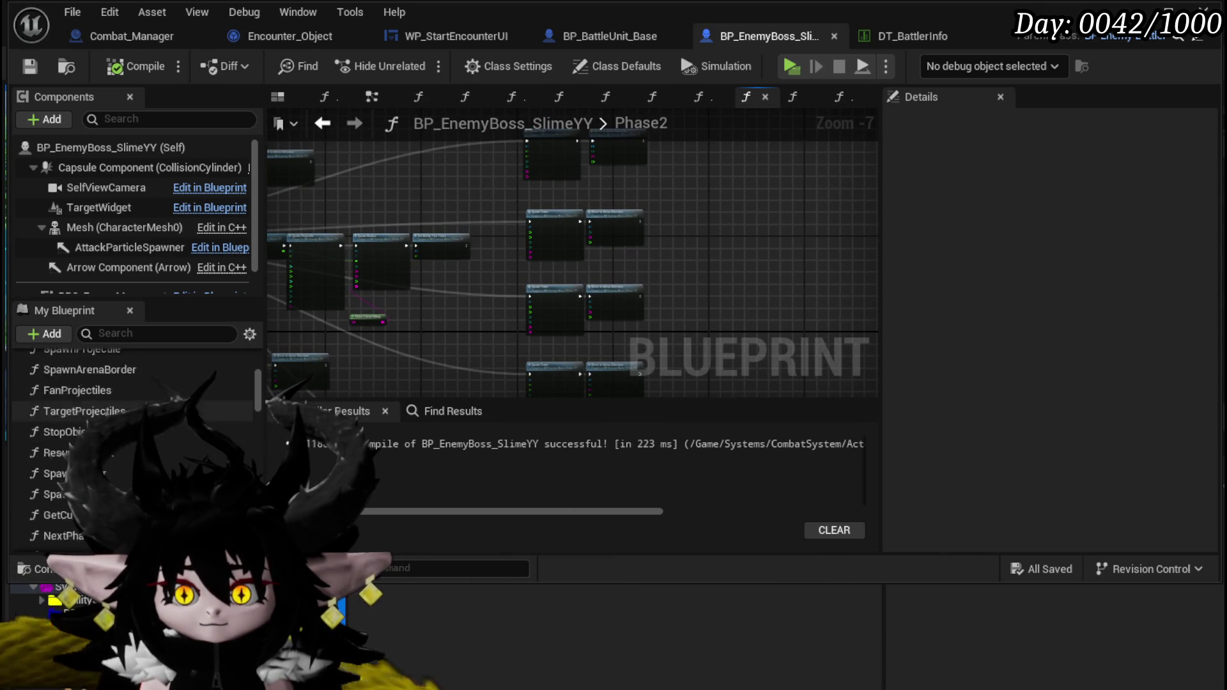
pyautogui.doubleClick(98, 398)
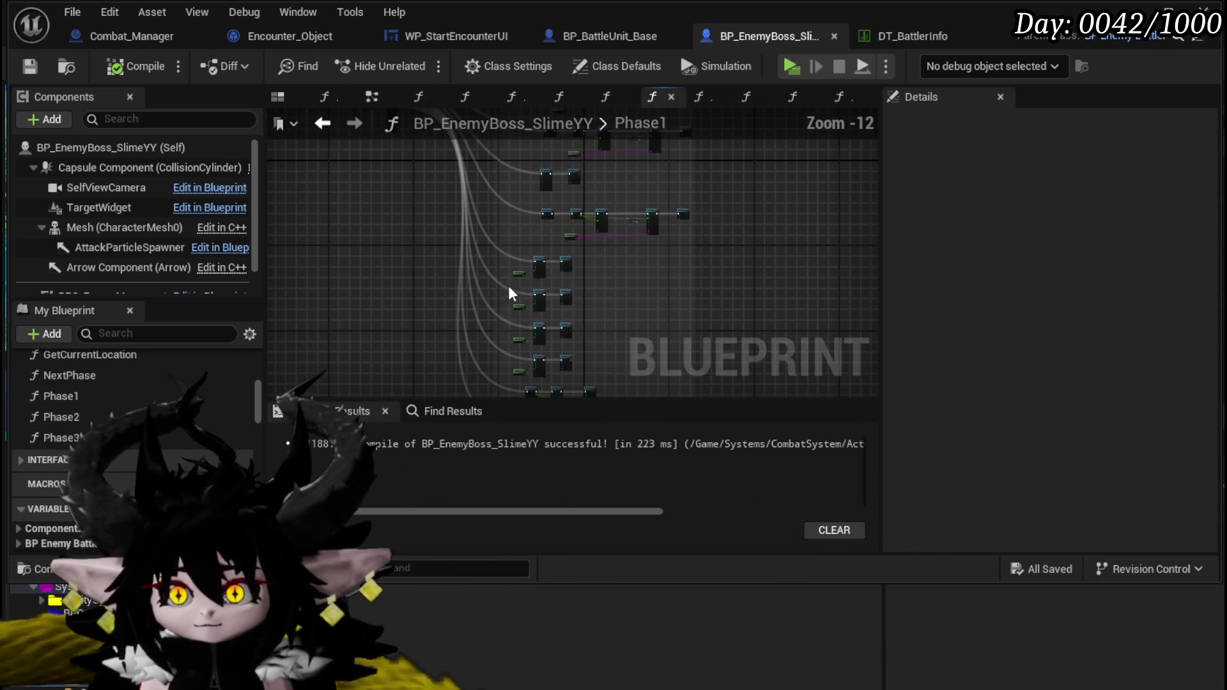
# Step: Pan the Phase1 graph around the Spawn Delayed Marker node
pyautogui.scroll(9, 457, 244)
pyautogui.moveTo(555, 323); pyautogui.dragTo(558, 293)
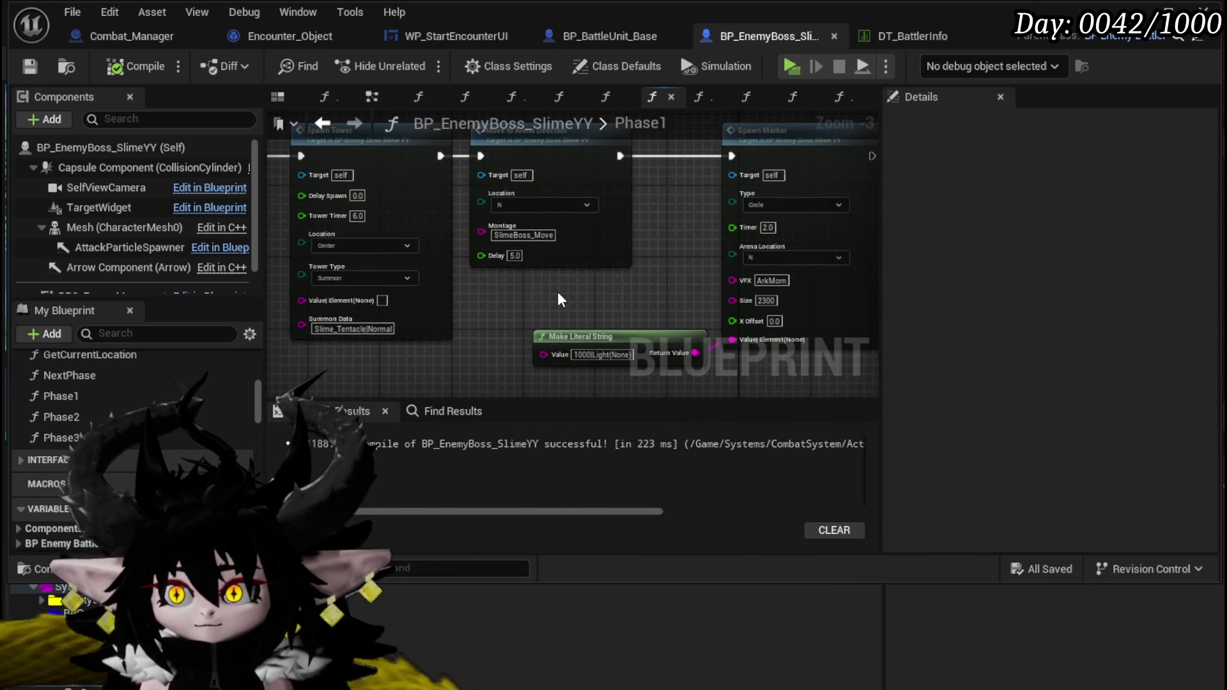
pyautogui.scroll(-1, 557, 291)
pyautogui.moveTo(501, 334); pyautogui.dragTo(383, 323)
pyautogui.scroll(2, 519, 312)
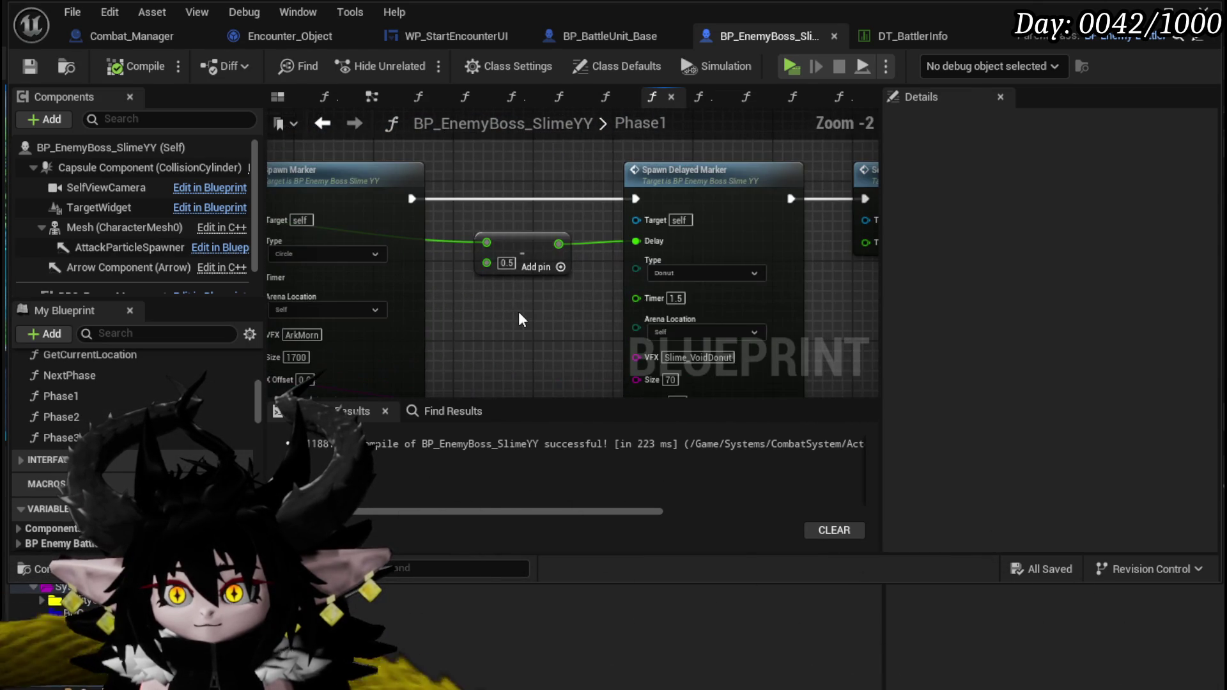
pyautogui.scroll(-3, 520, 312)
pyautogui.moveTo(307, 211)
pyautogui.mouseDown()
pyautogui.moveTo(383, 204)
pyautogui.moveTo(354, 191)
pyautogui.moveTo(903, 331)
pyautogui.moveTo(680, 332)
pyautogui.mouseUp()
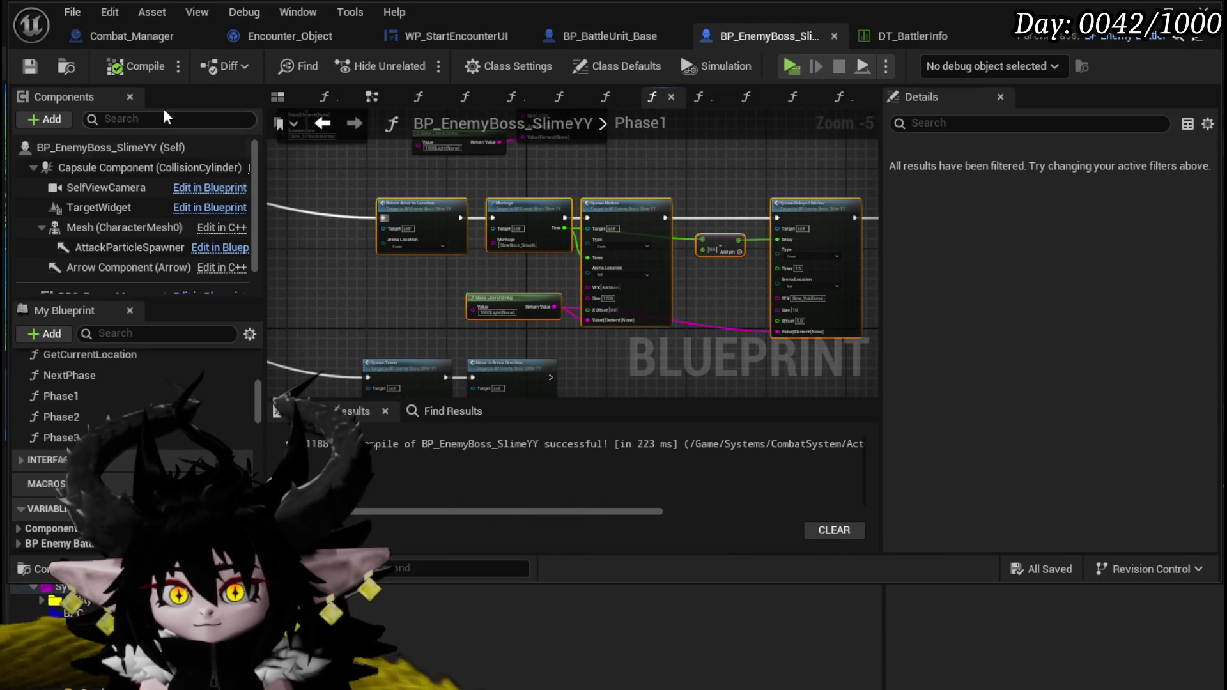
# Step: Visit NextPhase, reopen Phase1 and reposition one of its nodes
pyautogui.click(94, 399)
pyautogui.doubleClick(88, 376)
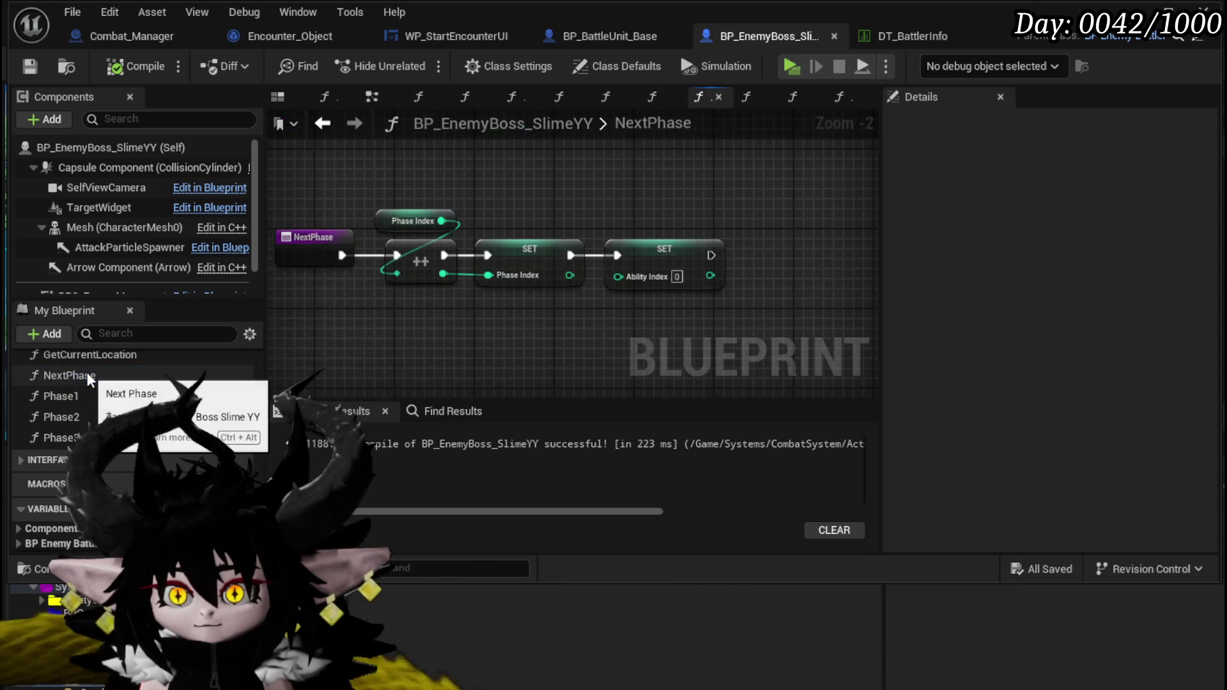
pyautogui.doubleClick(86, 395)
pyautogui.scroll(7, 442, 310)
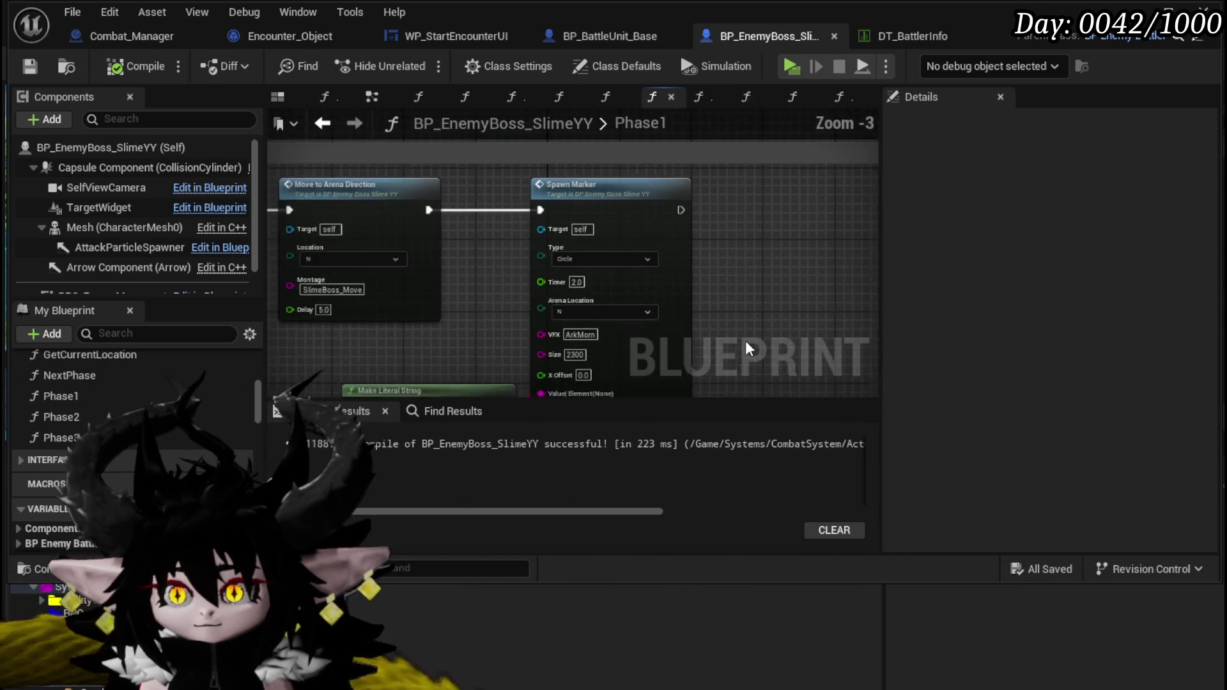
pyautogui.scroll(-1, 746, 340)
pyautogui.moveTo(527, 316); pyautogui.dragTo(512, 306)
pyautogui.scroll(-5, 389, 314)
pyautogui.scroll(2, 389, 313)
# Step: Open Phase2 and shift the rotate-and-montage attack chain down-right
pyautogui.doubleClick(77, 417)
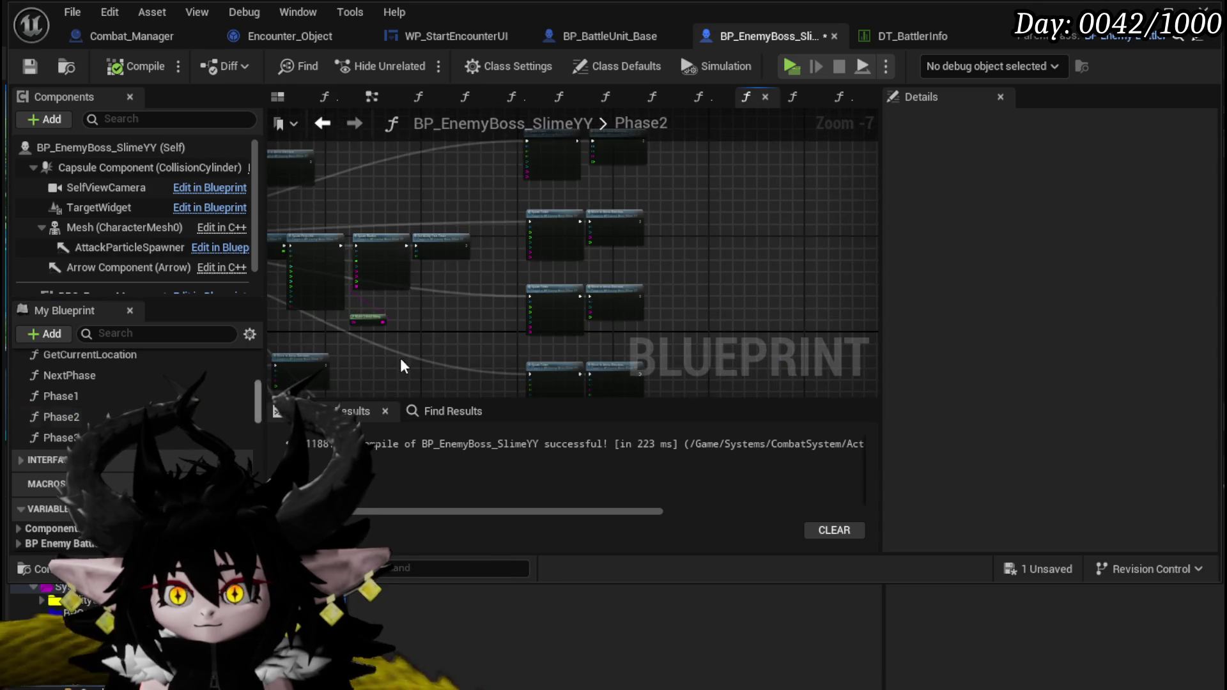
pyautogui.scroll(-3, 739, 238)
pyautogui.scroll(3, 628, 240)
pyautogui.click(656, 212)
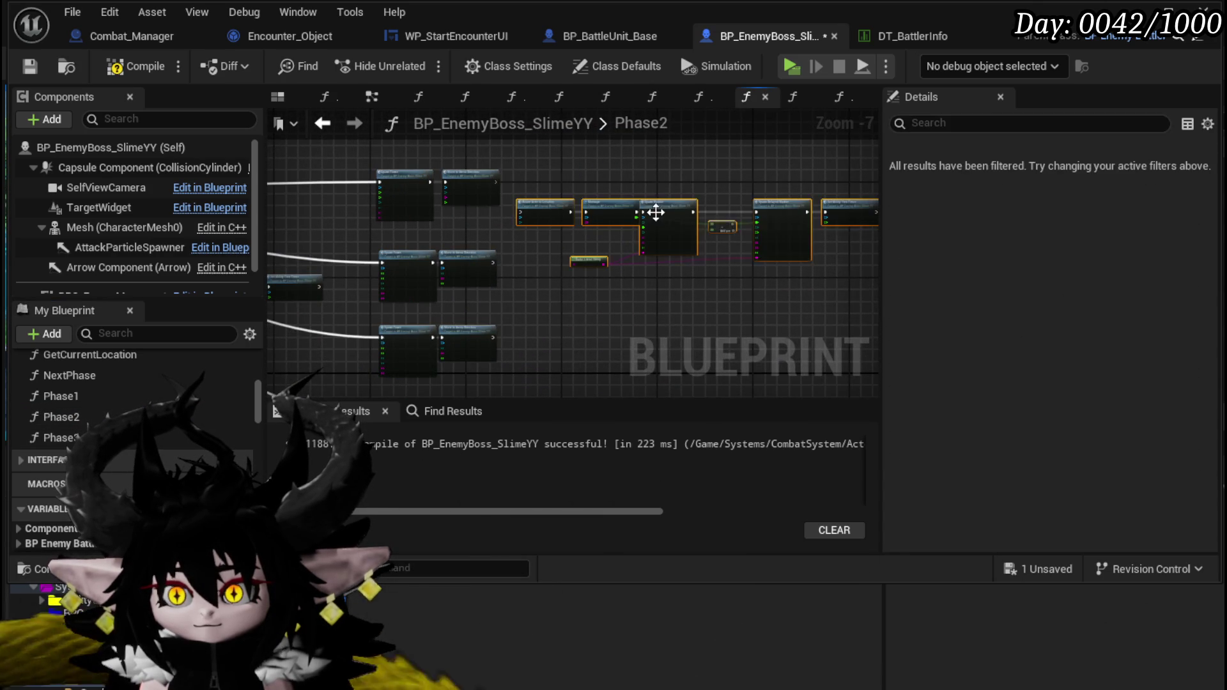
pyautogui.moveTo(656, 212); pyautogui.dragTo(676, 233)
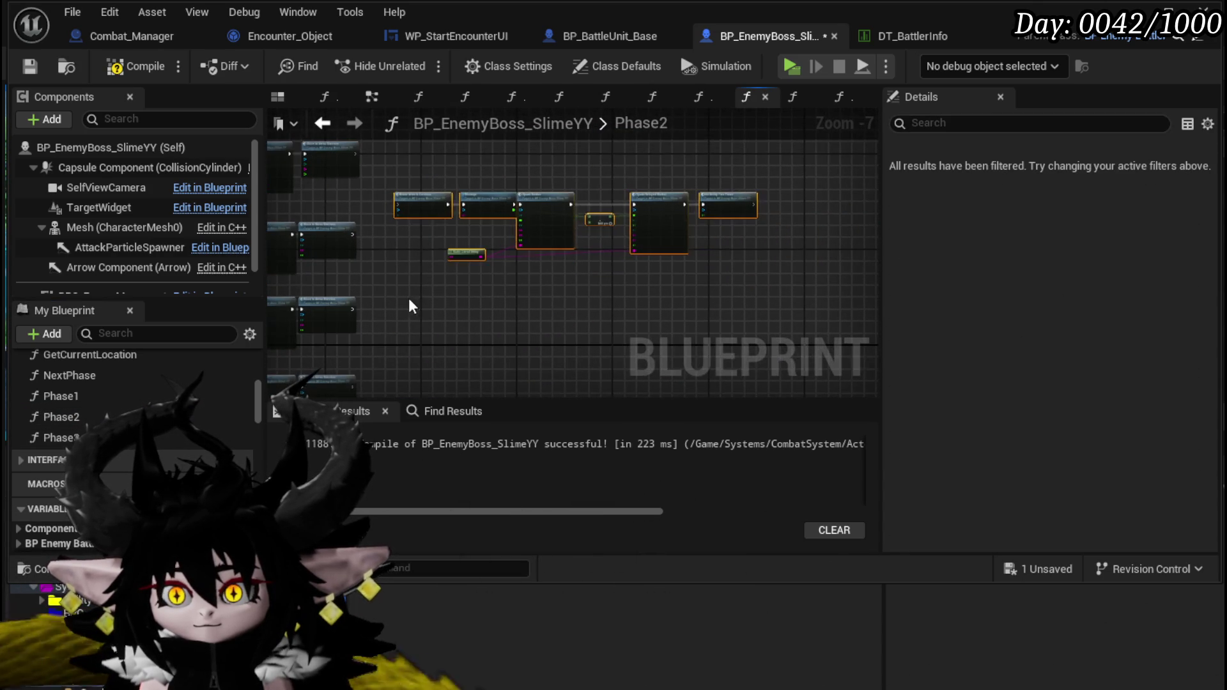
pyautogui.moveTo(496, 337); pyautogui.dragTo(581, 260)
# Step: Duplicate the attack chain twice with Ctrl+D into new rows and select the third row
pyautogui.hotkey('ctrl', 'd')
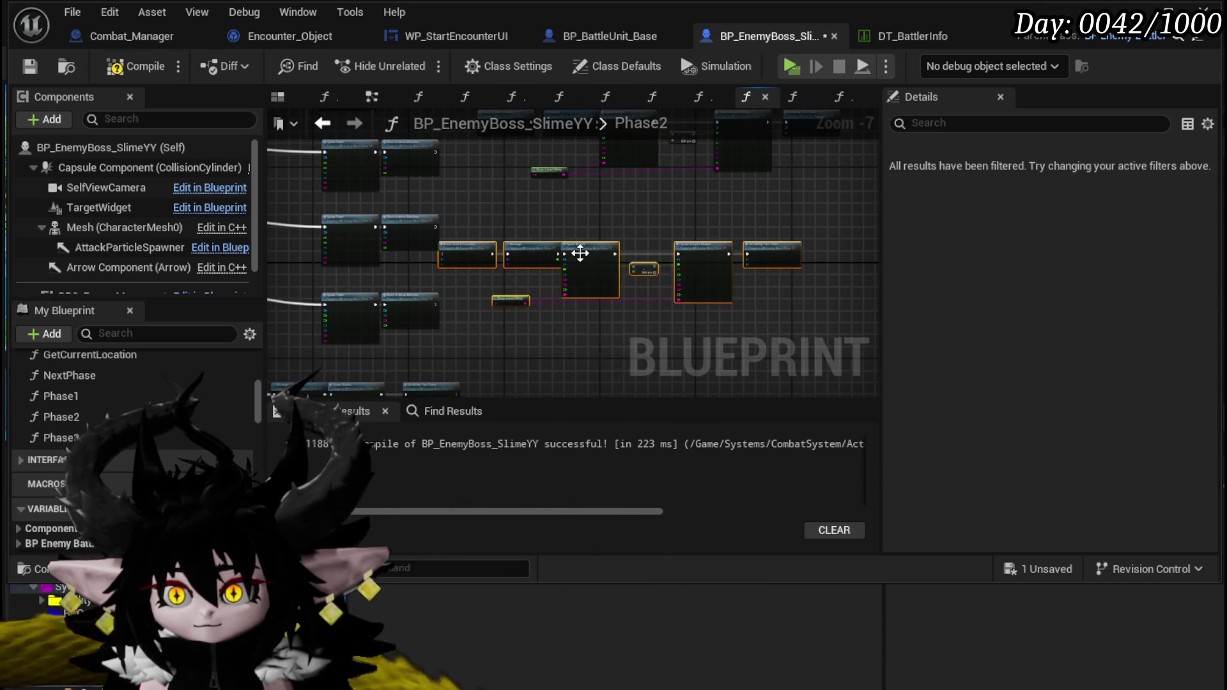
pyautogui.moveTo(488, 257)
pyautogui.mouseDown()
pyautogui.moveTo(527, 243)
pyautogui.moveTo(540, 221)
pyautogui.mouseUp()
pyautogui.moveTo(499, 294)
pyautogui.mouseDown()
pyautogui.moveTo(828, 249)
pyautogui.moveTo(591, 213)
pyautogui.moveTo(581, 268)
pyautogui.mouseUp()
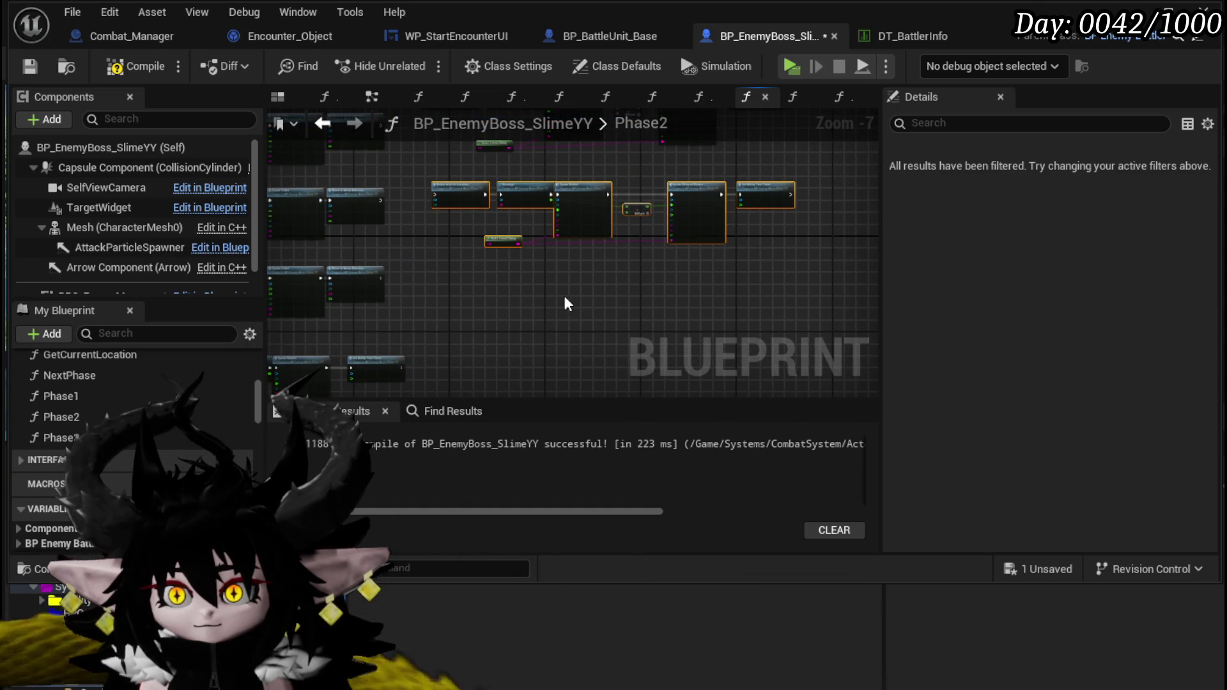
pyautogui.hotkey('ctrl', 'd')
pyautogui.moveTo(443, 296)
pyautogui.mouseDown()
pyautogui.moveTo(455, 307)
pyautogui.moveTo(443, 279)
pyautogui.mouseUp()
pyautogui.scroll(-2, 443, 280)
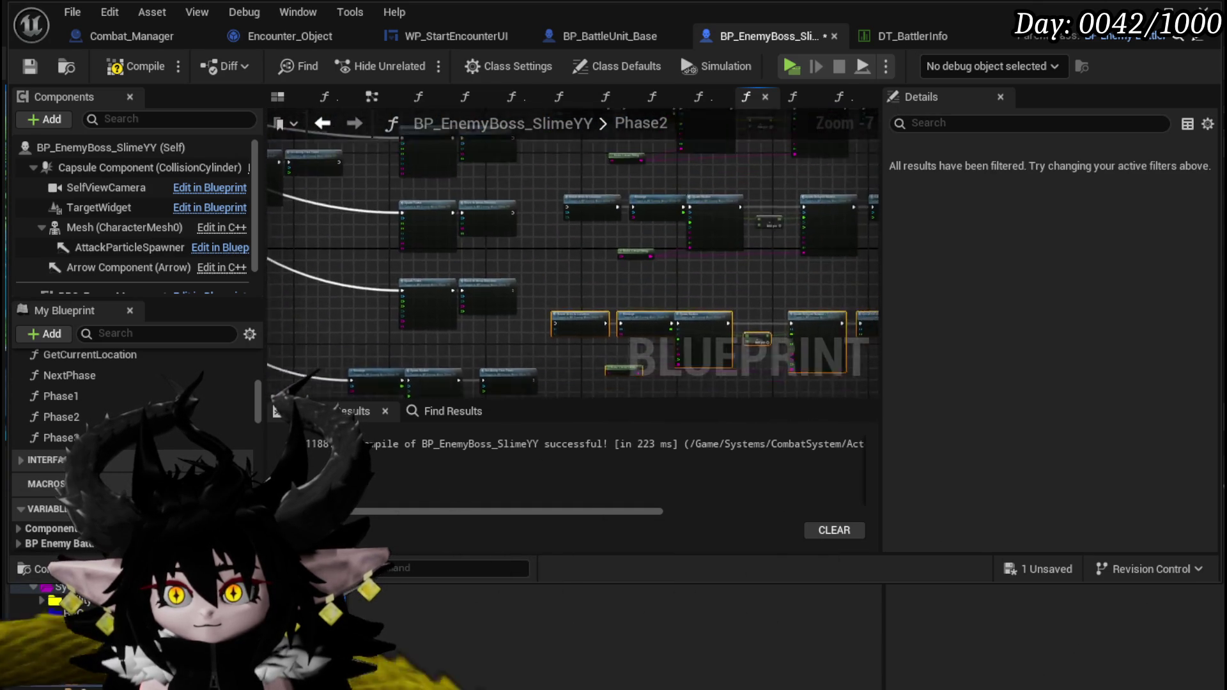
pyautogui.scroll(-3, 565, 282)
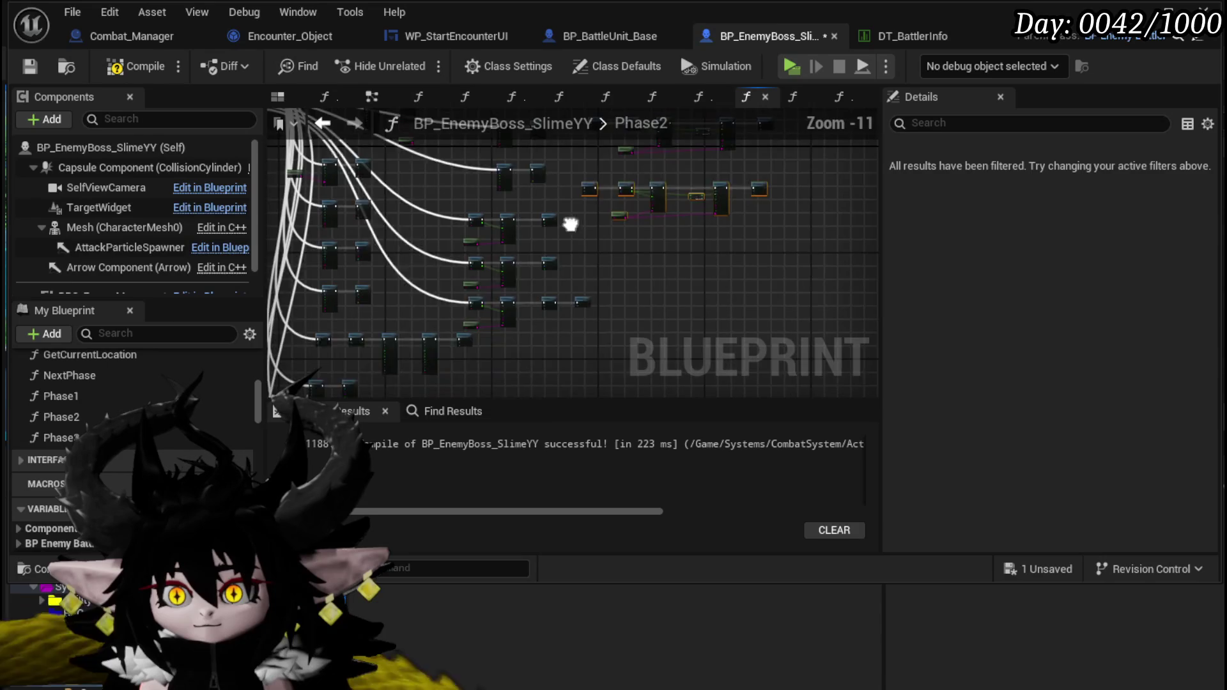
pyautogui.moveTo(513, 263)
pyautogui.mouseDown()
pyautogui.moveTo(417, 320)
pyautogui.moveTo(493, 324)
pyautogui.moveTo(417, 294)
pyautogui.mouseUp()
pyautogui.moveTo(510, 301)
pyautogui.mouseDown()
pyautogui.moveTo(533, 325)
pyautogui.moveTo(605, 328)
pyautogui.moveTo(561, 265)
pyautogui.moveTo(455, 294)
pyautogui.moveTo(655, 258)
pyautogui.moveTo(460, 256)
pyautogui.mouseUp()
# Step: Wire the copied chain's exec input to Switch output 14
pyautogui.scroll(3, 454, 293)
pyautogui.scroll(4, 535, 239)
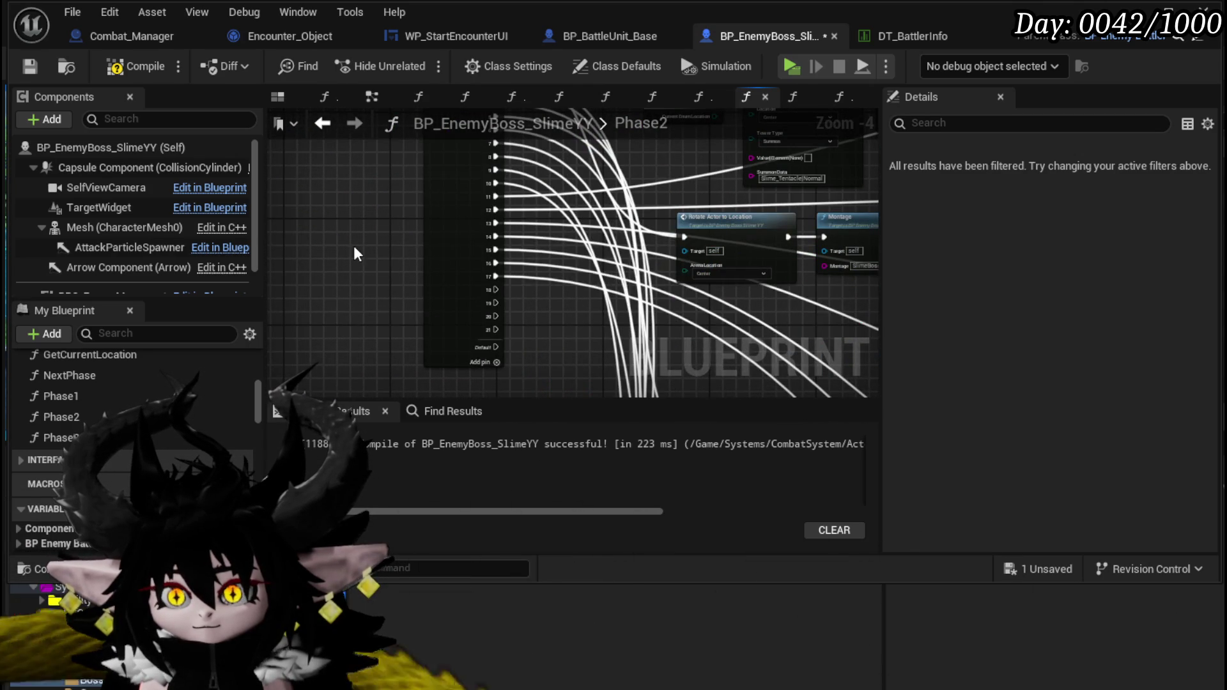
pyautogui.moveTo(354, 247); pyautogui.dragTo(274, 257)
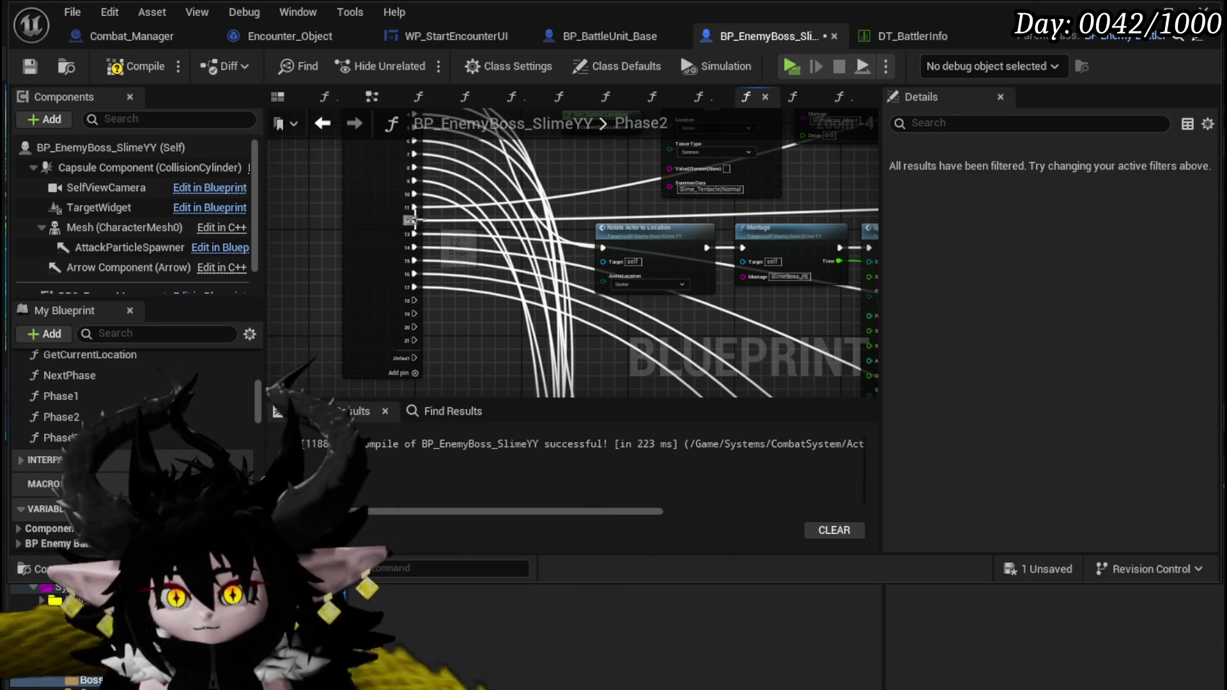
pyautogui.moveTo(716, 269); pyautogui.dragTo(437, 269)
pyautogui.moveTo(1173, 170)
pyautogui.mouseDown()
pyautogui.moveTo(797, 95)
pyautogui.moveTo(487, 289)
pyautogui.moveTo(815, 432)
pyautogui.moveTo(700, 211)
pyautogui.moveTo(494, 364)
pyautogui.moveTo(483, 322)
pyautogui.moveTo(424, 320)
pyautogui.moveTo(809, 240)
pyautogui.moveTo(450, 262)
pyautogui.mouseUp()
pyautogui.scroll(-3, 460, 255)
pyautogui.scroll(1, 450, 257)
pyautogui.scroll(2, 450, 257)
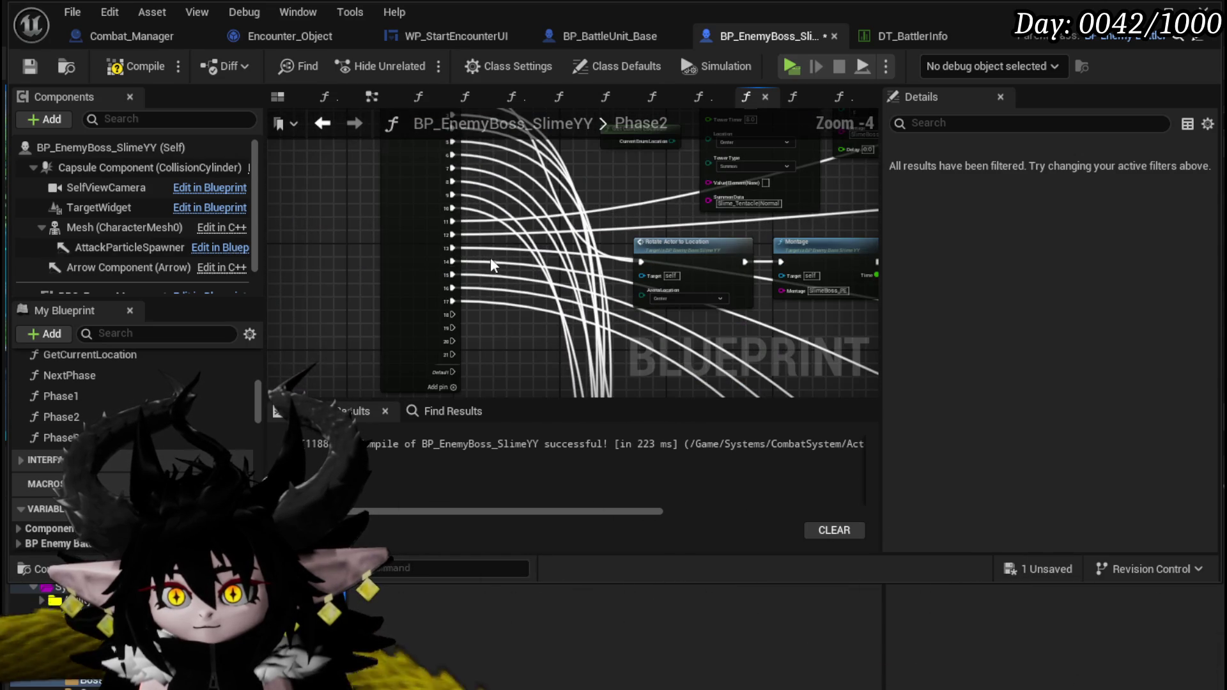
pyautogui.scroll(-3, 471, 244)
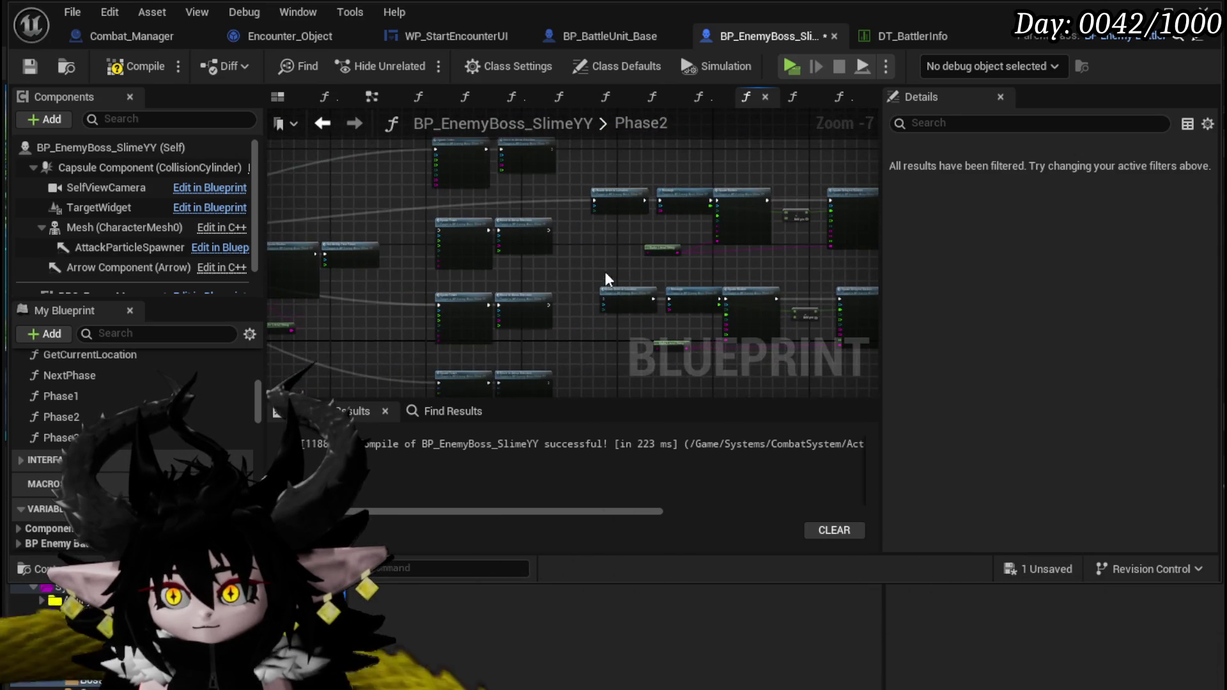
# Step: Connect Move to Arena Direction's exec output into Rotate Actor to Location
pyautogui.scroll(2, 600, 294)
pyautogui.moveTo(703, 256)
pyautogui.mouseDown()
pyautogui.moveTo(182, 279)
pyautogui.moveTo(1007, 317)
pyautogui.moveTo(608, 335)
pyautogui.moveTo(714, 334)
pyautogui.mouseUp()
pyautogui.moveTo(580, 379)
pyautogui.mouseDown()
pyautogui.moveTo(679, 299)
pyautogui.moveTo(672, 256)
pyautogui.mouseUp()
pyautogui.scroll(-2, 581, 286)
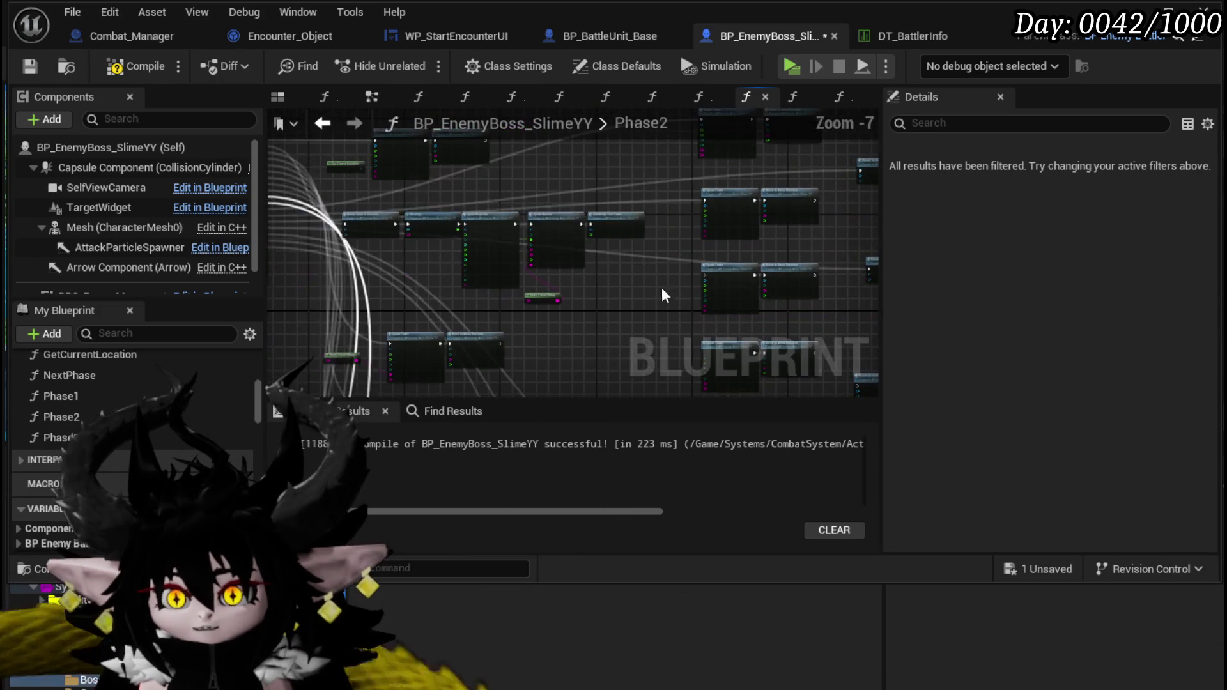
pyautogui.scroll(2, 698, 282)
# Step: Wire Switch output 15 to a Spawn Tower node's exec input
pyautogui.moveTo(700, 281)
pyautogui.mouseDown()
pyautogui.moveTo(616, 271)
pyautogui.moveTo(535, 240)
pyautogui.moveTo(538, 225)
pyautogui.moveTo(490, 174)
pyautogui.moveTo(520, 267)
pyautogui.moveTo(516, 241)
pyautogui.moveTo(679, 288)
pyautogui.mouseUp()
pyautogui.scroll(2, 538, 225)
pyautogui.scroll(-4, 519, 267)
pyautogui.scroll(4, 510, 254)
pyautogui.moveTo(394, 207)
pyautogui.mouseDown()
pyautogui.moveTo(1104, 257)
pyautogui.moveTo(767, 289)
pyautogui.moveTo(679, 350)
pyautogui.moveTo(707, 317)
pyautogui.mouseUp()
pyautogui.scroll(-2, 767, 290)
pyautogui.scroll(-2, 589, 328)
pyautogui.moveTo(496, 235)
pyautogui.mouseDown()
pyautogui.moveTo(395, 198)
pyautogui.moveTo(188, 237)
pyautogui.mouseUp()
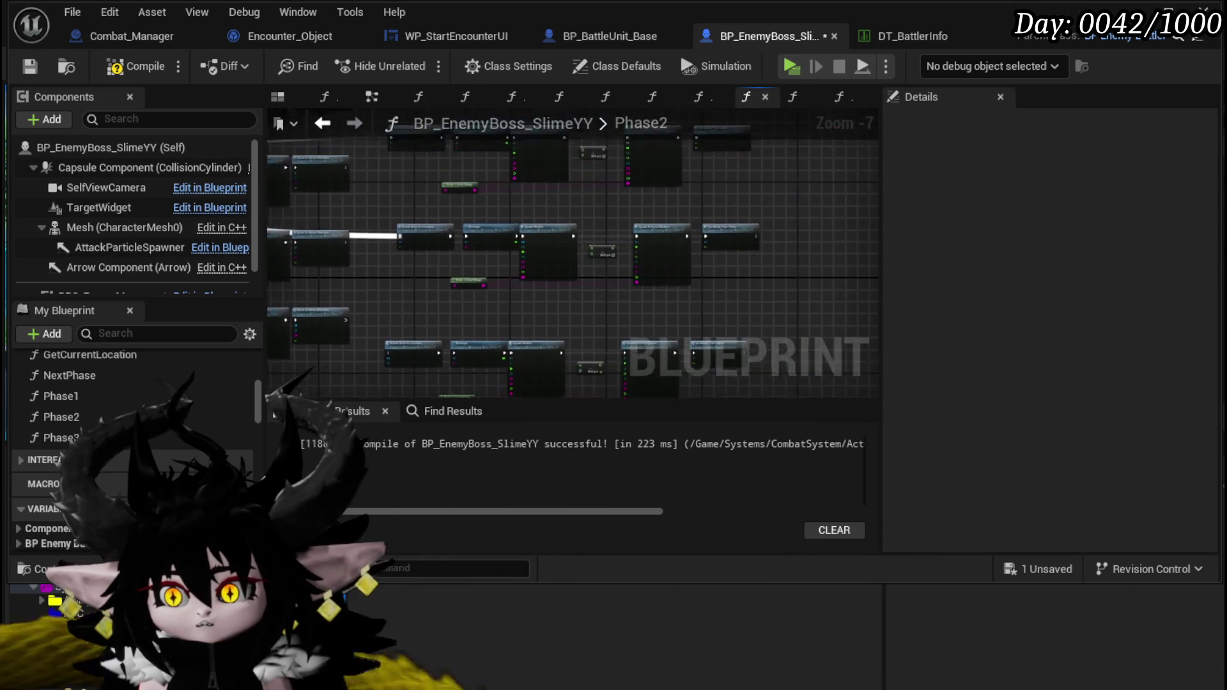
pyautogui.scroll(3, 601, 267)
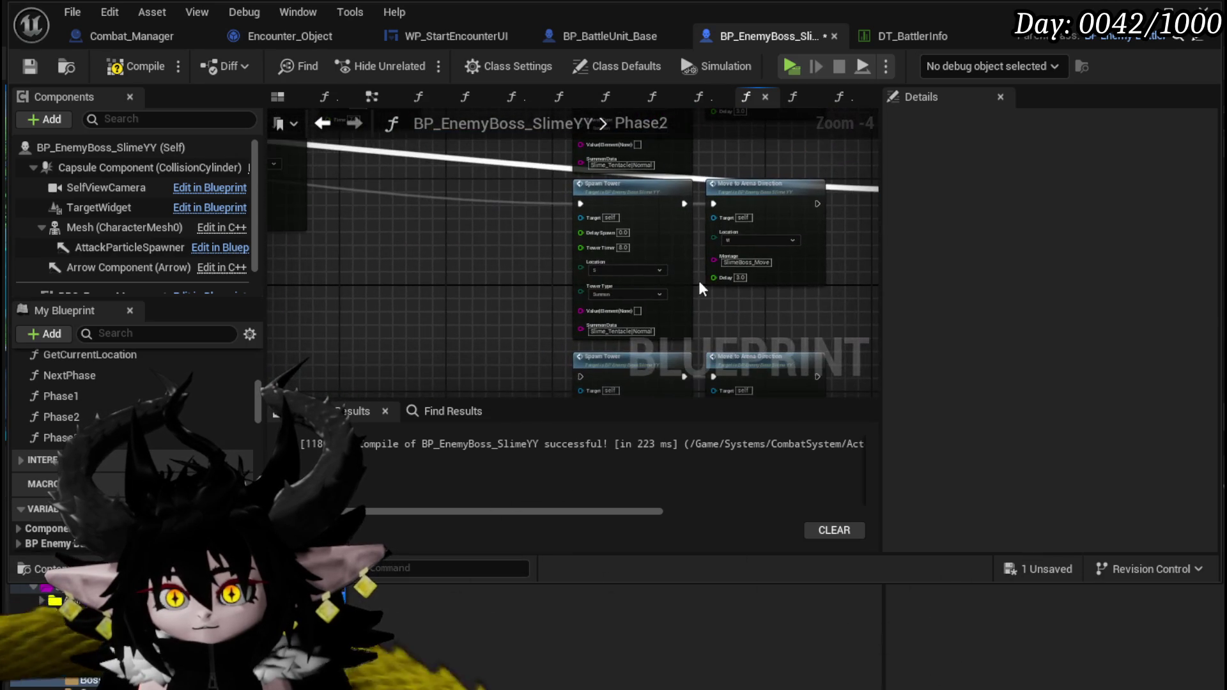
pyautogui.click(491, 204)
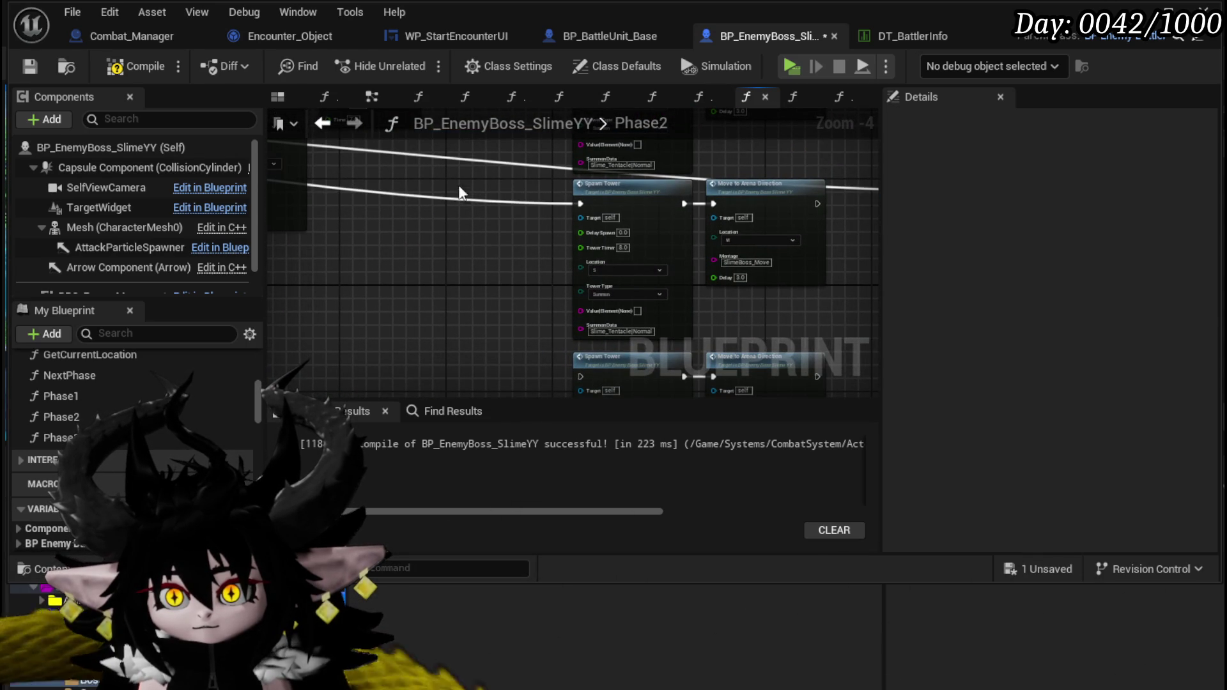
# Step: Cancel a stray wire and connect Switch output 16 to another Spawn Tower node
pyautogui.scroll(-3, 442, 201)
pyautogui.scroll(3, 566, 228)
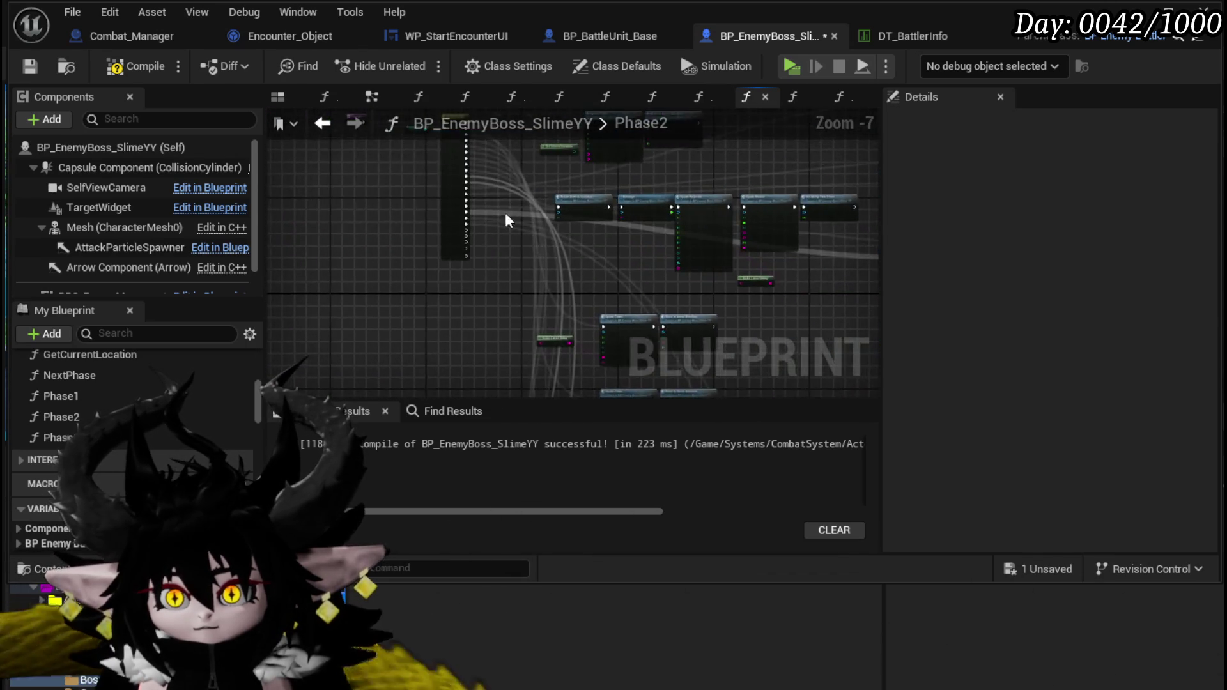
pyautogui.moveTo(454, 240)
pyautogui.mouseDown()
pyautogui.moveTo(1022, 307)
pyautogui.moveTo(834, 344)
pyautogui.moveTo(811, 402)
pyautogui.moveTo(646, 255)
pyautogui.moveTo(697, 258)
pyautogui.mouseUp()
pyautogui.scroll(-2, 1021, 307)
pyautogui.moveTo(550, 228)
pyautogui.mouseDown()
pyautogui.moveTo(962, 259)
pyautogui.moveTo(684, 256)
pyautogui.moveTo(540, 230)
pyautogui.moveTo(532, 148)
pyautogui.moveTo(473, 208)
pyautogui.moveTo(381, 227)
pyautogui.moveTo(540, 259)
pyautogui.mouseUp()
pyautogui.click(461, 290)
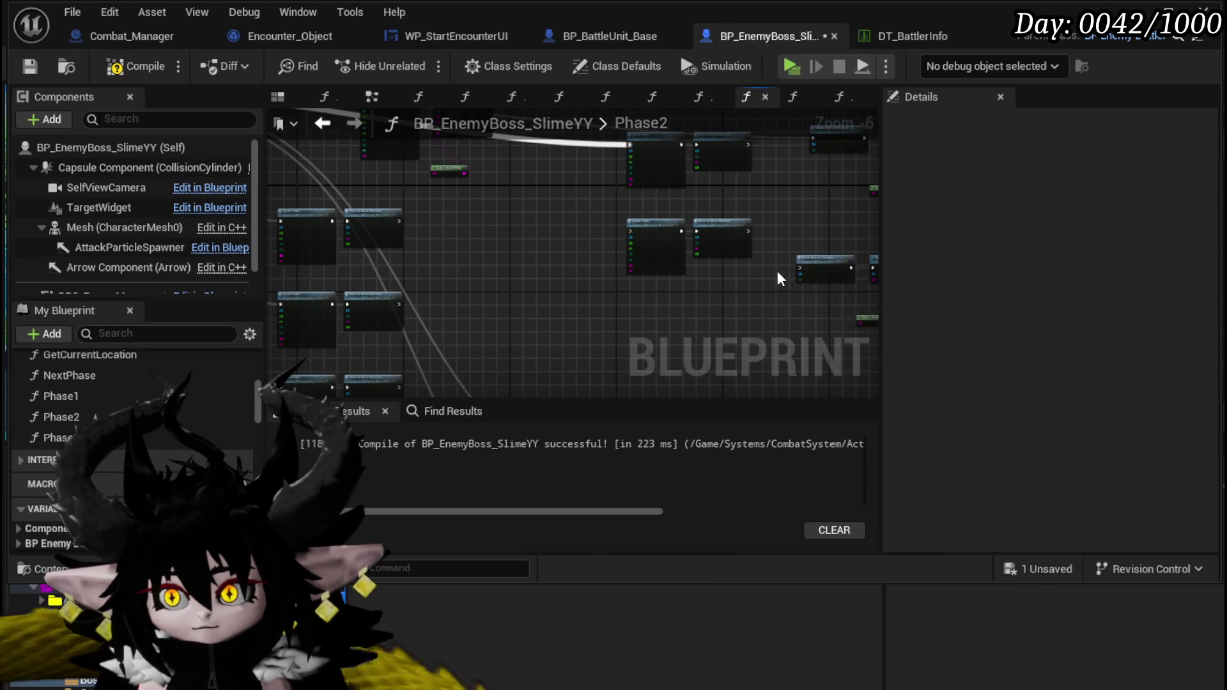
pyautogui.scroll(2, 775, 279)
pyautogui.moveTo(820, 267)
pyautogui.mouseDown()
pyautogui.moveTo(464, 133)
pyautogui.moveTo(288, 130)
pyautogui.moveTo(562, 282)
pyautogui.moveTo(577, 309)
pyautogui.moveTo(358, 250)
pyautogui.moveTo(346, 222)
pyautogui.moveTo(359, 239)
pyautogui.moveTo(815, 385)
pyautogui.moveTo(1014, 310)
pyautogui.moveTo(516, 309)
pyautogui.moveTo(509, 295)
pyautogui.mouseUp()
pyautogui.scroll(-3, 287, 129)
pyautogui.scroll(4, 577, 310)
pyautogui.scroll(-4, 508, 296)
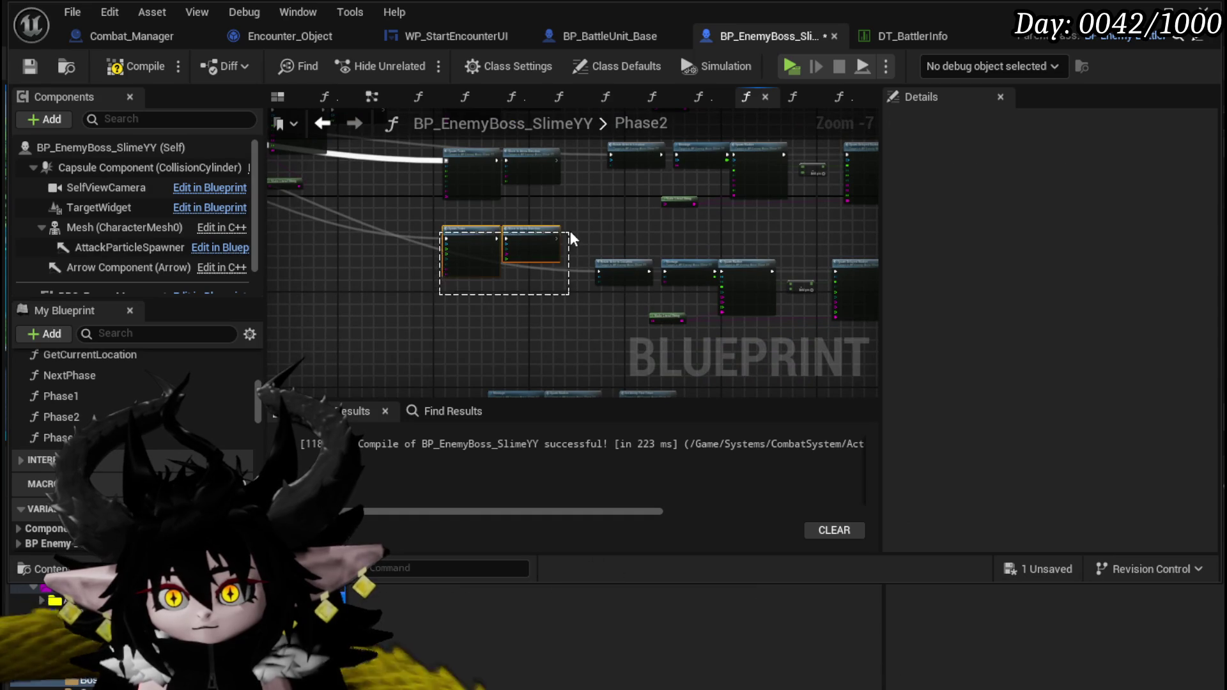
pyautogui.moveTo(530, 240); pyautogui.dragTo(535, 307)
pyautogui.scroll(-1, 461, 301)
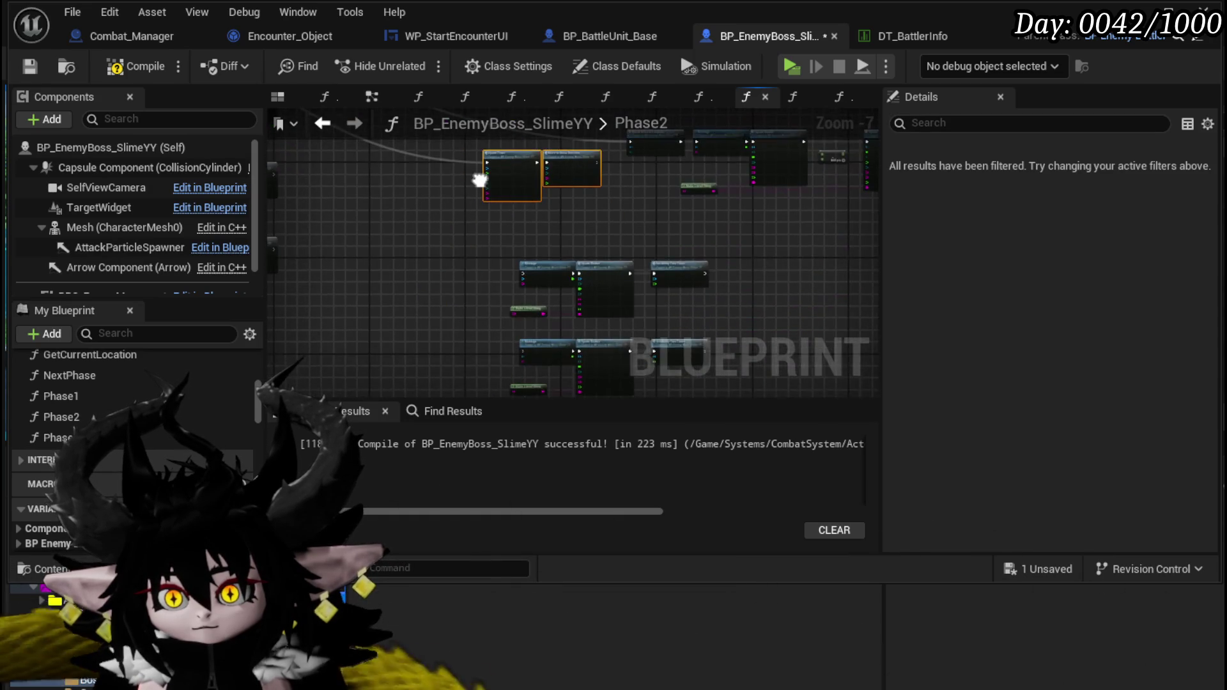
pyautogui.scroll(-4, 444, 309)
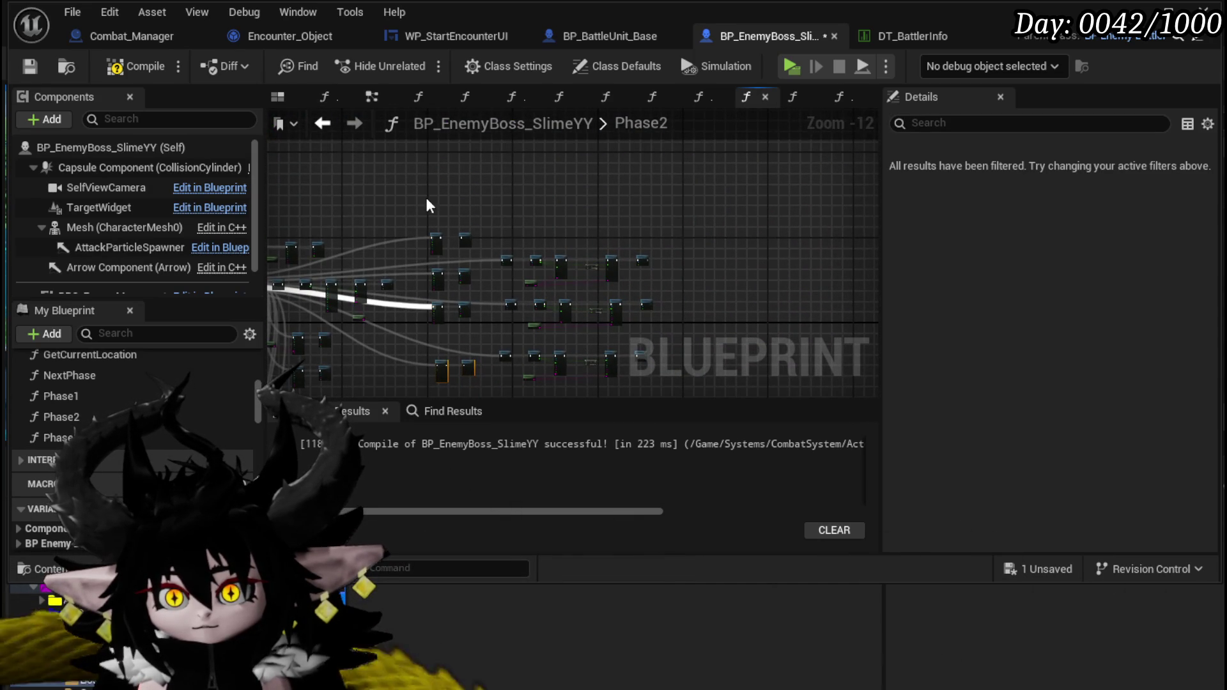
pyautogui.moveTo(454, 257); pyautogui.dragTo(669, 378)
pyautogui.scroll(3, 564, 247)
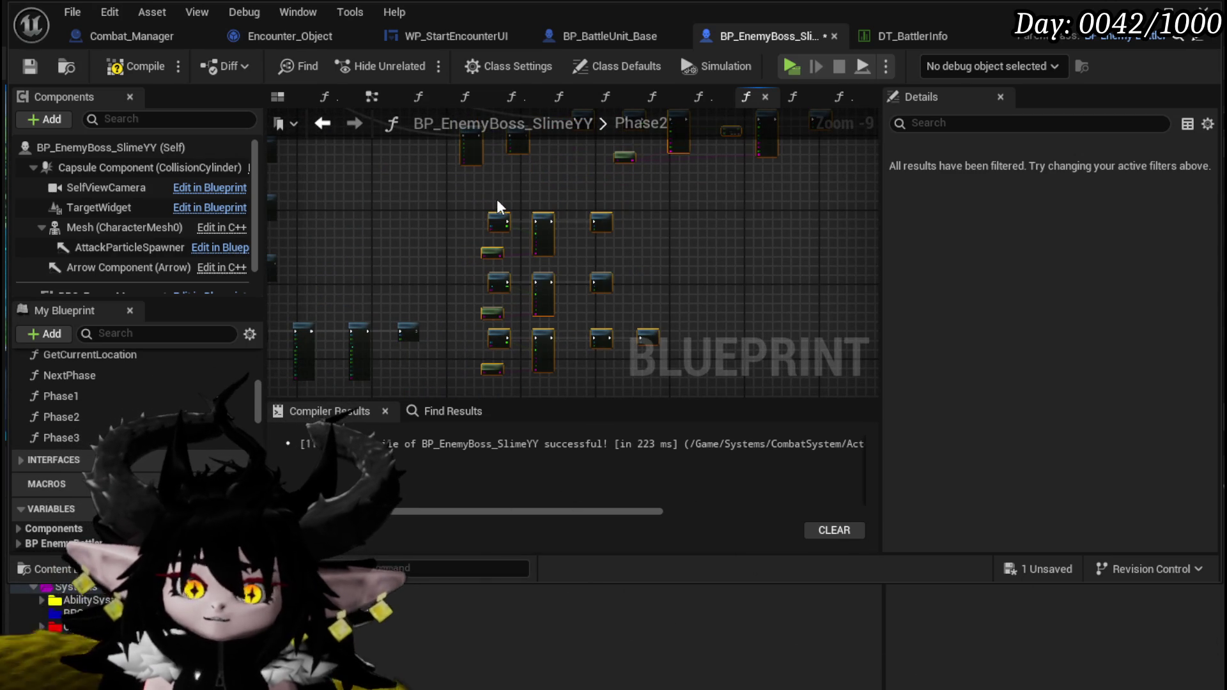
pyautogui.moveTo(499, 213); pyautogui.dragTo(581, 206)
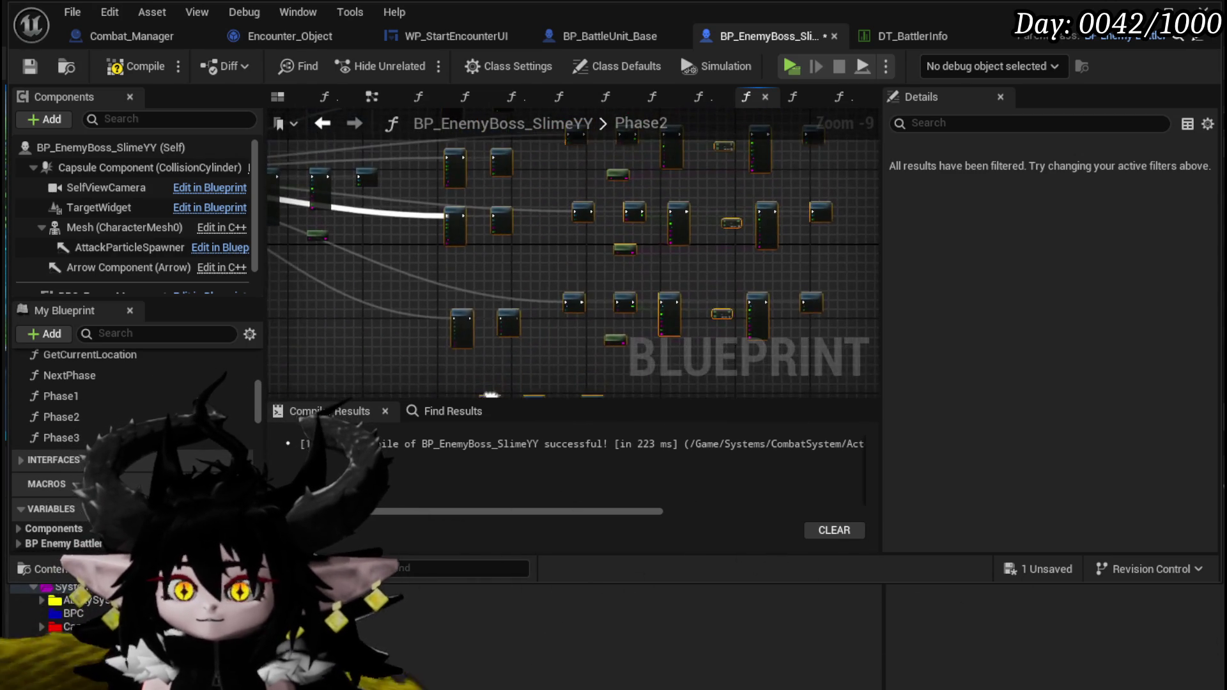
pyautogui.scroll(3, 498, 281)
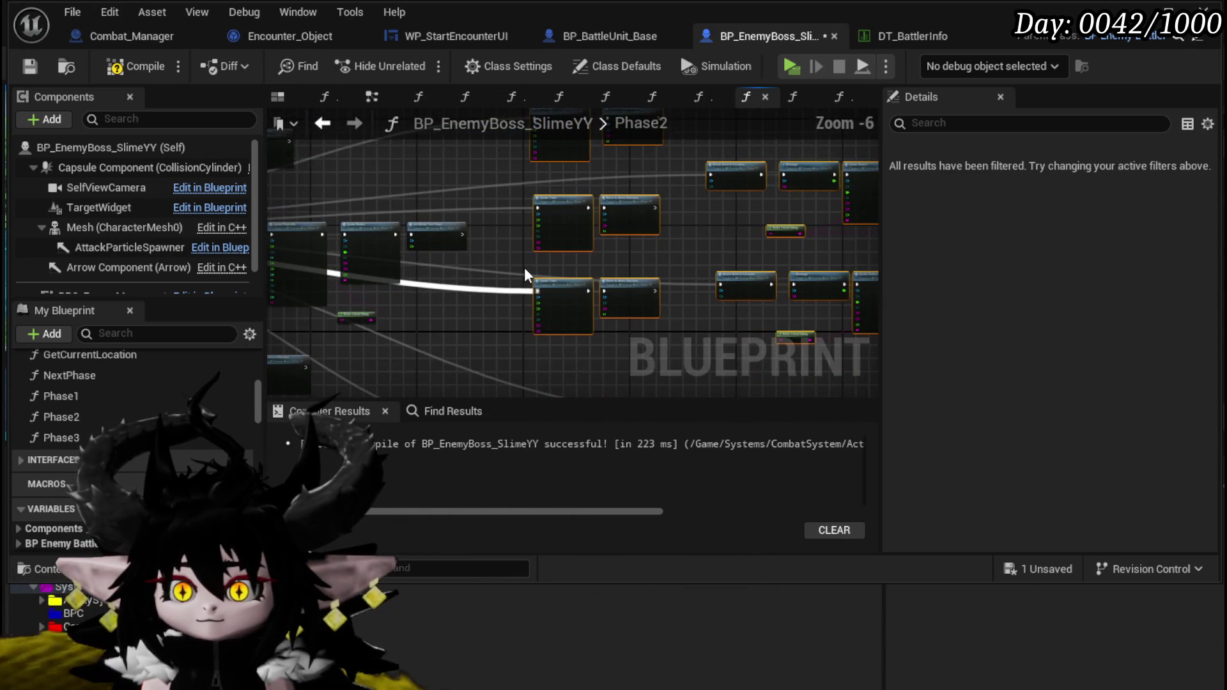
pyautogui.scroll(-3, 562, 263)
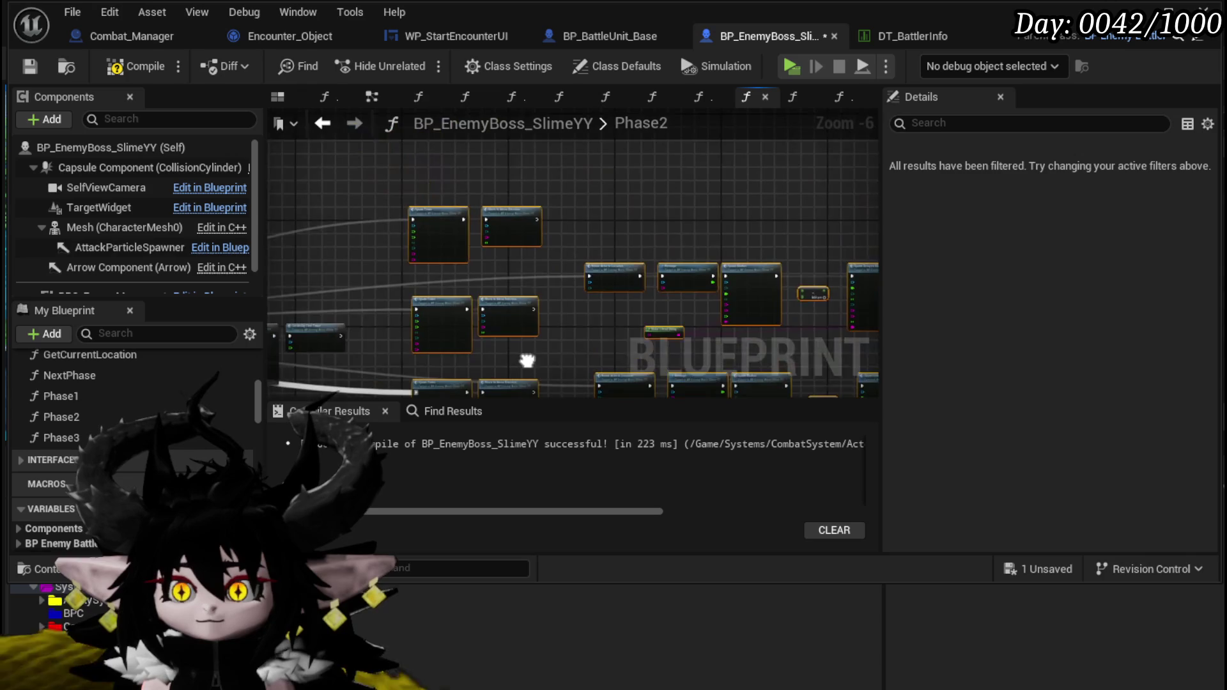
pyautogui.scroll(-3, 425, 242)
pyautogui.scroll(4, 472, 331)
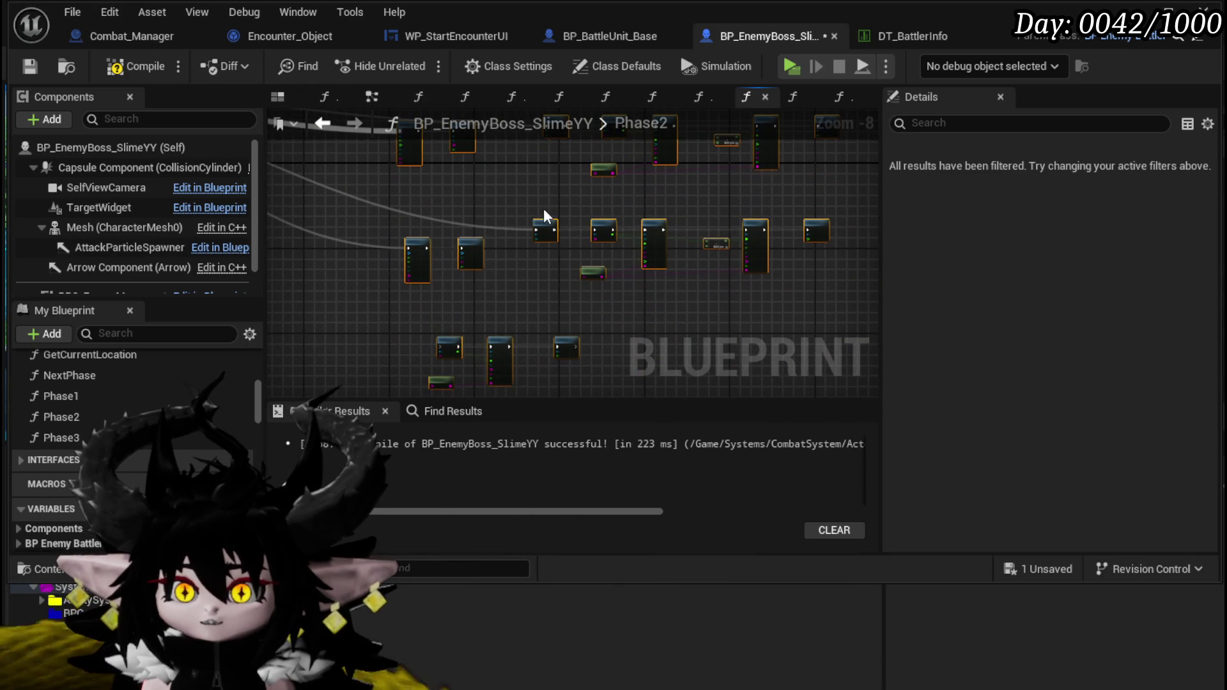
pyautogui.moveTo(507, 207)
pyautogui.mouseDown()
pyautogui.moveTo(631, 329)
pyautogui.moveTo(499, 256)
pyautogui.mouseUp()
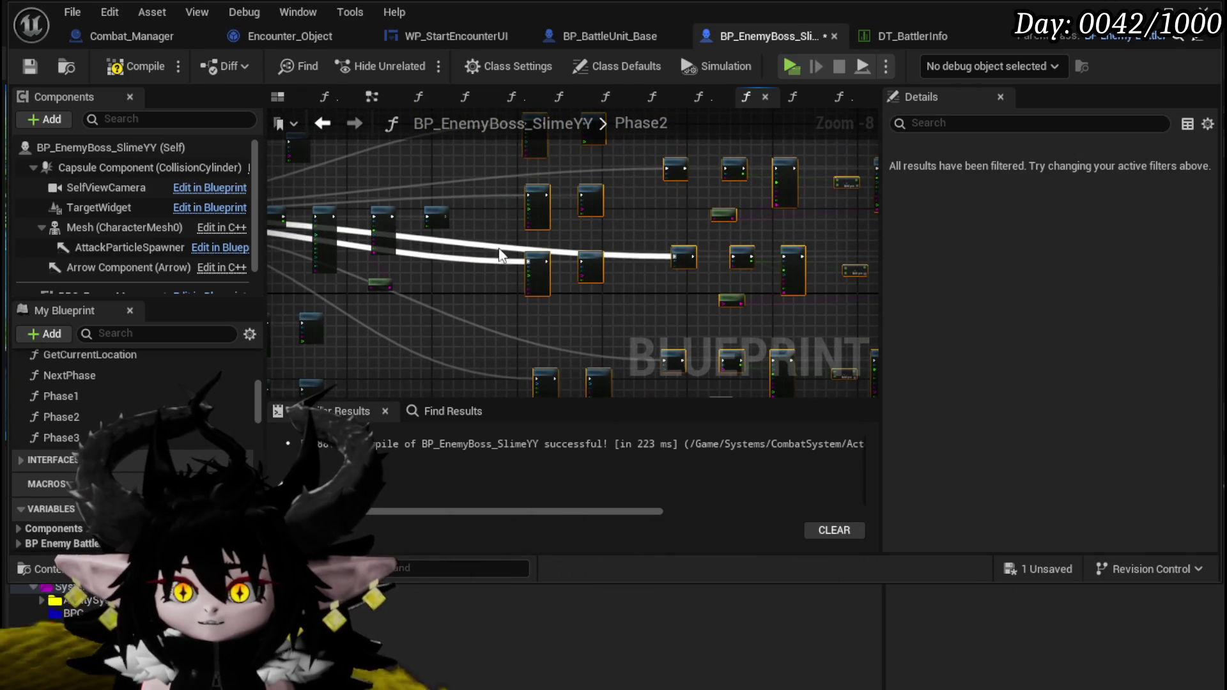
pyautogui.click(30, 66)
# Step: Open the Phase3 graph and delete a box-selected group of its nodes
pyautogui.doubleClick(67, 439)
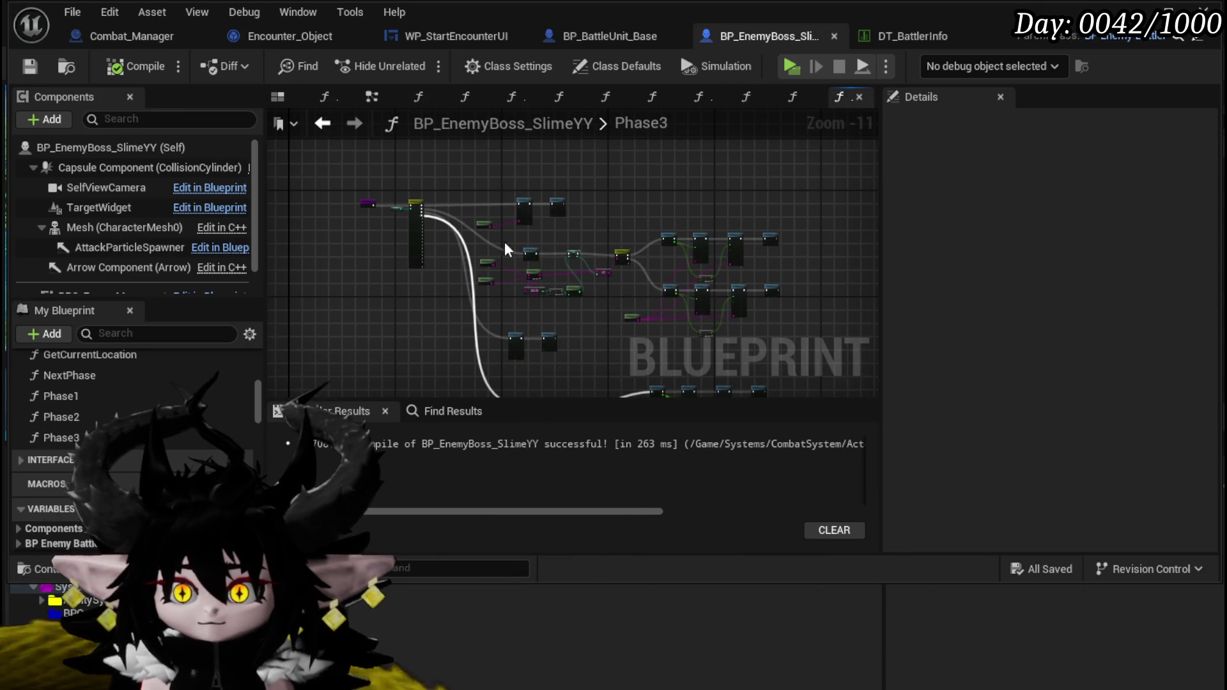
pyautogui.scroll(-1, 453, 195)
pyautogui.moveTo(460, 174)
pyautogui.mouseDown()
pyautogui.moveTo(753, 410)
pyautogui.moveTo(792, 346)
pyautogui.mouseUp()
pyautogui.press('Delete')
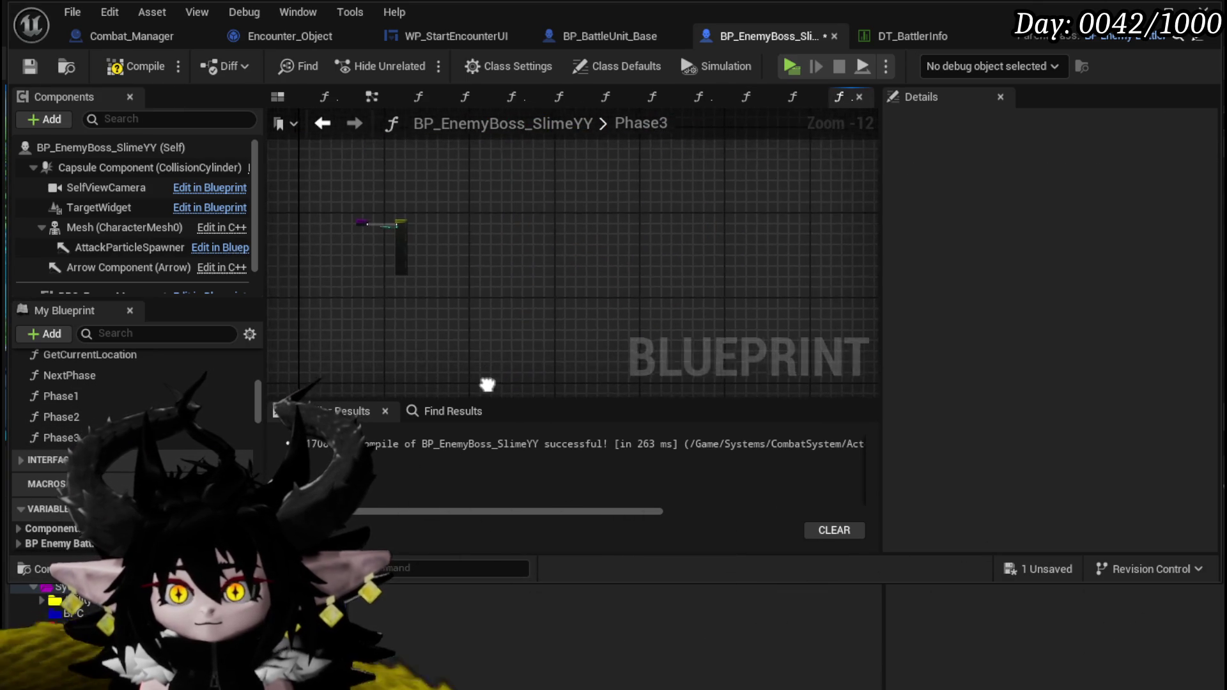
# Step: Select the Spawn Tower and Move to Arena Direction pair, then wire Move to Arena Direction's exec input
pyautogui.scroll(3, 511, 211)
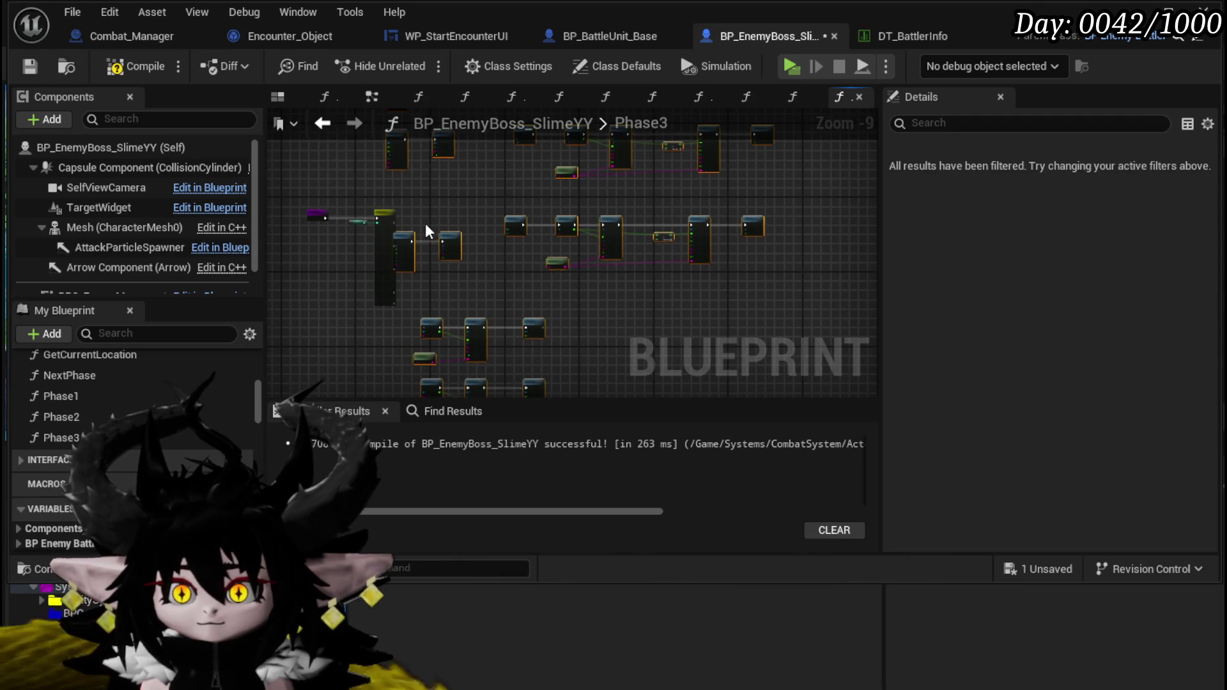
pyautogui.moveTo(409, 235)
pyautogui.mouseDown()
pyautogui.moveTo(504, 309)
pyautogui.moveTo(493, 382)
pyautogui.moveTo(467, 182)
pyautogui.moveTo(500, 150)
pyautogui.moveTo(490, 362)
pyautogui.moveTo(477, 157)
pyautogui.moveTo(485, 211)
pyautogui.mouseUp()
pyautogui.scroll(6, 483, 275)
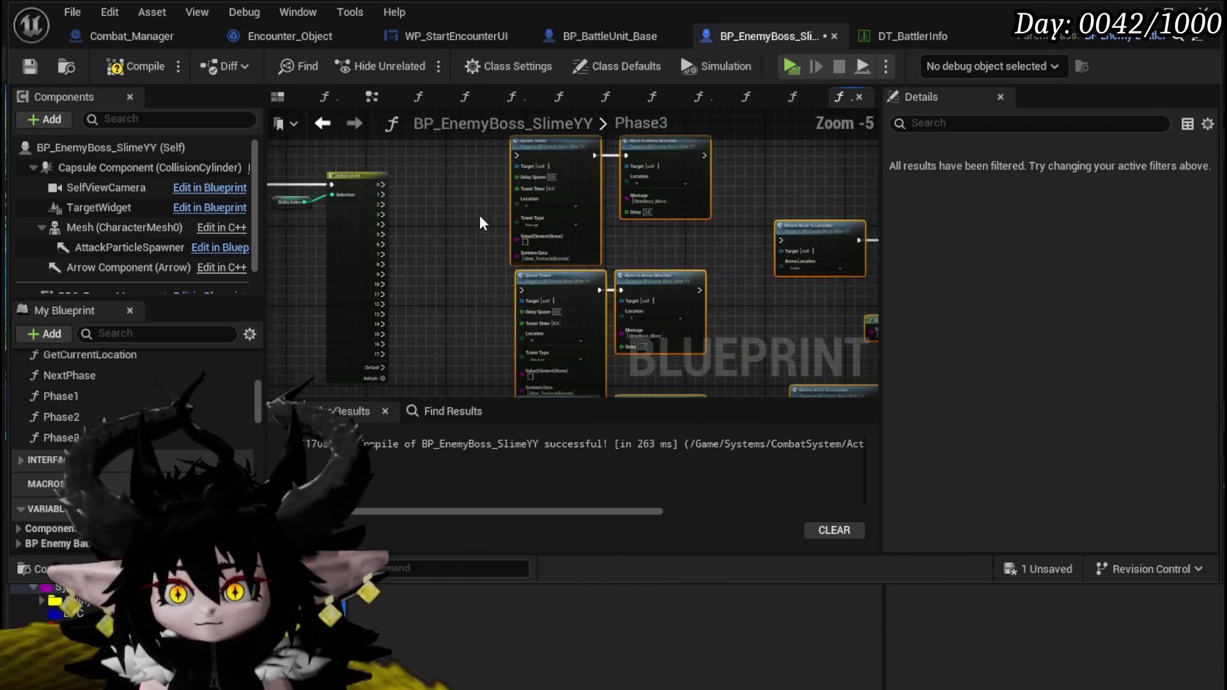
pyautogui.click(451, 274)
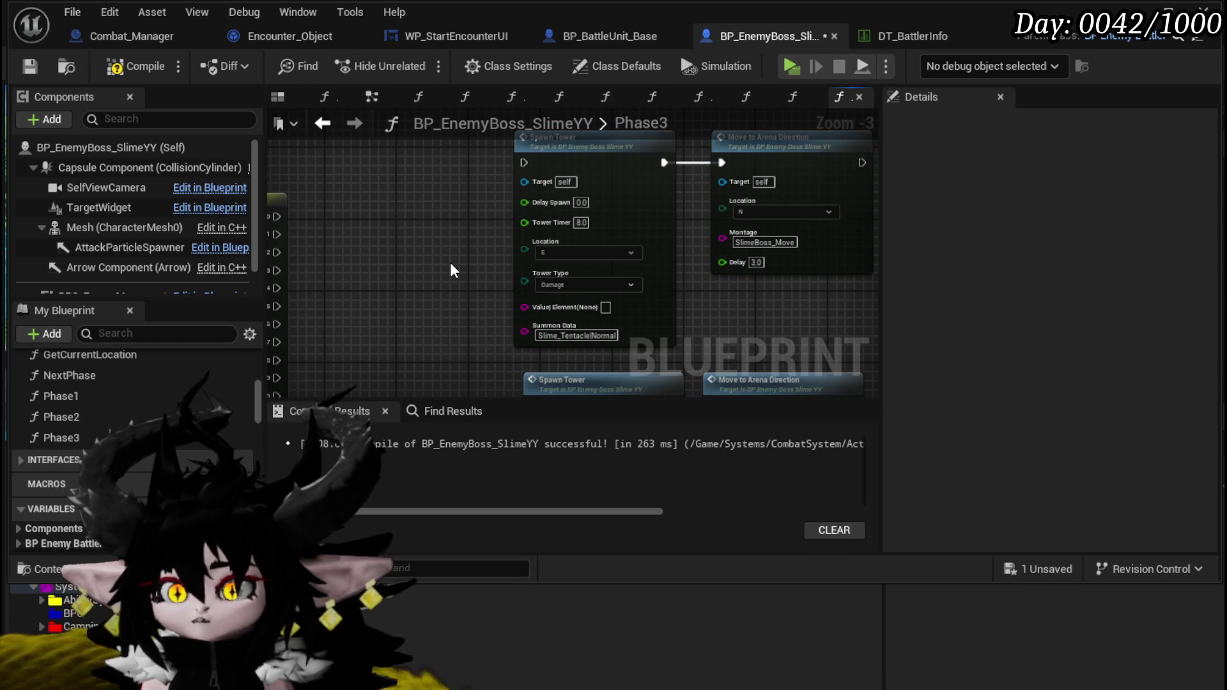
pyautogui.scroll(-2, 450, 263)
pyautogui.moveTo(460, 221); pyautogui.dragTo(696, 262)
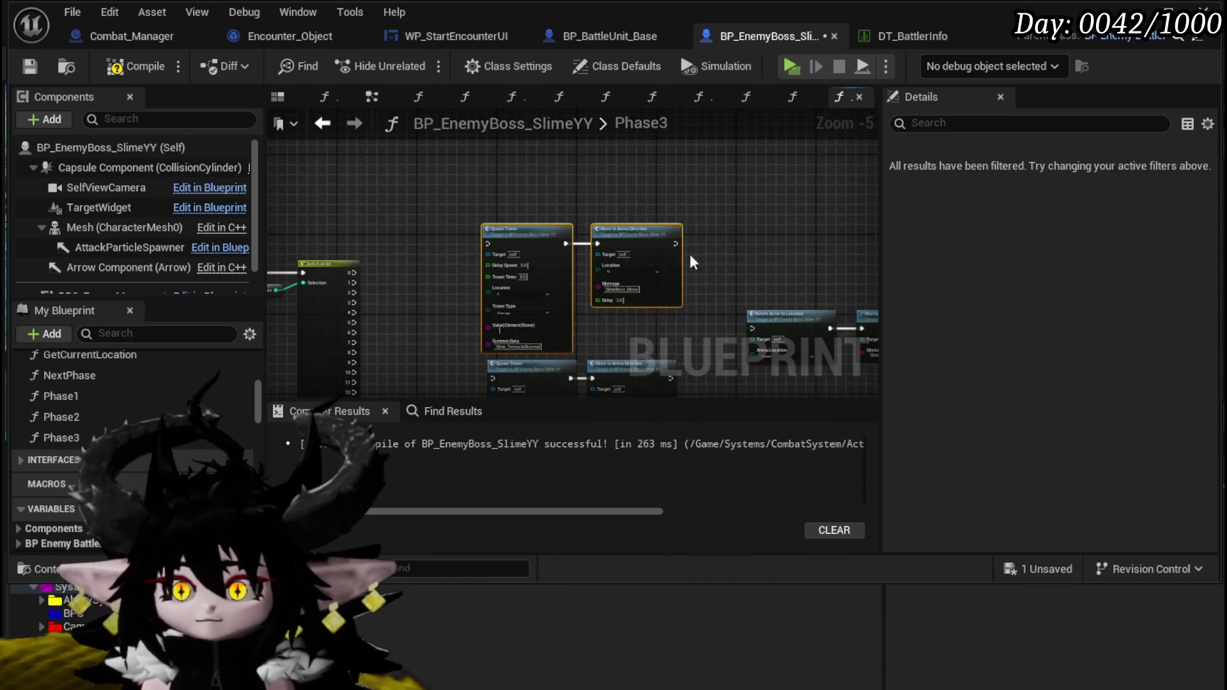
pyautogui.scroll(4, 486, 243)
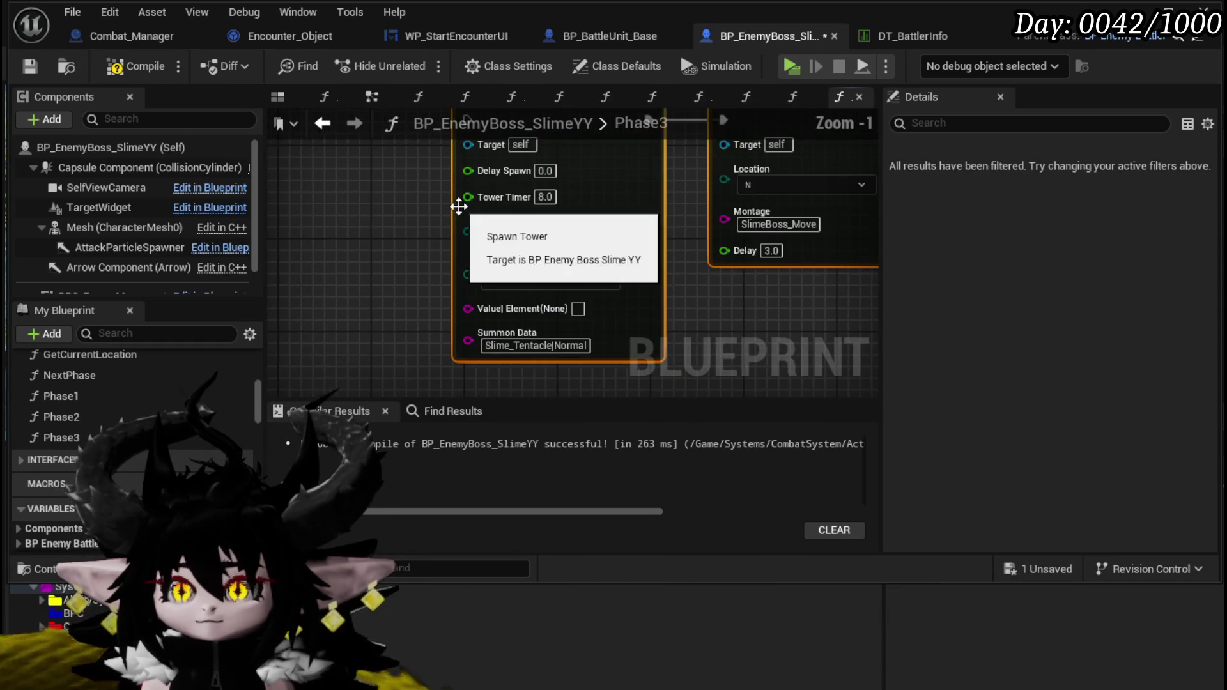
pyautogui.scroll(-3, 373, 225)
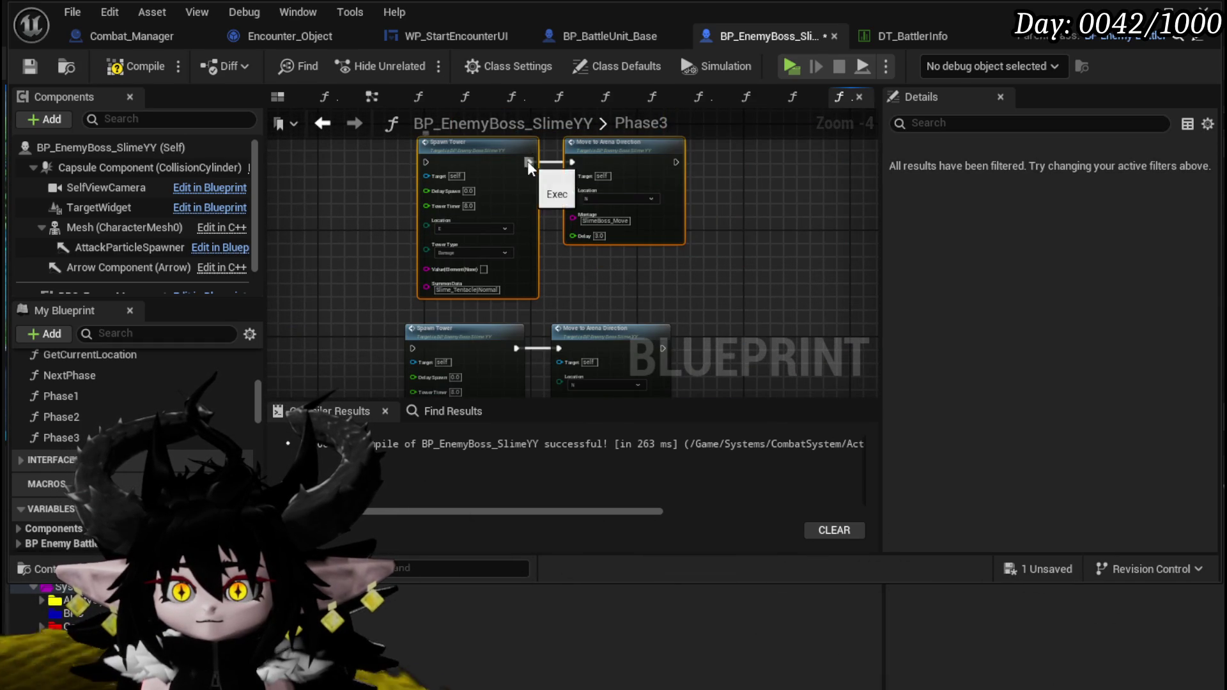
pyautogui.moveTo(418, 320)
pyautogui.mouseDown()
pyautogui.moveTo(769, 86)
pyautogui.moveTo(776, 229)
pyautogui.moveTo(577, 213)
pyautogui.mouseUp()
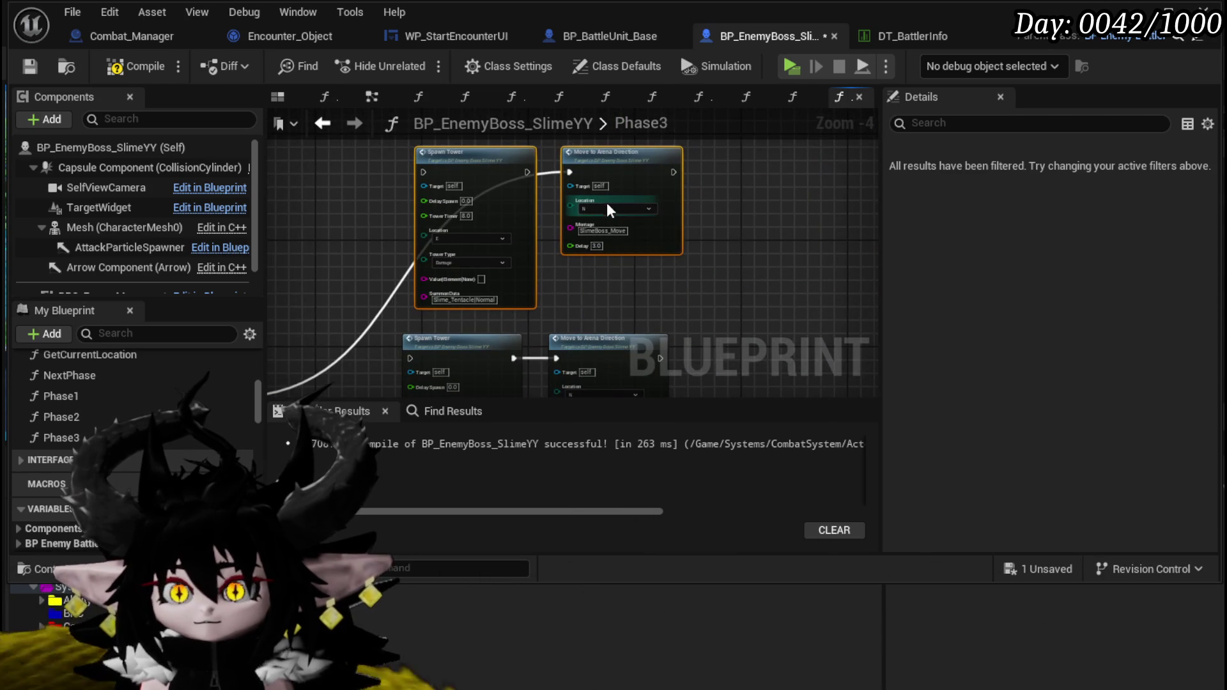
# Step: Set the move's Location to S and wire Switch on Int output 1 to the upper Spawn Tower
pyautogui.click(606, 204)
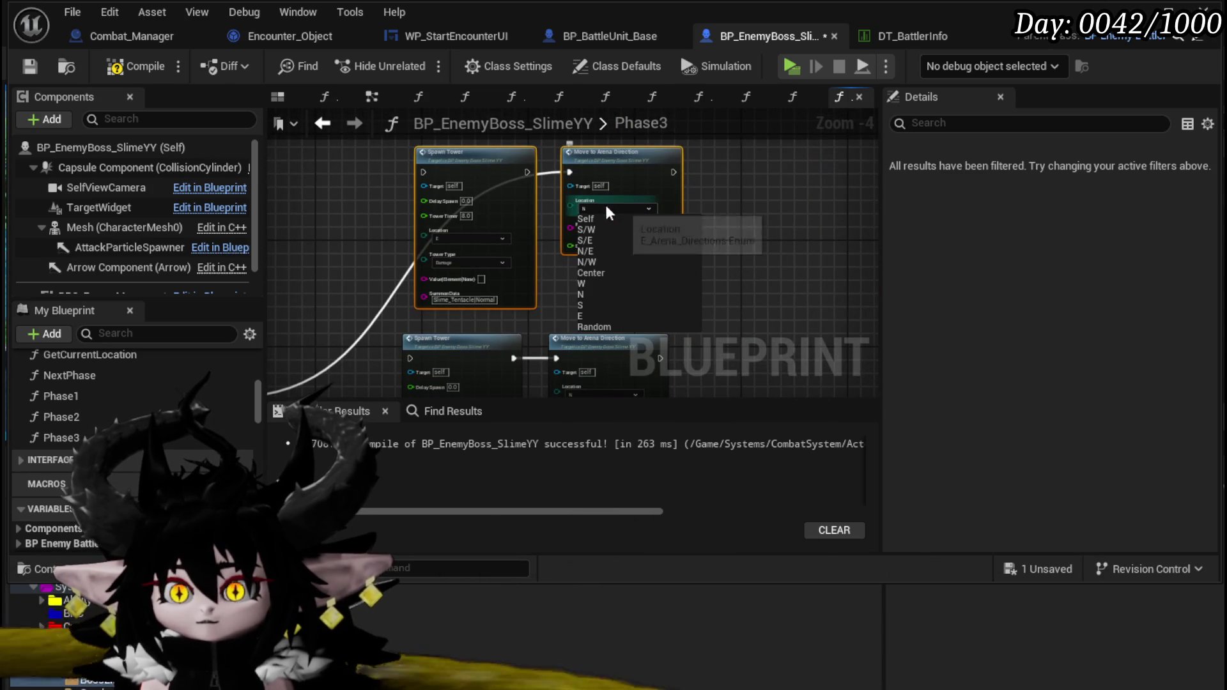
pyautogui.click(590, 306)
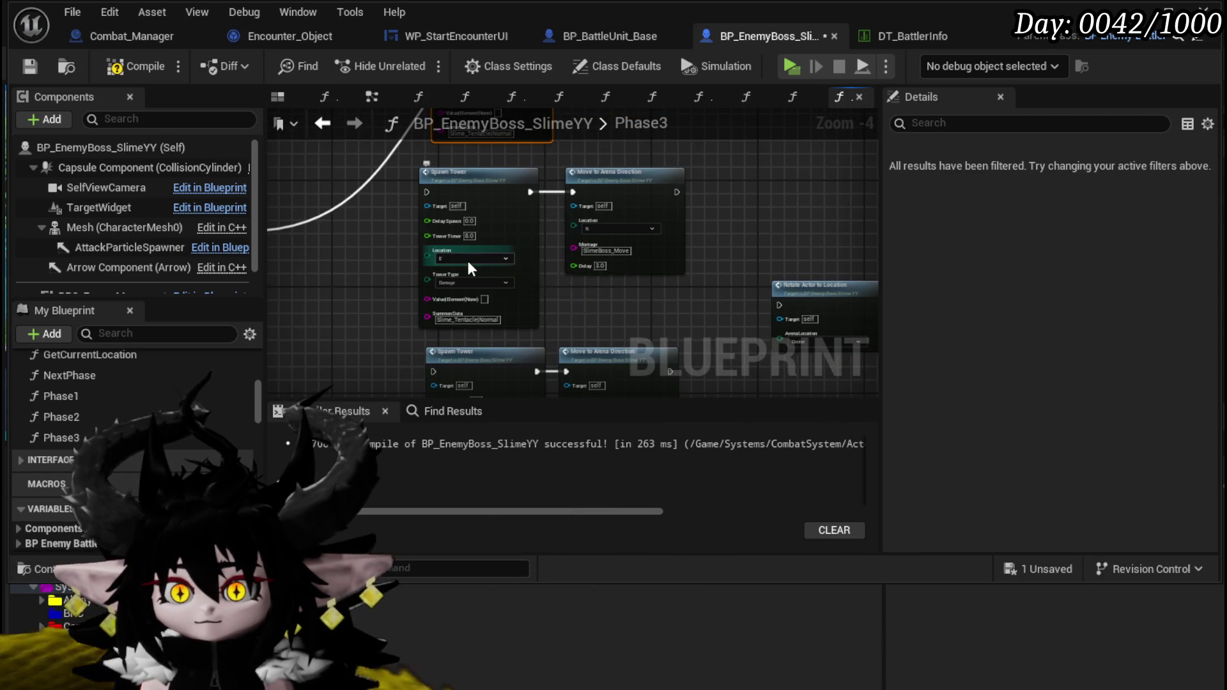
pyautogui.moveTo(373, 289); pyautogui.dragTo(516, 254)
pyautogui.moveTo(390, 218); pyautogui.dragTo(572, 157)
# Step: Wire Switch on Int outputs 2 through 7 to the Rotate Actor and lower Spawn Tower nodes
pyautogui.scroll(-1, 454, 217)
pyautogui.moveTo(455, 217); pyautogui.dragTo(442, 182)
pyautogui.moveTo(331, 193)
pyautogui.mouseDown()
pyautogui.moveTo(719, 217)
pyautogui.moveTo(731, 228)
pyautogui.mouseUp()
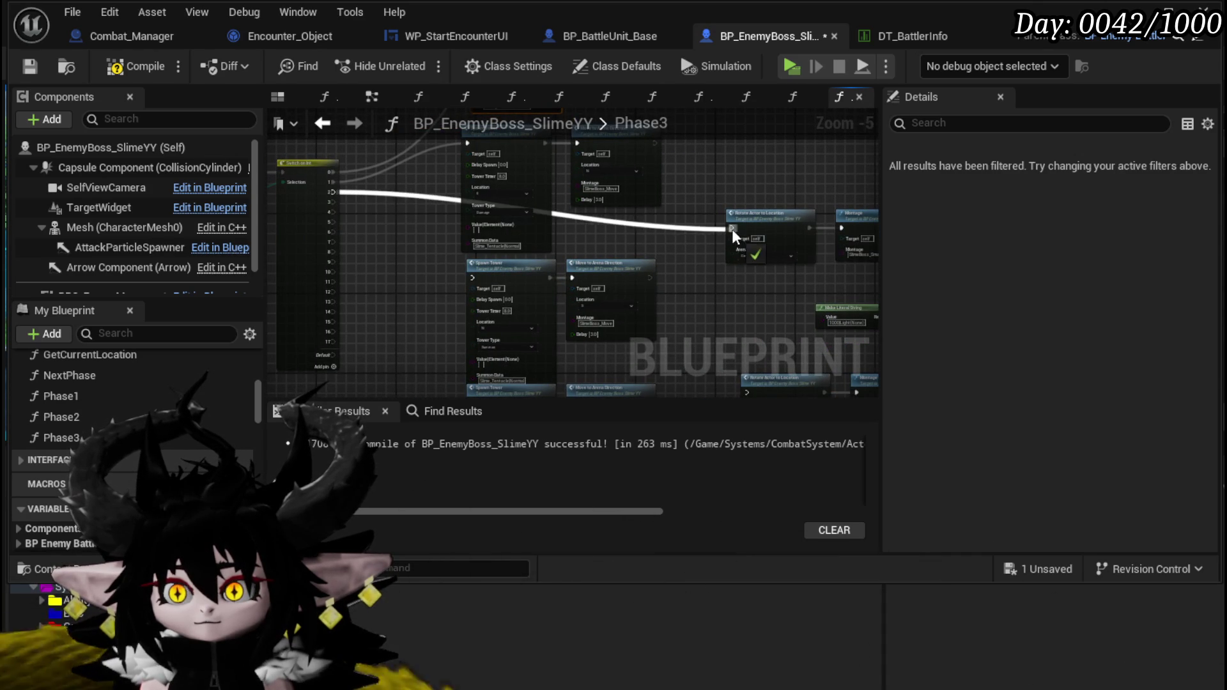
pyautogui.moveTo(330, 202); pyautogui.dragTo(472, 278)
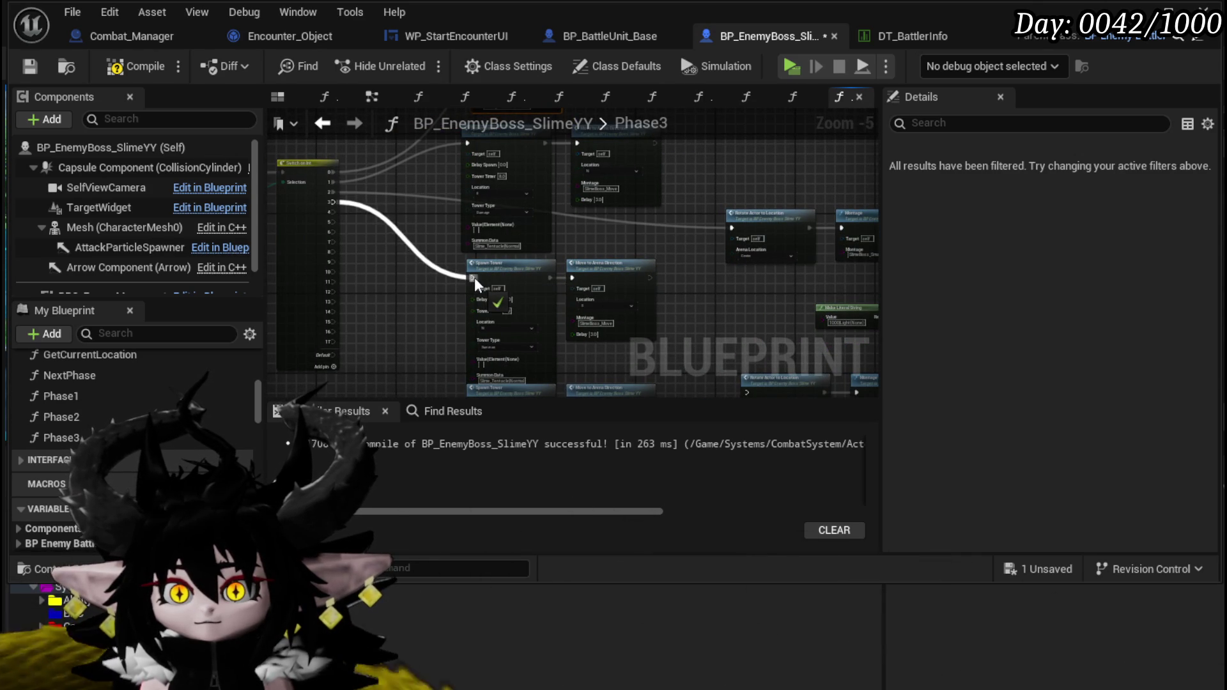
pyautogui.moveTo(338, 212)
pyautogui.mouseDown()
pyautogui.moveTo(661, 367)
pyautogui.moveTo(425, 112)
pyautogui.moveTo(651, 336)
pyautogui.moveTo(750, 349)
pyautogui.mouseUp()
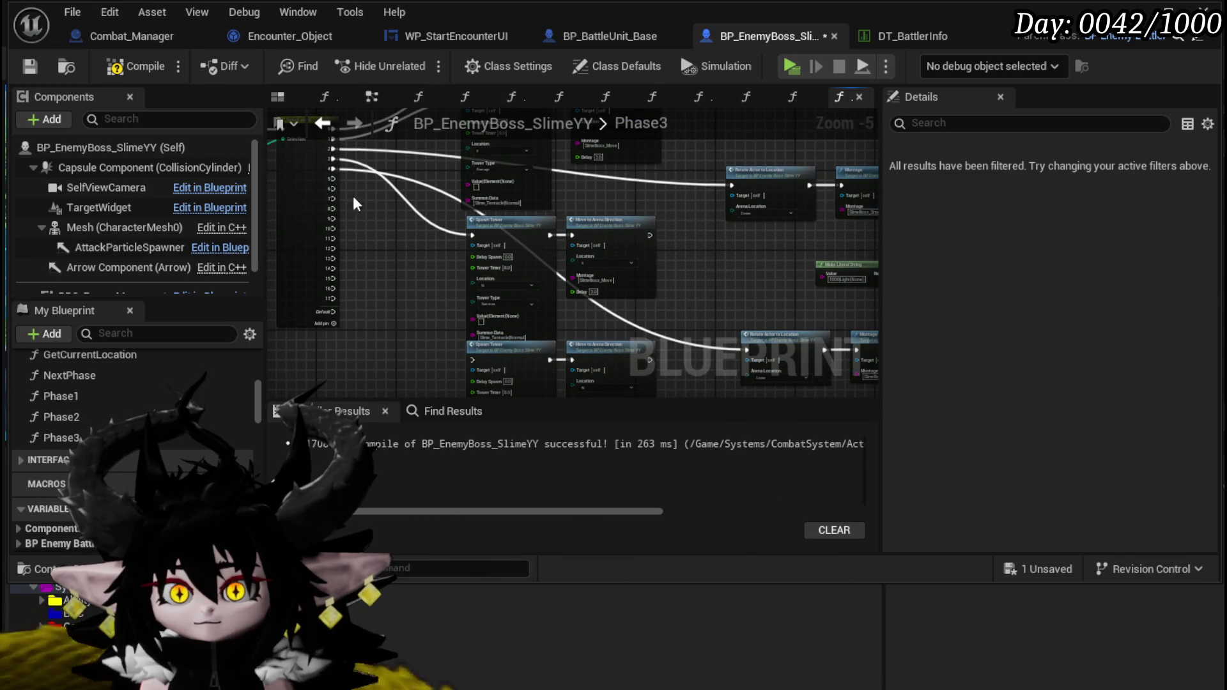
pyautogui.moveTo(331, 179)
pyautogui.mouseDown()
pyautogui.moveTo(433, 253)
pyautogui.moveTo(472, 358)
pyautogui.mouseUp()
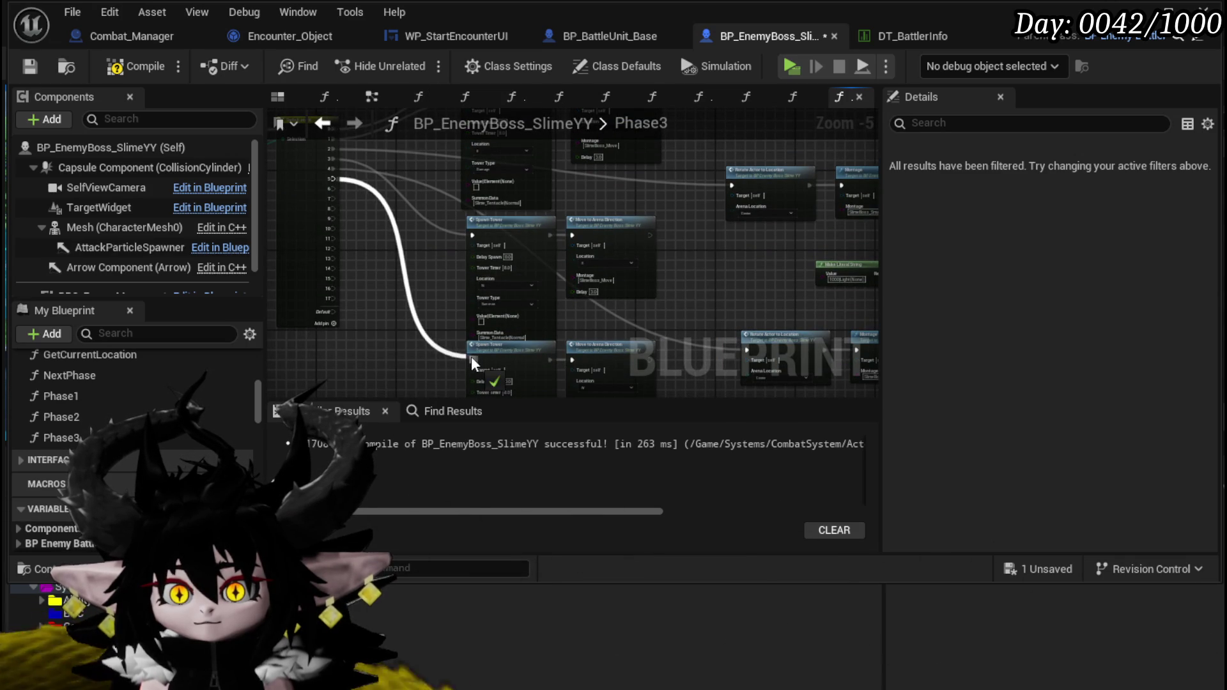
pyautogui.moveTo(332, 188)
pyautogui.mouseDown()
pyautogui.moveTo(588, 382)
pyautogui.moveTo(707, 311)
pyautogui.moveTo(728, 344)
pyautogui.mouseUp()
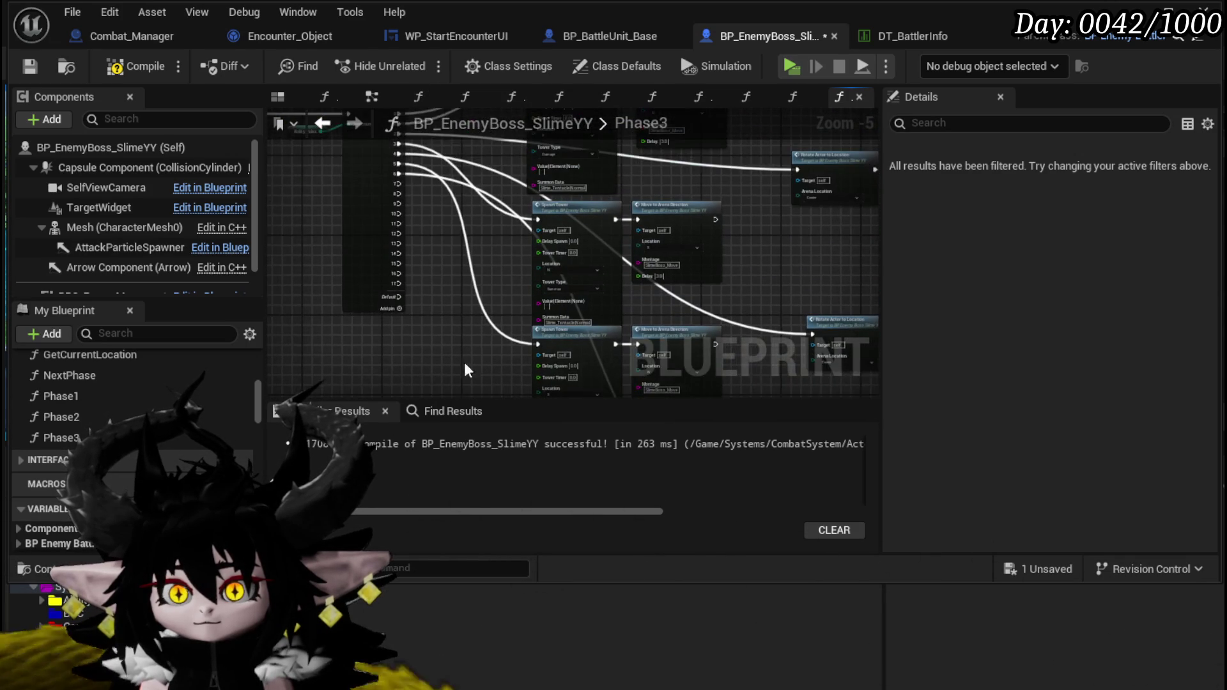
pyautogui.moveTo(397, 186)
pyautogui.mouseDown()
pyautogui.moveTo(527, 435)
pyautogui.moveTo(550, 314)
pyautogui.mouseUp()
pyautogui.click(480, 209)
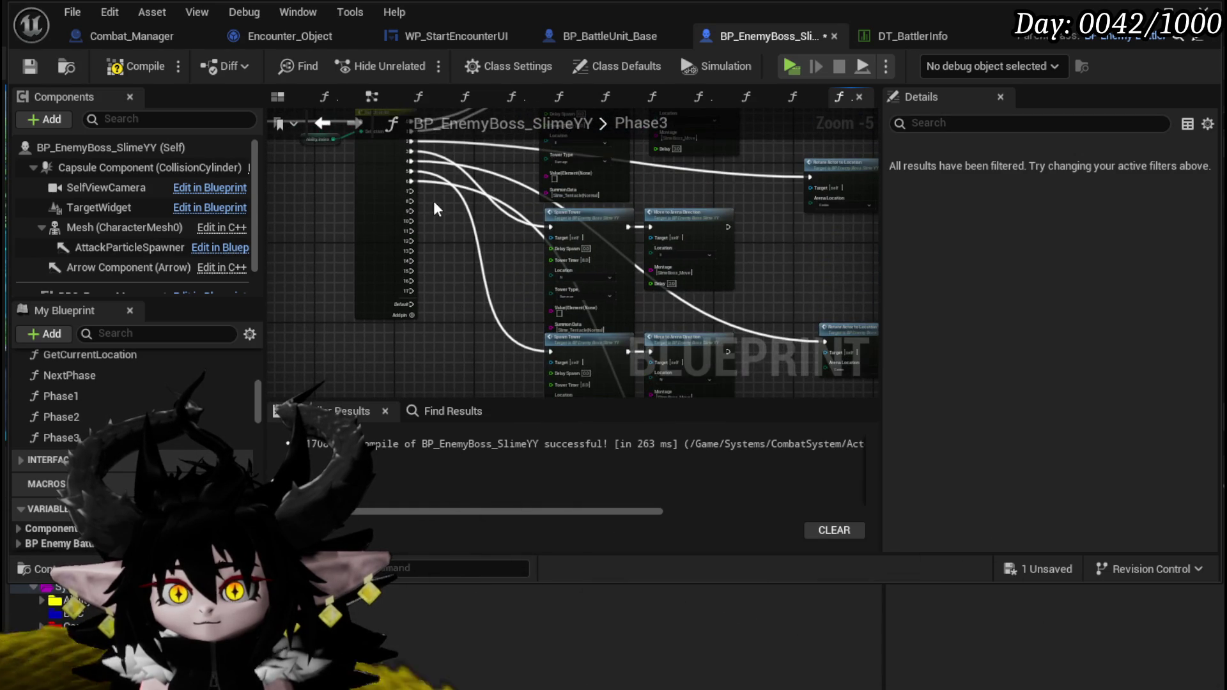
pyautogui.moveTo(408, 189)
pyautogui.mouseDown()
pyautogui.moveTo(545, 420)
pyautogui.moveTo(580, 325)
pyautogui.moveTo(565, 327)
pyautogui.mouseUp()
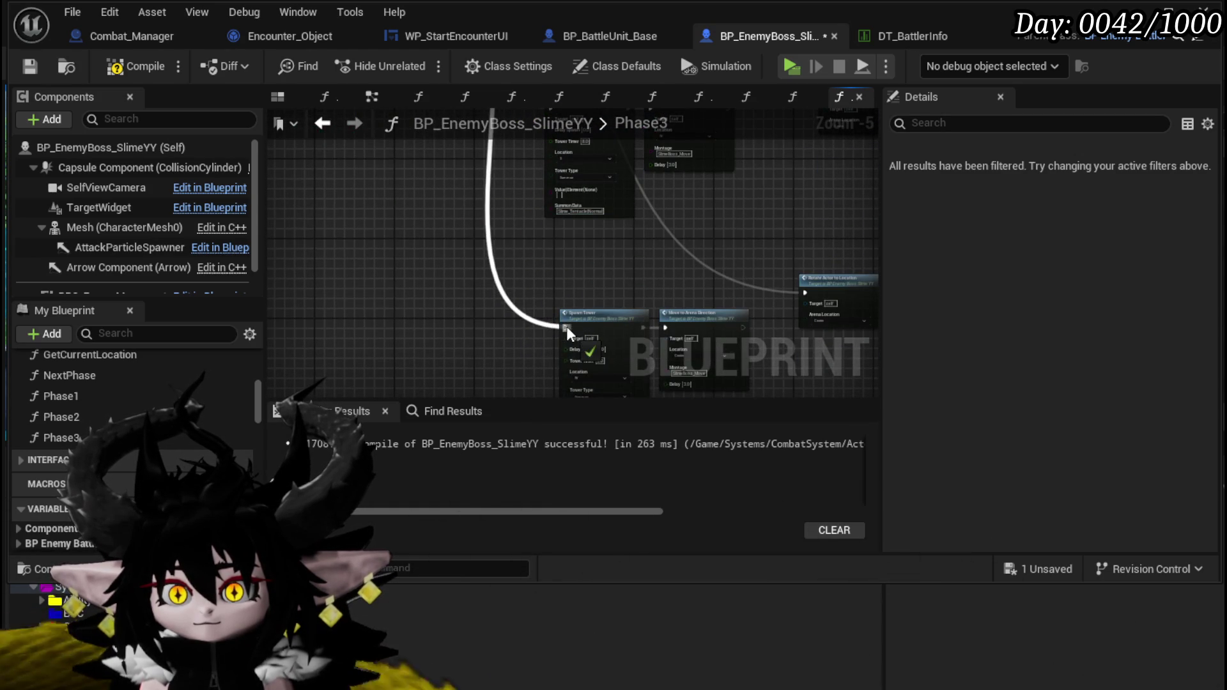
# Step: Wire a remaining Switch output to the Montage node, then save and compile the boss blueprint
pyautogui.moveTo(503, 238)
pyautogui.mouseDown()
pyautogui.moveTo(458, 190)
pyautogui.moveTo(349, 145)
pyautogui.mouseUp()
pyautogui.scroll(-2, 459, 189)
pyautogui.scroll(3, 469, 306)
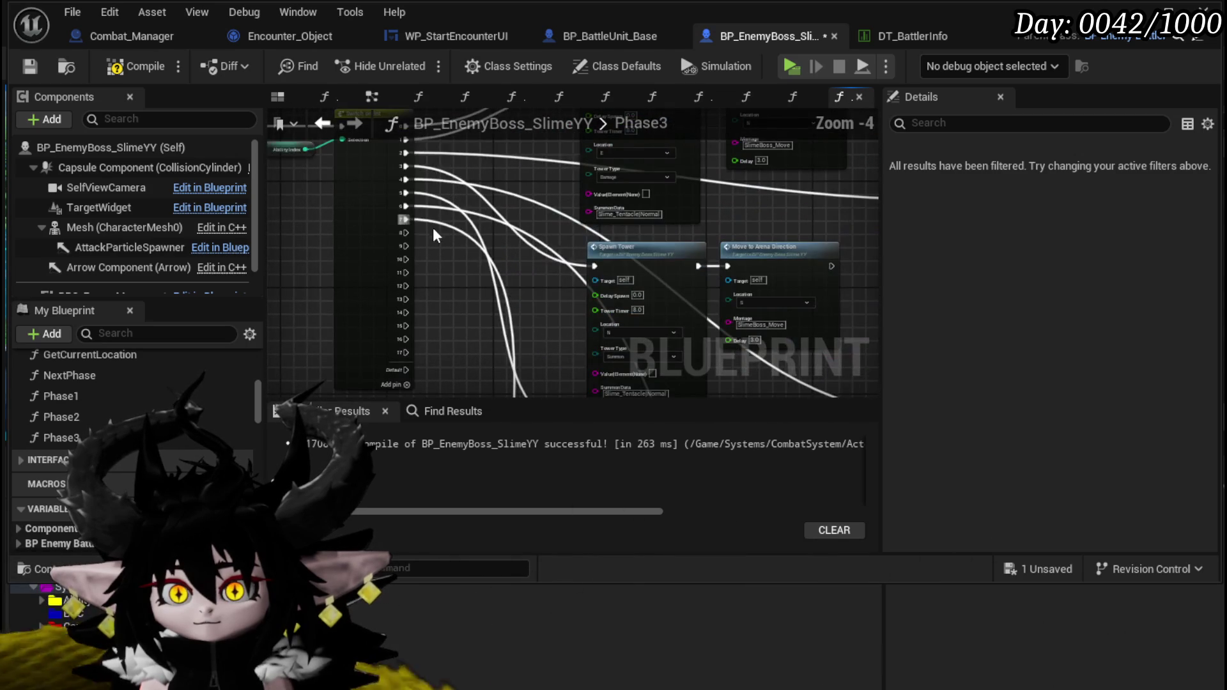
pyautogui.moveTo(403, 232)
pyautogui.mouseDown()
pyautogui.moveTo(543, 316)
pyautogui.moveTo(581, 427)
pyautogui.moveTo(817, 330)
pyautogui.moveTo(615, 310)
pyautogui.moveTo(634, 230)
pyautogui.mouseUp()
pyautogui.scroll(-5, 409, 236)
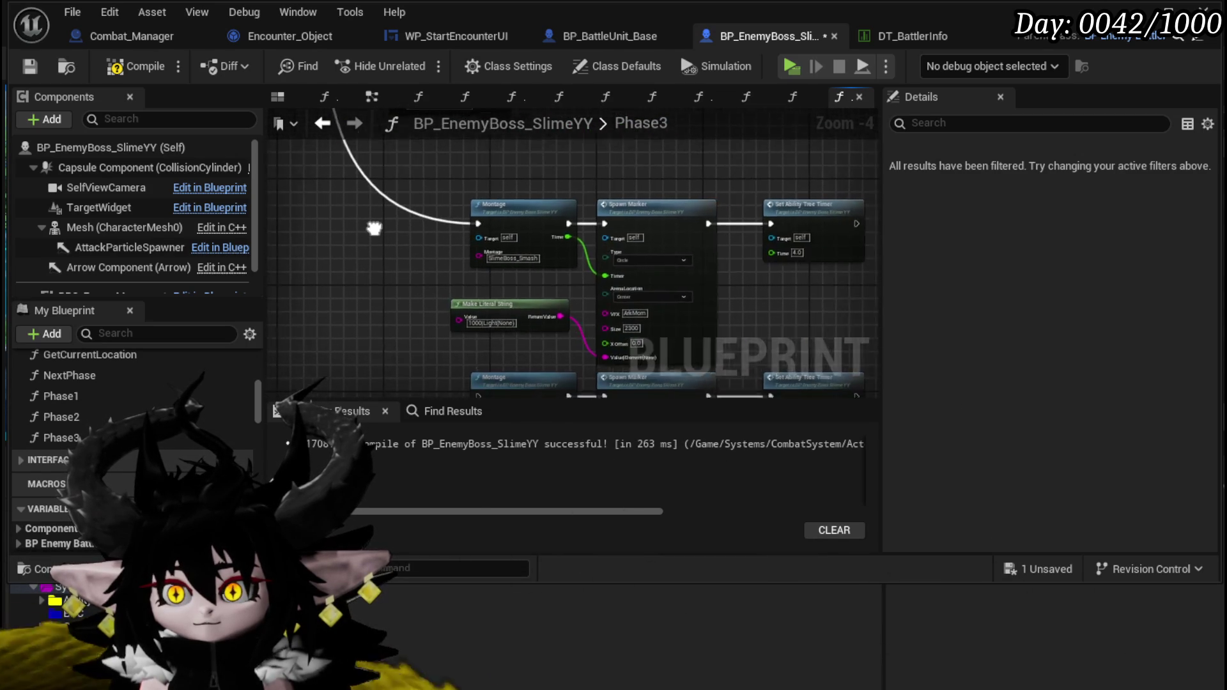
pyautogui.moveTo(370, 225); pyautogui.dragTo(432, 184)
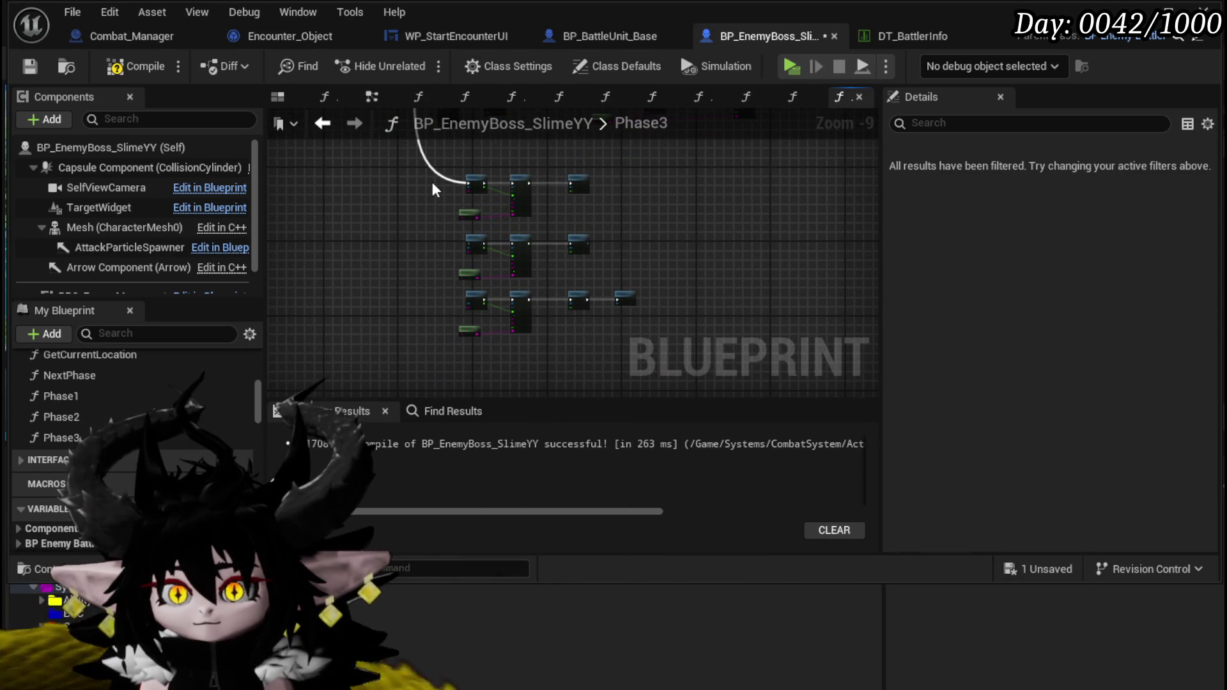
pyautogui.scroll(5, 432, 182)
pyautogui.scroll(-3, 439, 233)
pyautogui.moveTo(438, 233); pyautogui.dragTo(498, 297)
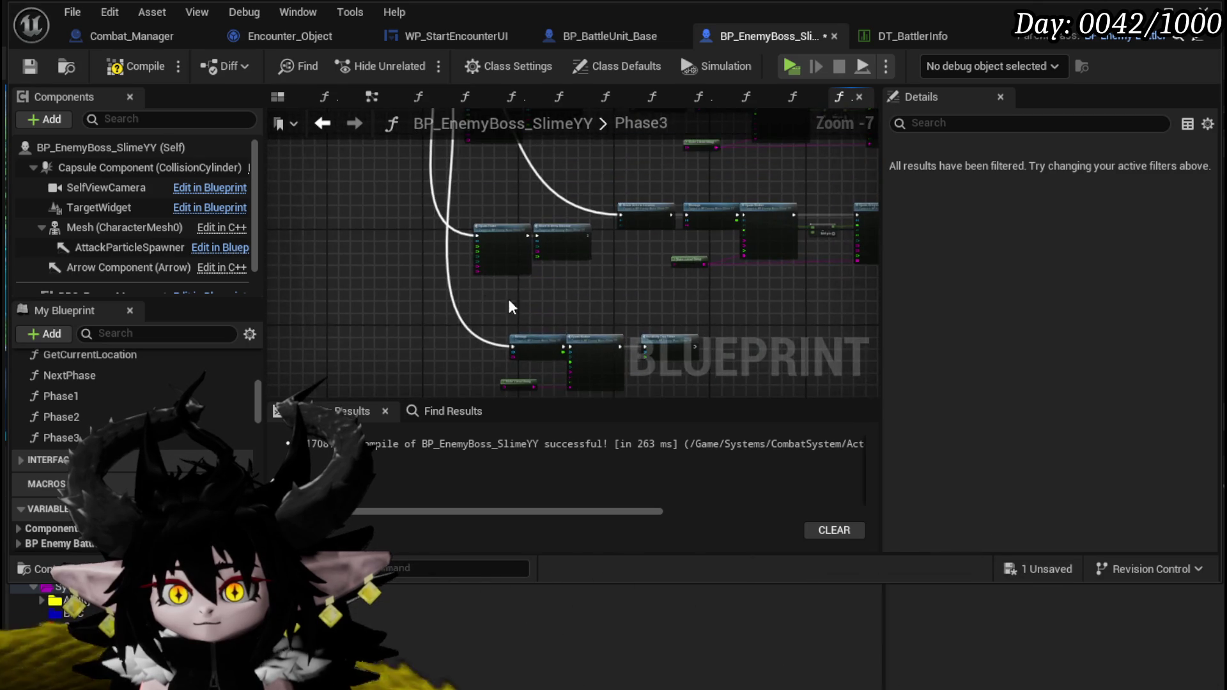
pyautogui.scroll(3, 497, 297)
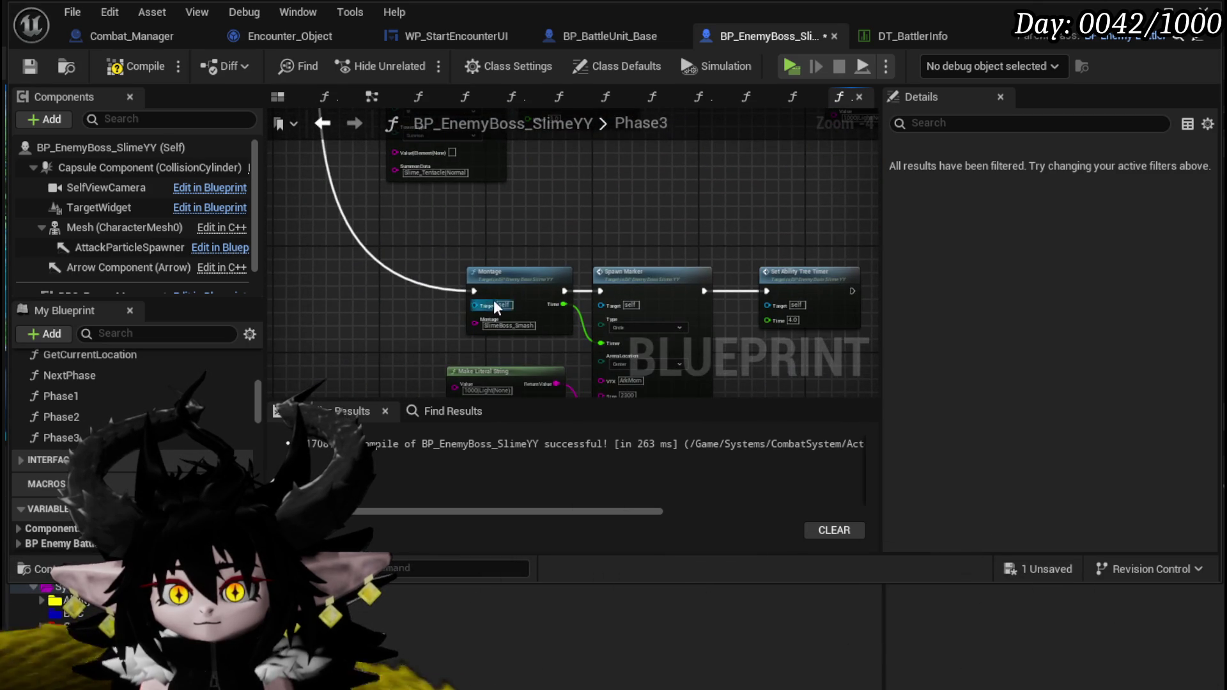
pyautogui.moveTo(585, 223); pyautogui.dragTo(585, 358)
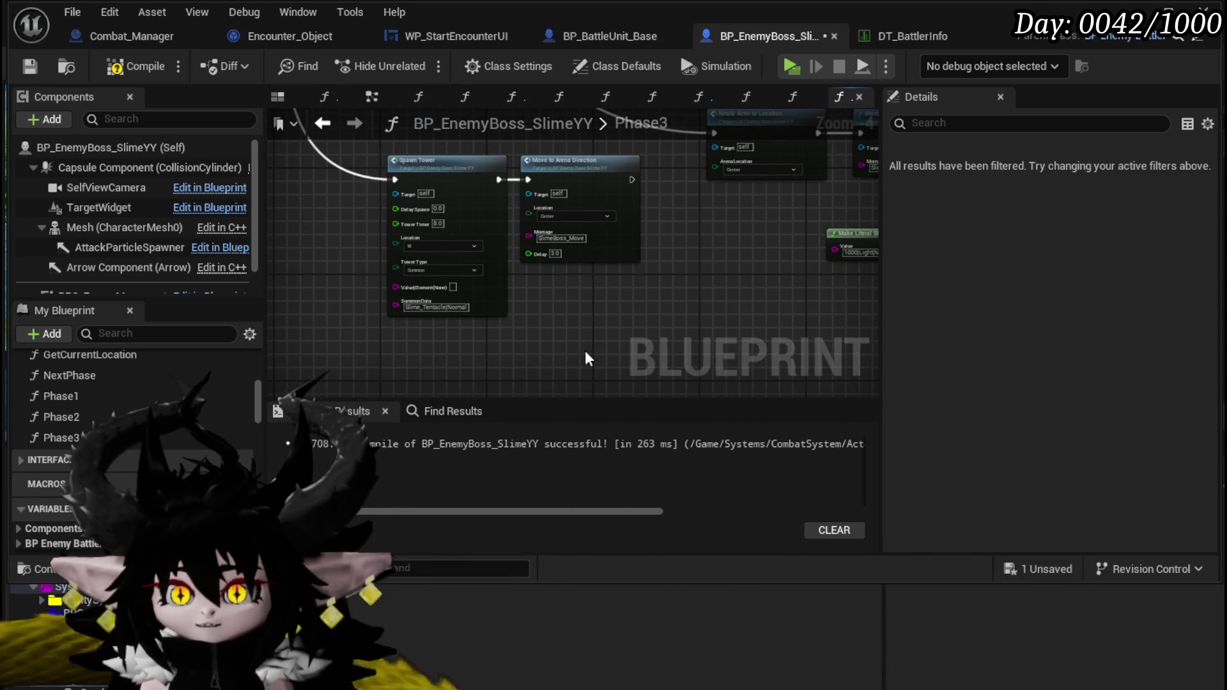
pyautogui.click(129, 69)
pyautogui.click(30, 65)
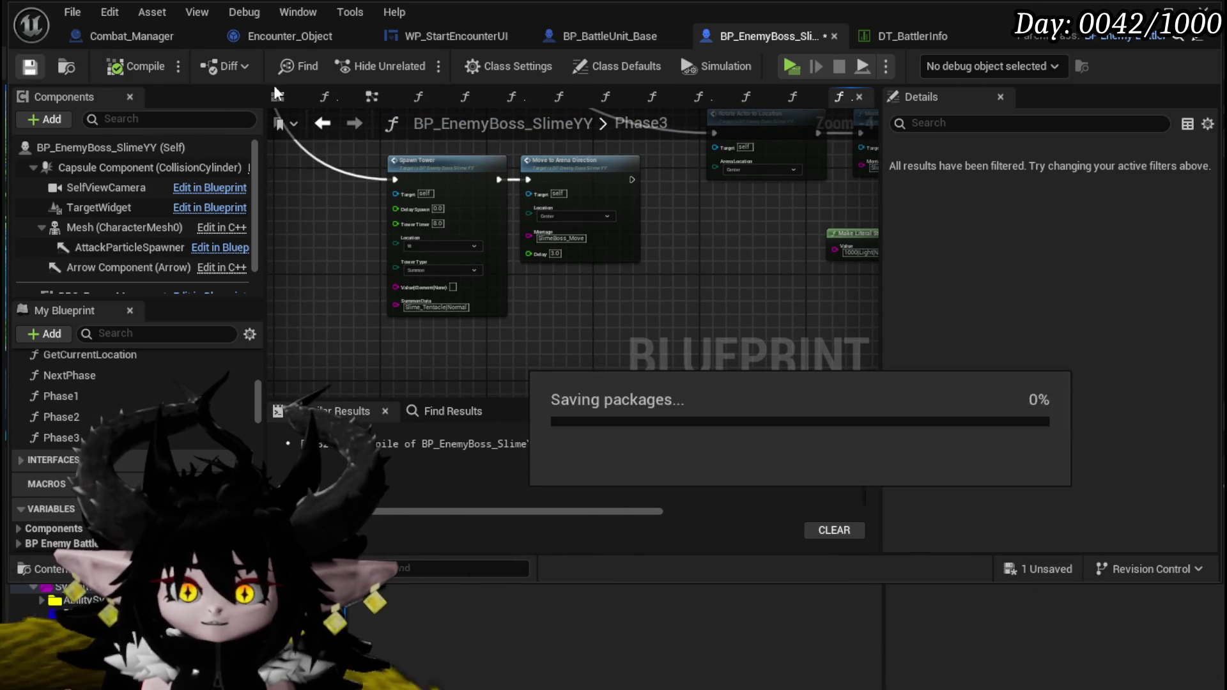
# Step: Launch a playtest from the level editor, begin the boss fight, then switch back to the editor
pyautogui.click(1154, 9)
pyautogui.click(412, 61)
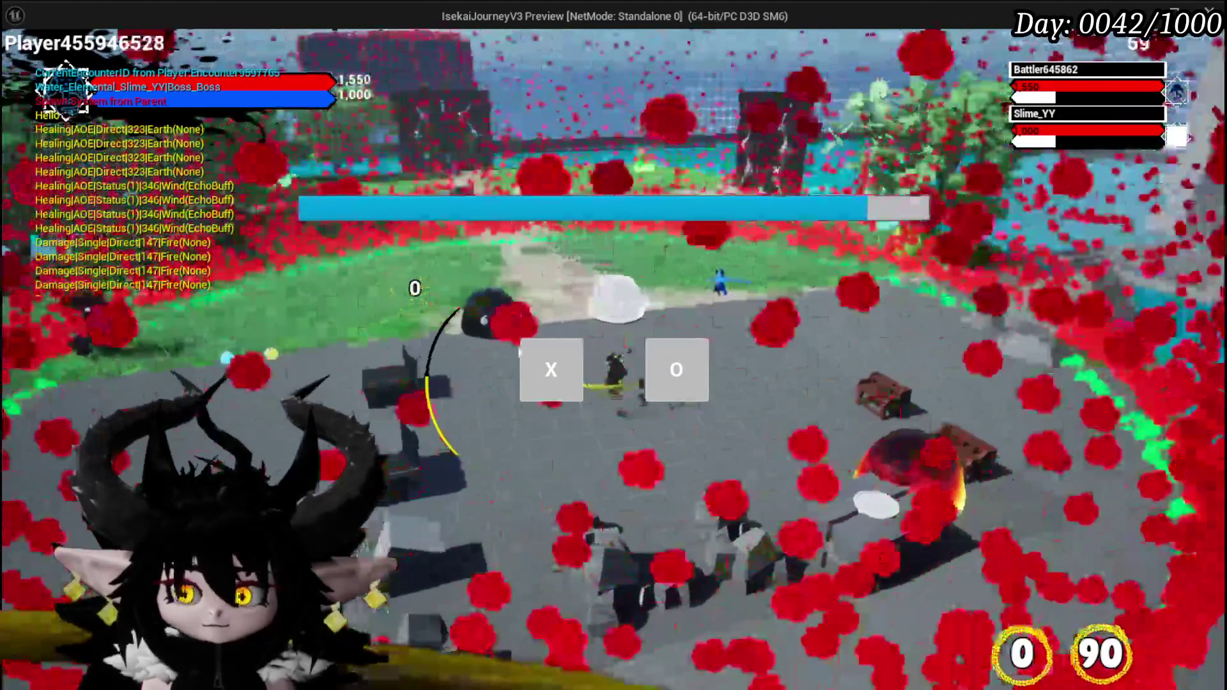
pyautogui.click(665, 391)
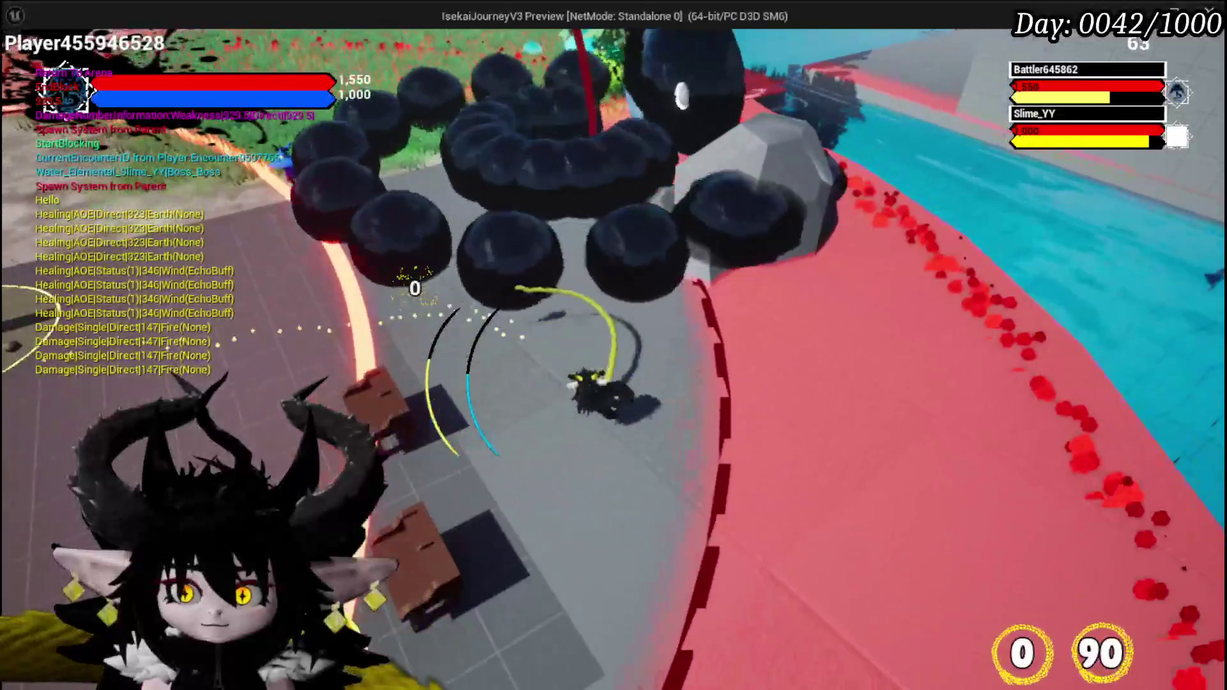
pyautogui.hotkey('alt', 'Tab')
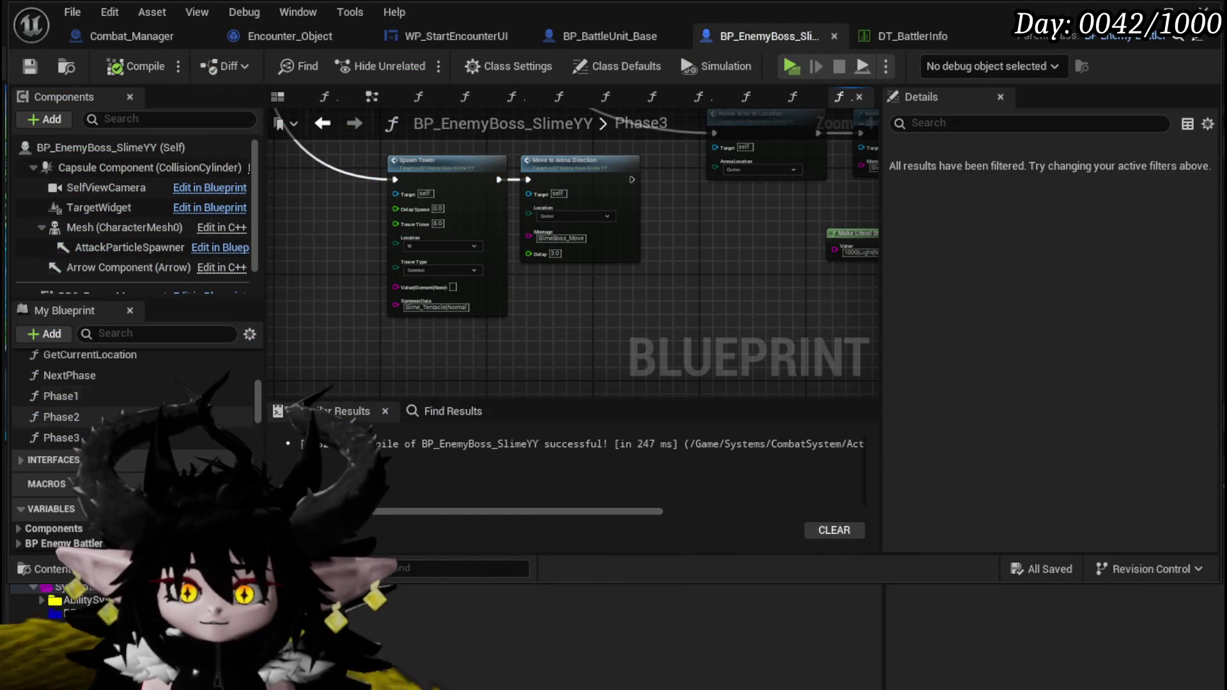
# Step: In the AbilityTree graph, reroute the Switch on Int 0 case to Phase 3
pyautogui.scroll(-1, 256, 362)
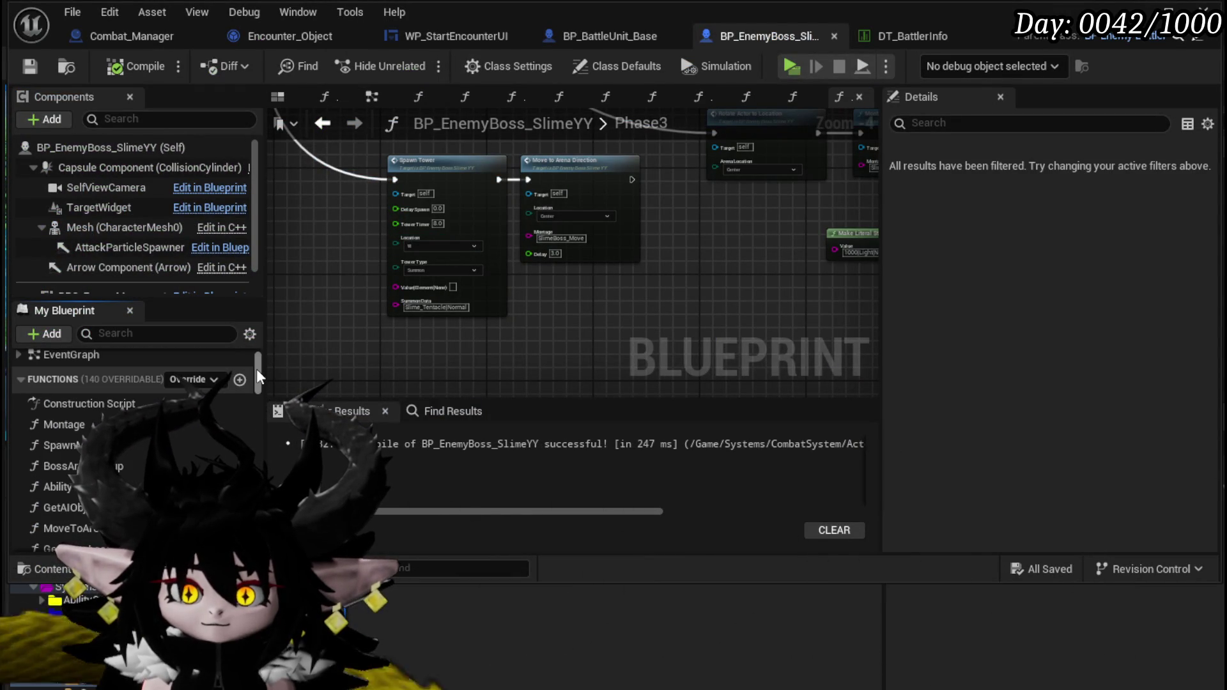
pyautogui.doubleClick(58, 486)
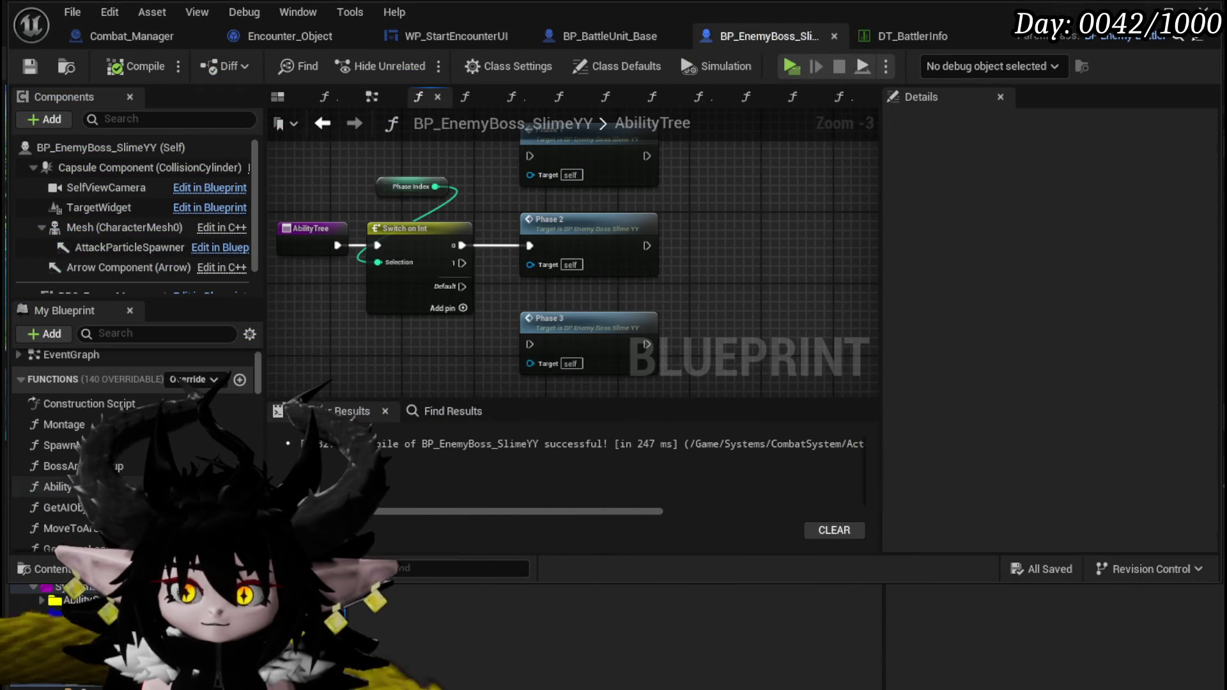
pyautogui.moveTo(422, 292)
pyautogui.mouseDown()
pyautogui.moveTo(500, 306)
pyautogui.moveTo(496, 347)
pyautogui.mouseUp()
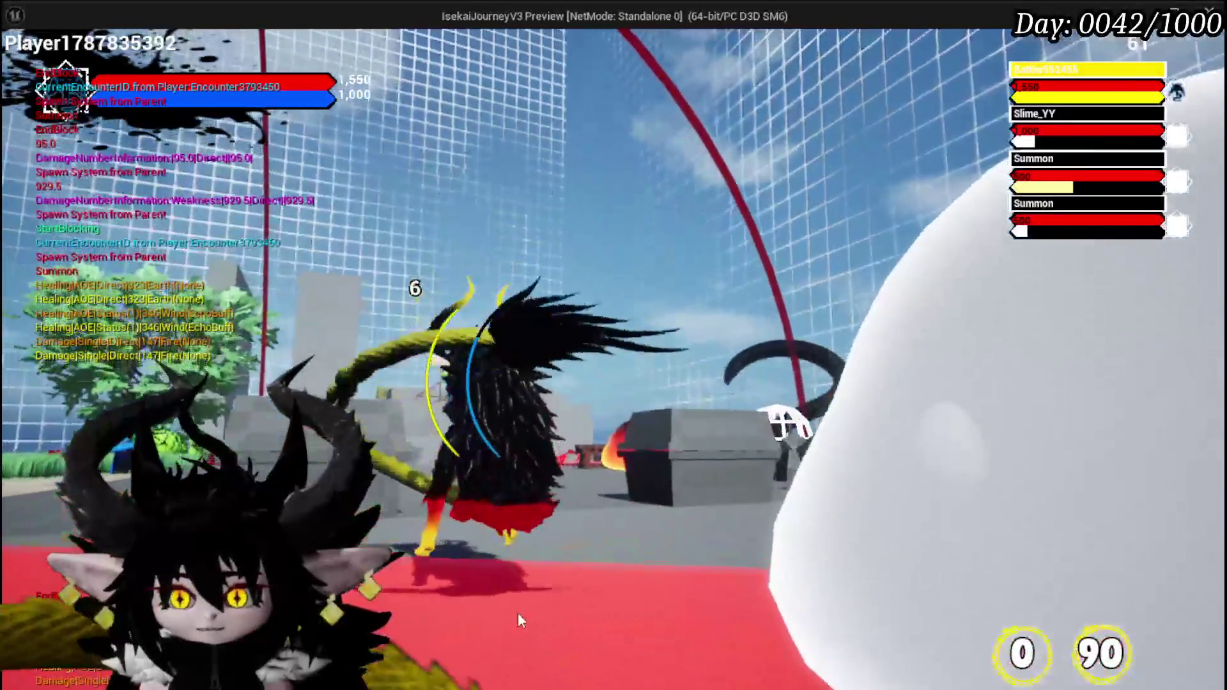
# Step: End the play preview after fighting through the Phase 3 summons
pyautogui.press('Escape')
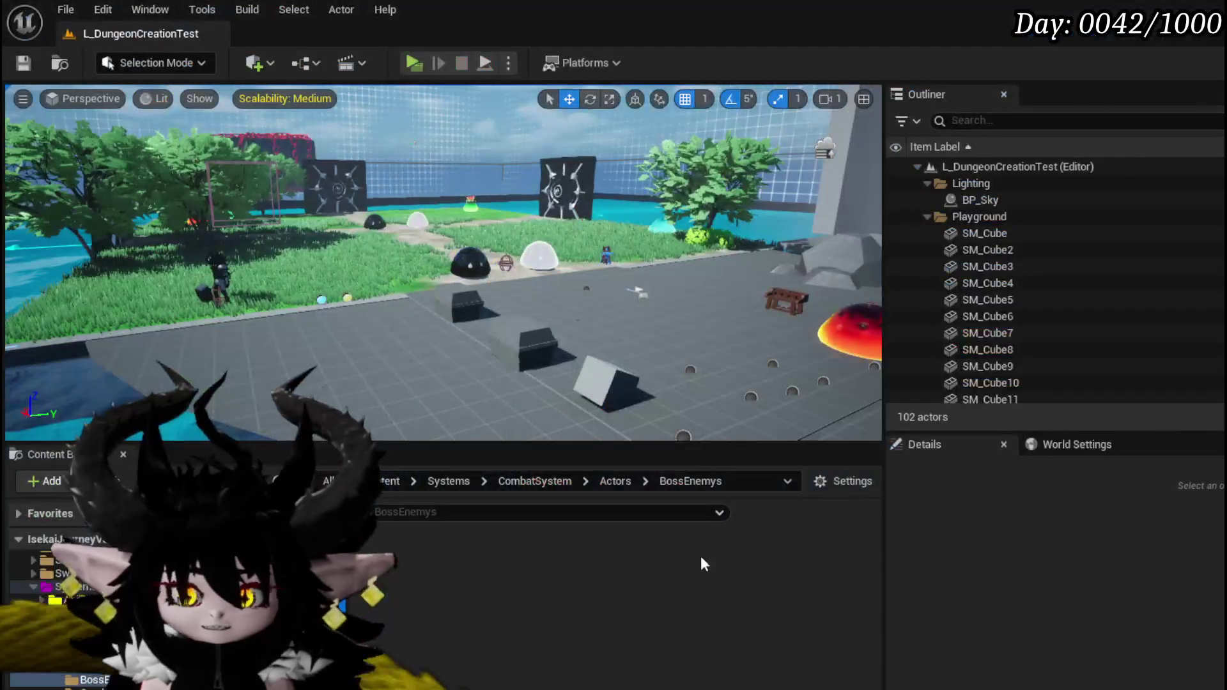
# Step: Stop the playtest, open the Phase3 graph, and survey its Spawn Tower, Rotate Actor and Montage rows
pyautogui.click(23, 62)
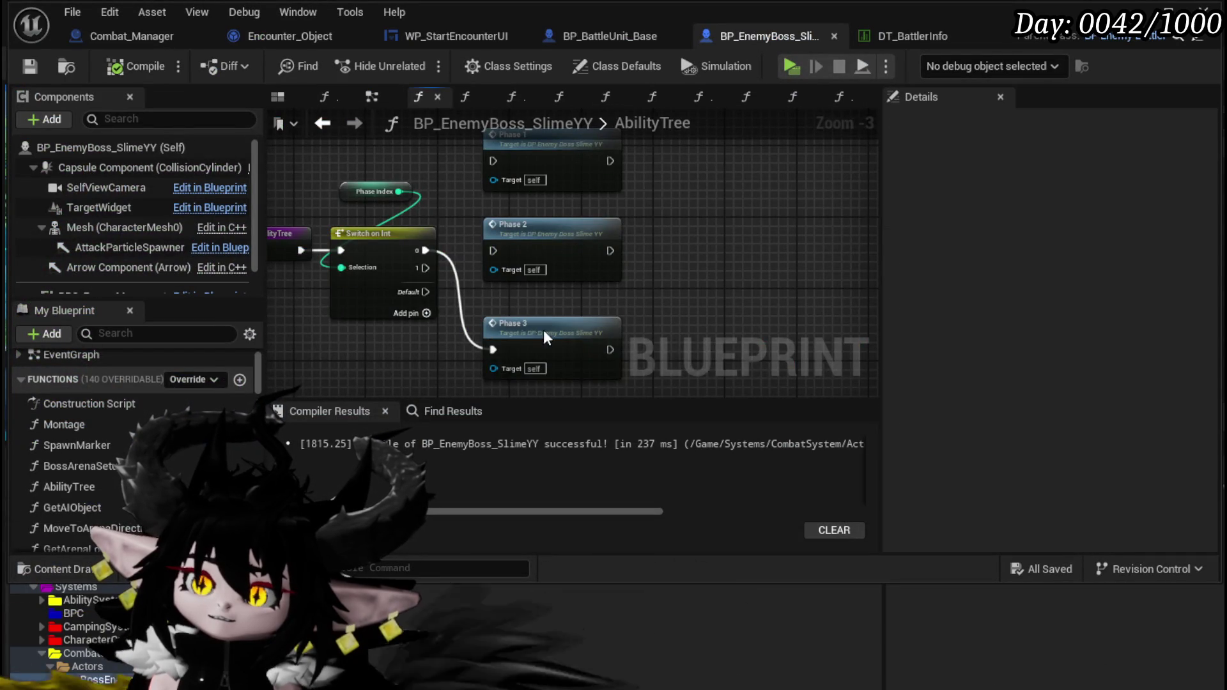
pyautogui.doubleClick(545, 337)
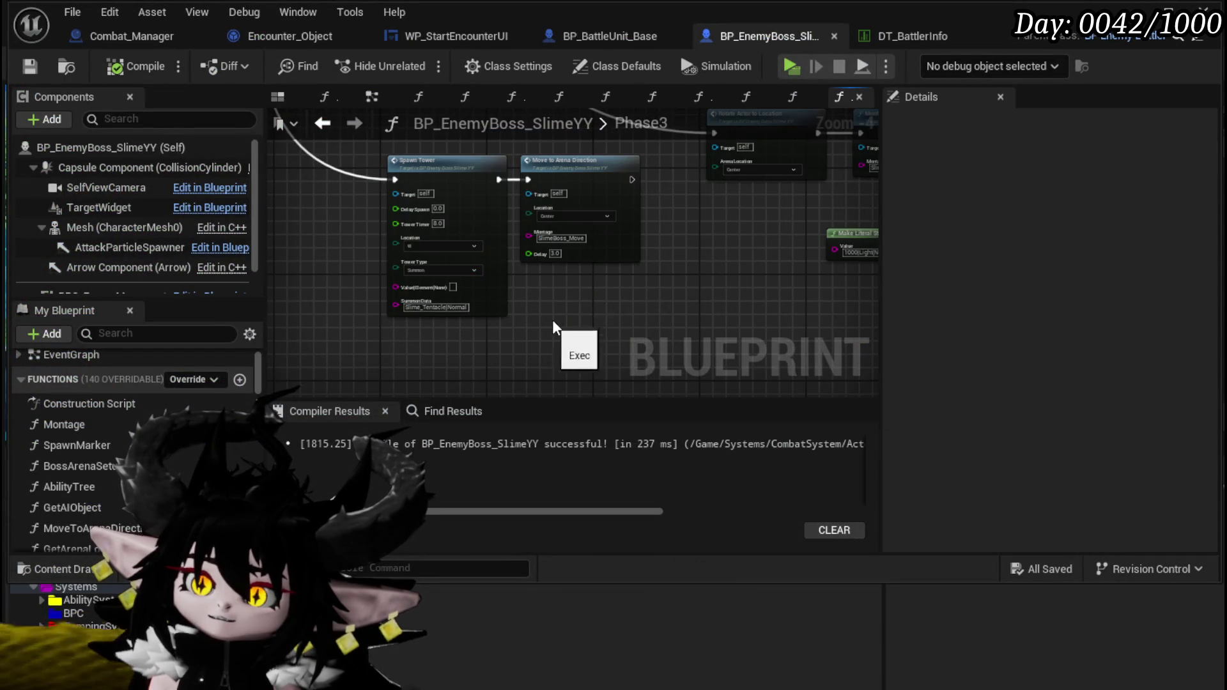
pyautogui.moveTo(644, 257)
pyautogui.mouseDown()
pyautogui.moveTo(657, 252)
pyautogui.moveTo(397, 383)
pyautogui.moveTo(316, 319)
pyautogui.moveTo(624, 325)
pyautogui.moveTo(434, 384)
pyautogui.mouseUp()
pyautogui.scroll(2, 624, 324)
pyautogui.scroll(-1, 624, 324)
pyautogui.scroll(1, 615, 282)
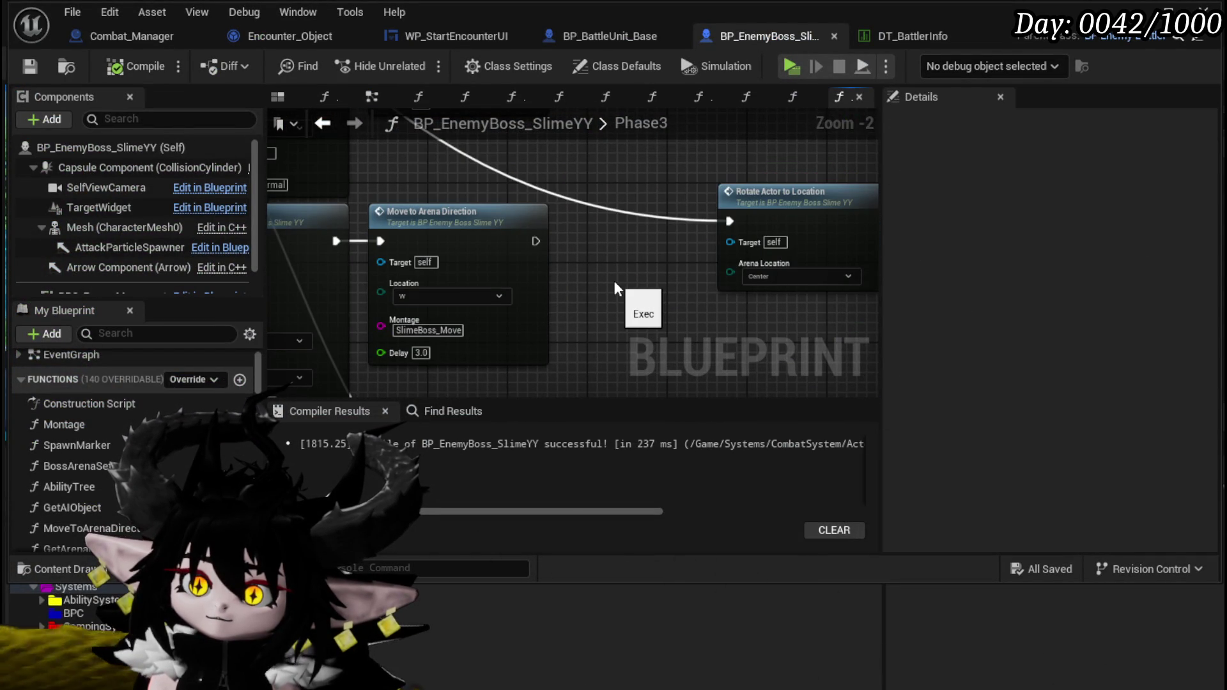
pyautogui.scroll(-1, 615, 282)
pyautogui.moveTo(615, 281)
pyautogui.mouseDown()
pyautogui.moveTo(723, 276)
pyautogui.moveTo(483, 272)
pyautogui.moveTo(548, 357)
pyautogui.mouseUp()
pyautogui.scroll(-2, 548, 356)
pyautogui.moveTo(709, 313)
pyautogui.mouseDown()
pyautogui.moveTo(473, 337)
pyautogui.moveTo(478, 323)
pyautogui.moveTo(537, 312)
pyautogui.moveTo(661, 305)
pyautogui.moveTo(707, 263)
pyautogui.moveTo(630, 301)
pyautogui.moveTo(621, 356)
pyautogui.moveTo(567, 252)
pyautogui.moveTo(576, 351)
pyautogui.moveTo(594, 222)
pyautogui.mouseUp()
pyautogui.scroll(1, 669, 227)
pyautogui.scroll(1, 670, 227)
pyautogui.scroll(-1, 635, 266)
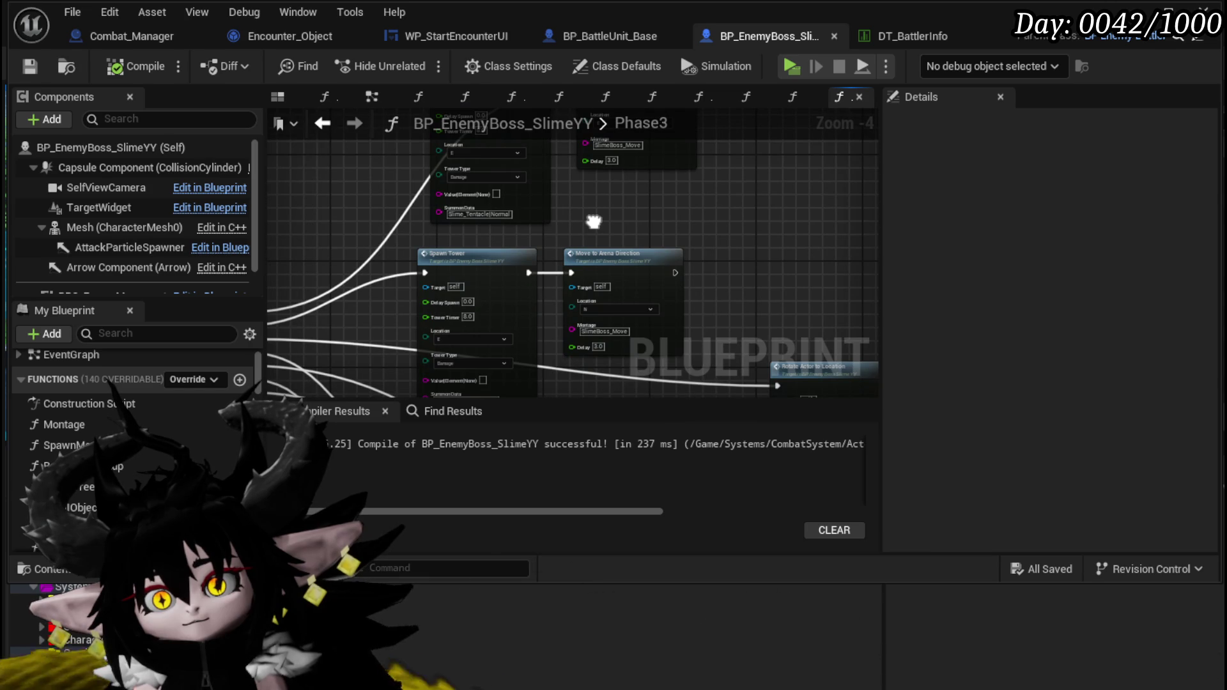
# Step: Set the first Spawn Tower's Tower Timer to 20, keeping its type as Summon
pyautogui.scroll(1, 594, 221)
pyautogui.scroll(2, 507, 296)
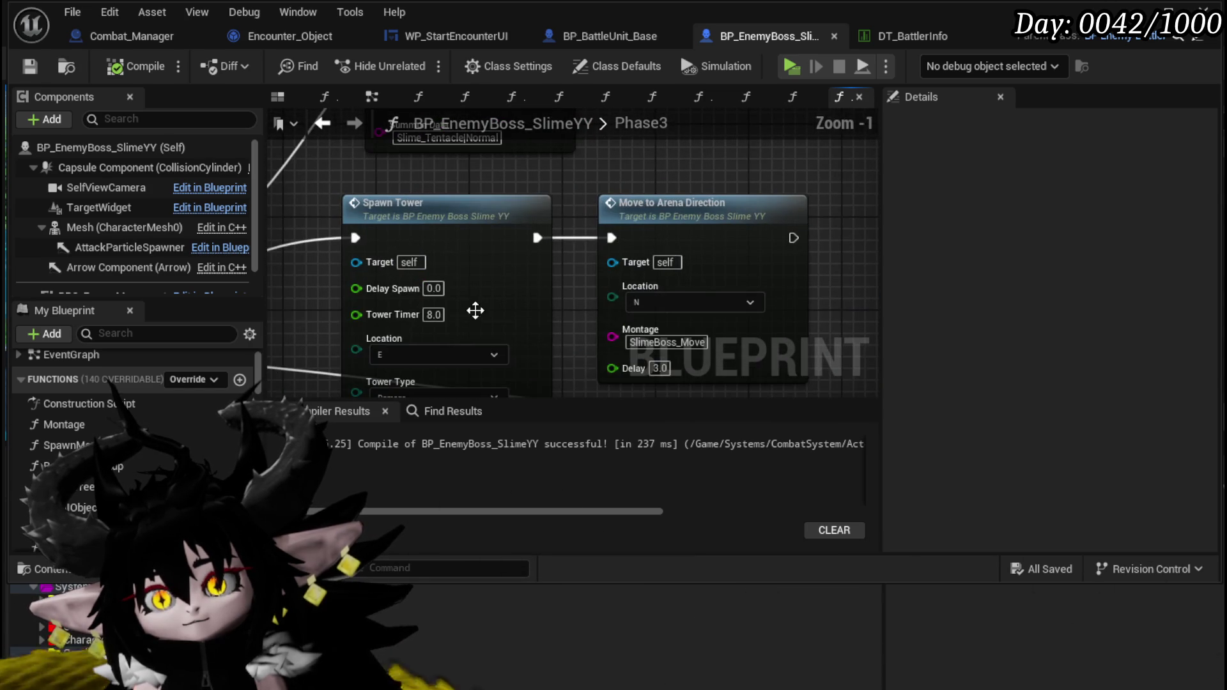
pyautogui.write('2')
pyautogui.press('Return')
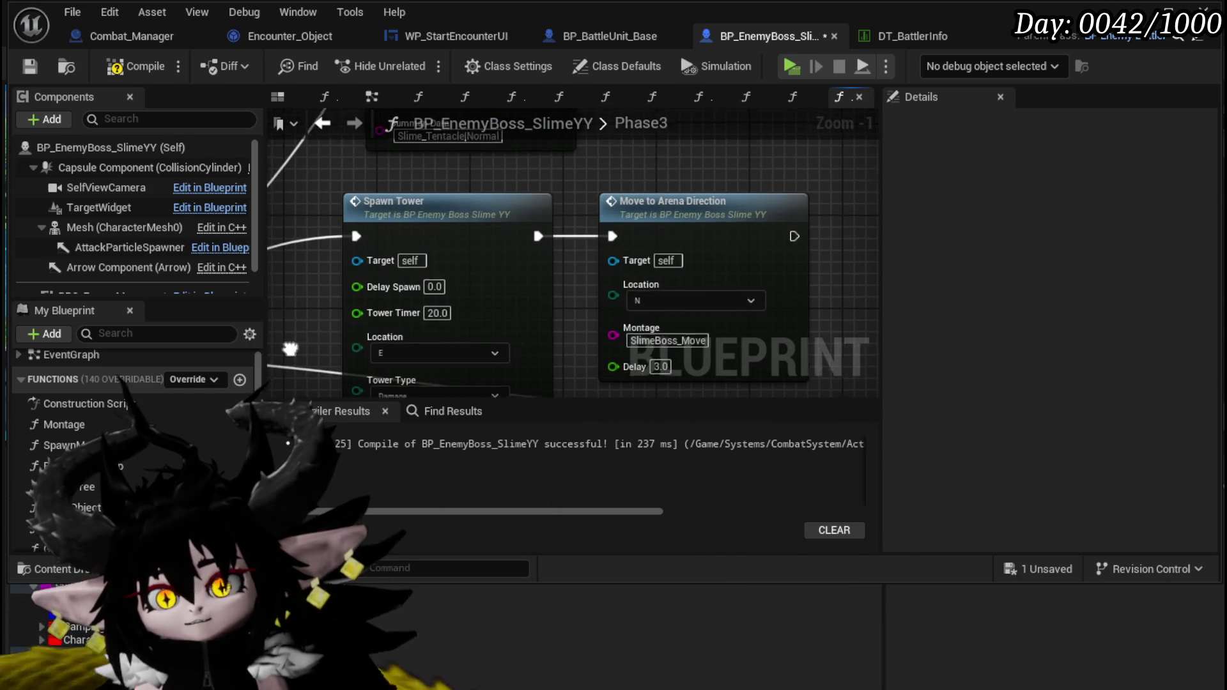
pyautogui.moveTo(289, 358); pyautogui.dragTo(396, 238)
pyautogui.click(511, 279)
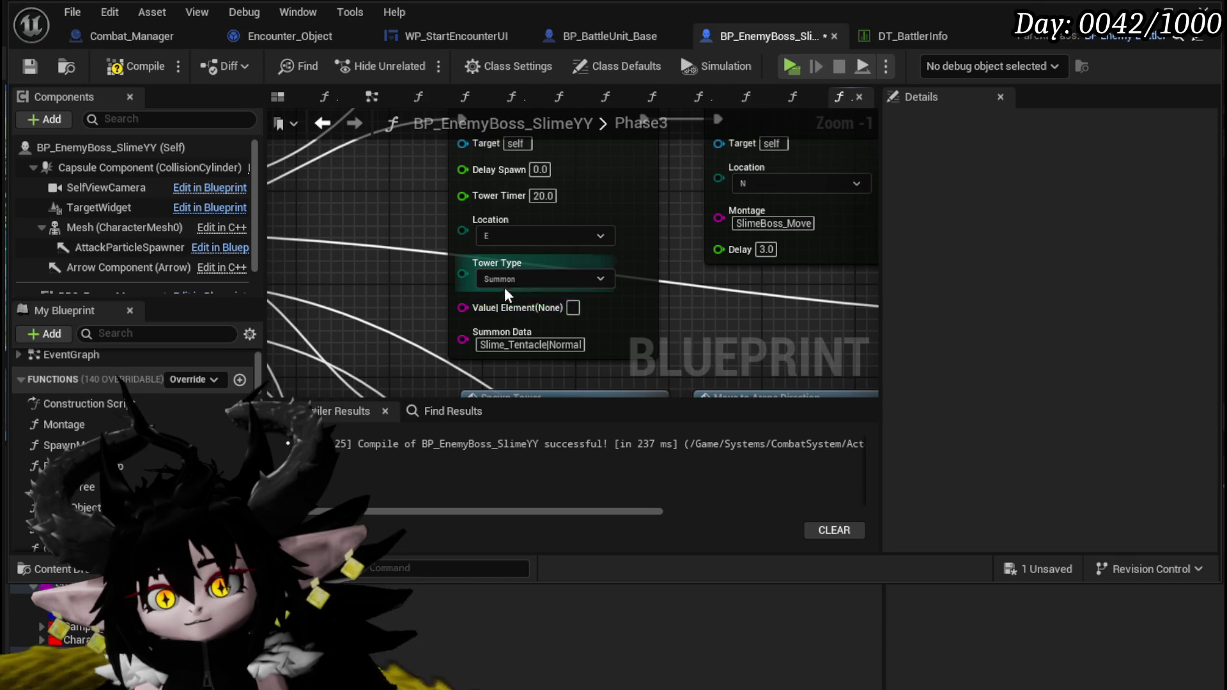
pyautogui.click(505, 304)
# Step: Give the next Spawn Tower a Tower Timer of 20, leaving it a Summon tower
pyautogui.scroll(-2, 448, 300)
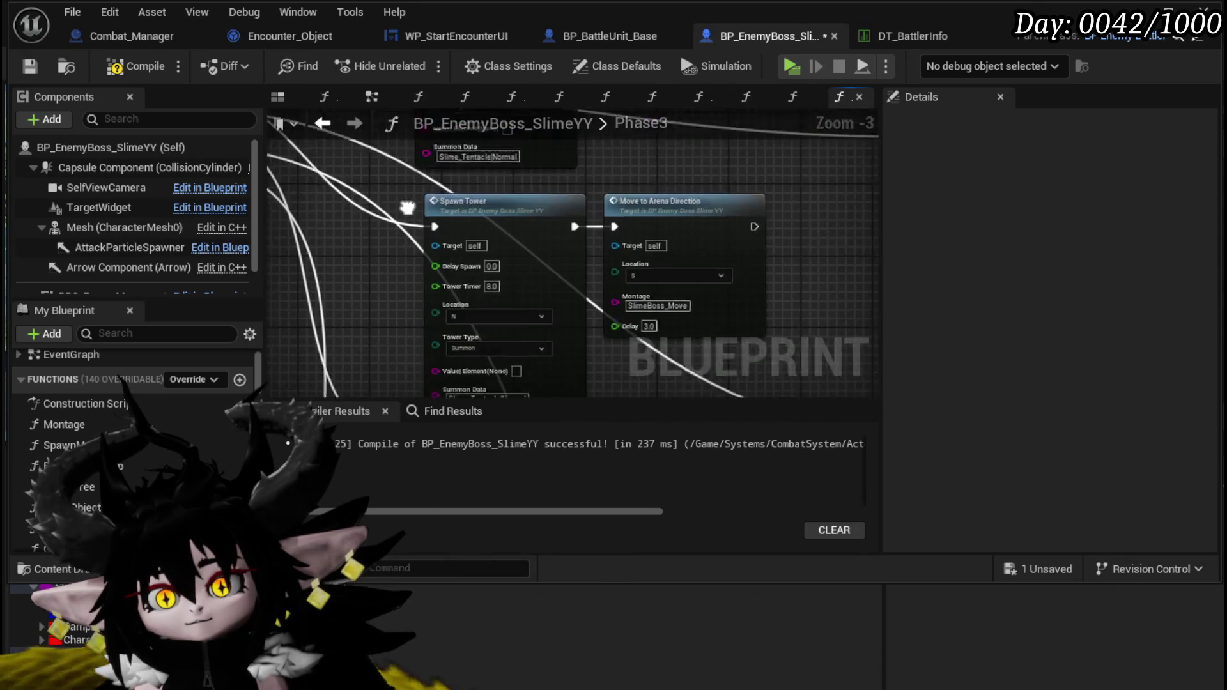
pyautogui.moveTo(366, 310)
pyautogui.mouseDown()
pyautogui.moveTo(370, 234)
pyautogui.moveTo(369, 291)
pyautogui.mouseUp()
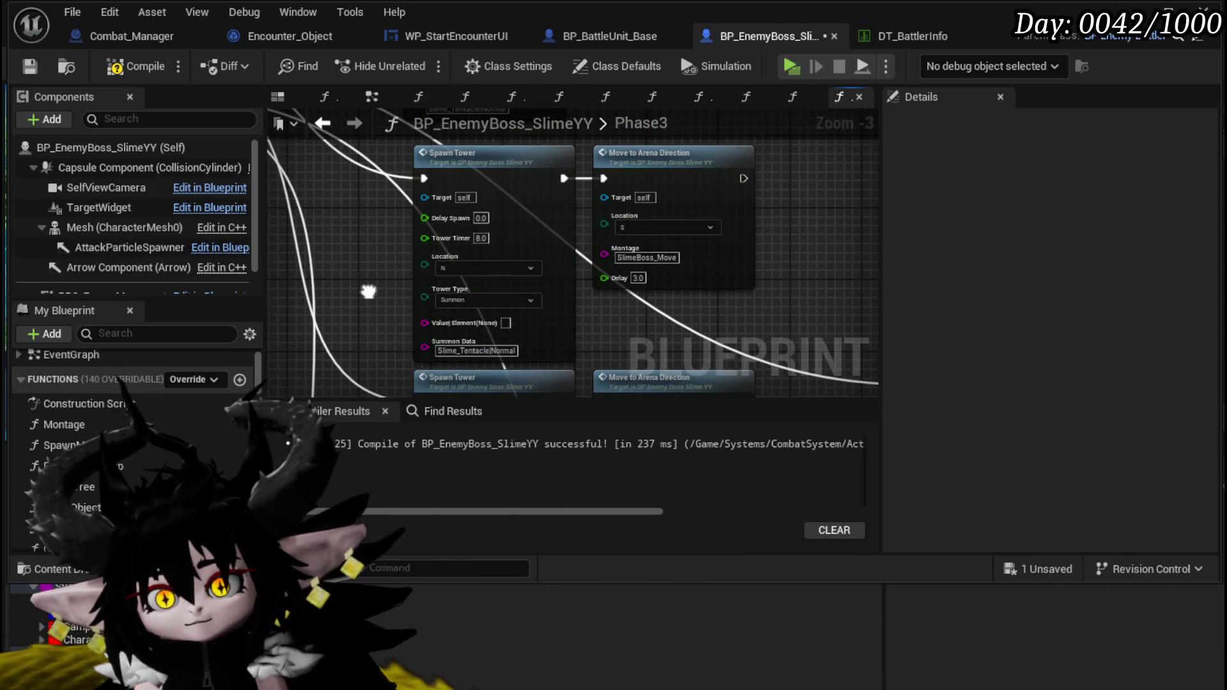
pyautogui.doubleClick(481, 238)
pyautogui.write('20')
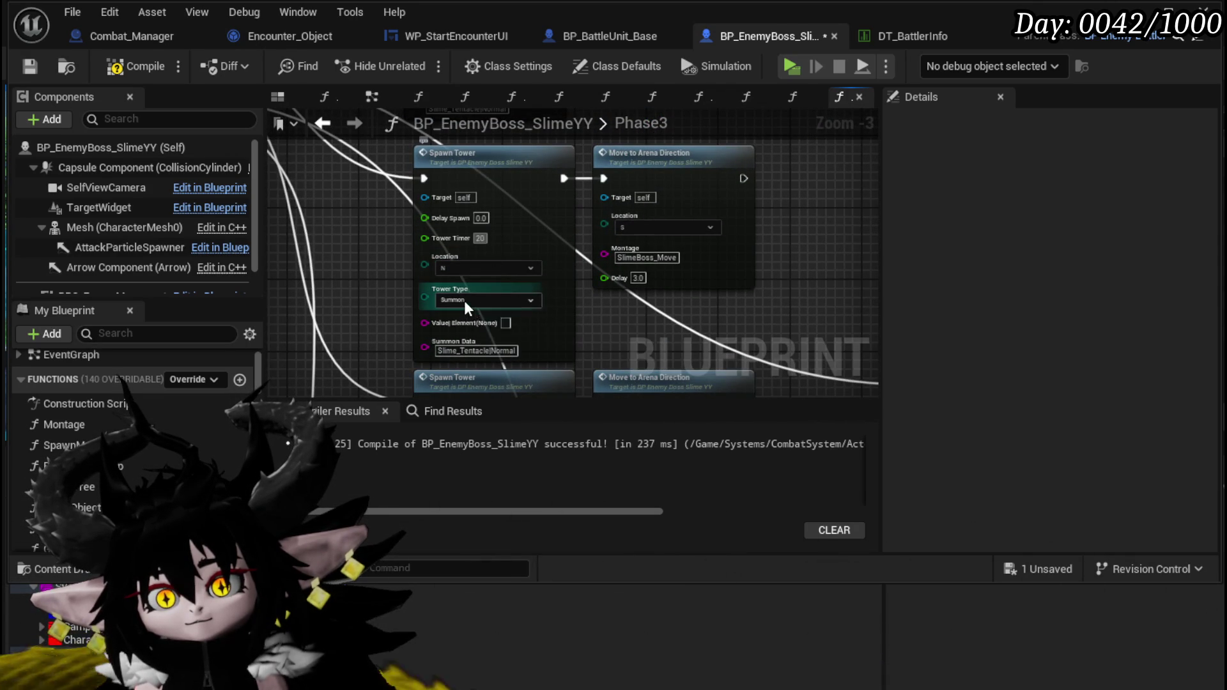
pyautogui.click(458, 324)
# Step: Make the S Spawn Tower a Damage tower with a Tower Timer of 20
pyautogui.moveTo(447, 320)
pyautogui.mouseDown()
pyautogui.moveTo(371, 282)
pyautogui.moveTo(406, 172)
pyautogui.moveTo(416, 240)
pyautogui.moveTo(419, 205)
pyautogui.mouseUp()
pyautogui.click(457, 282)
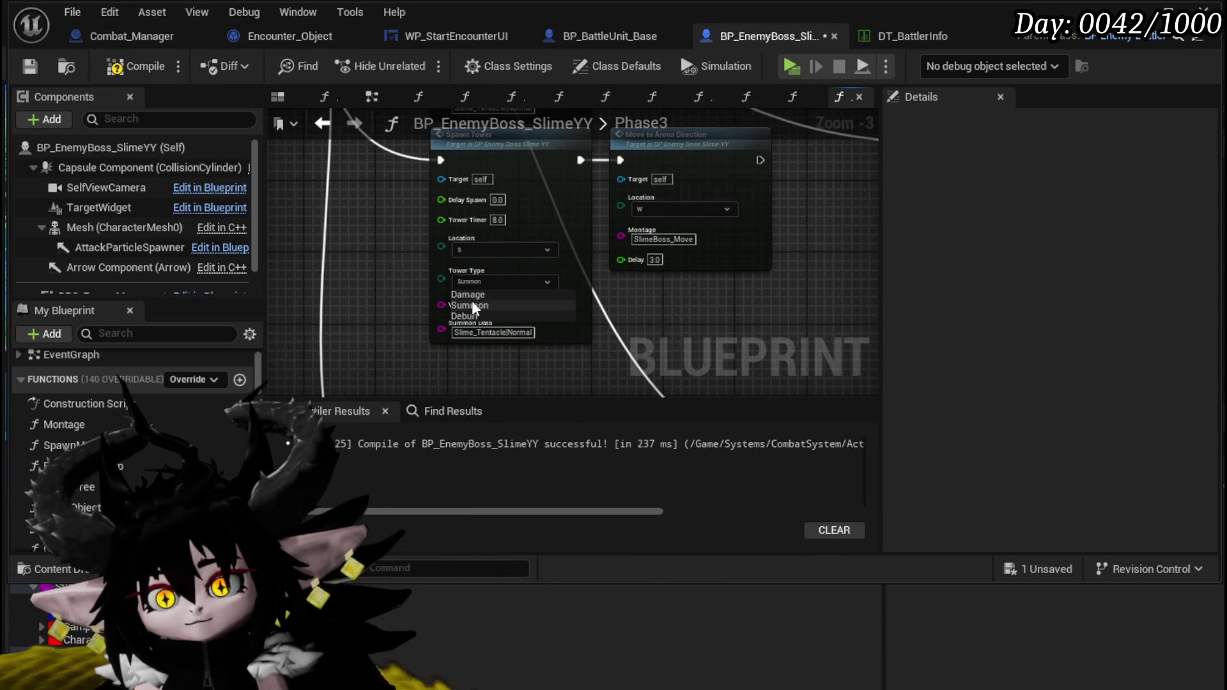
pyautogui.click(470, 295)
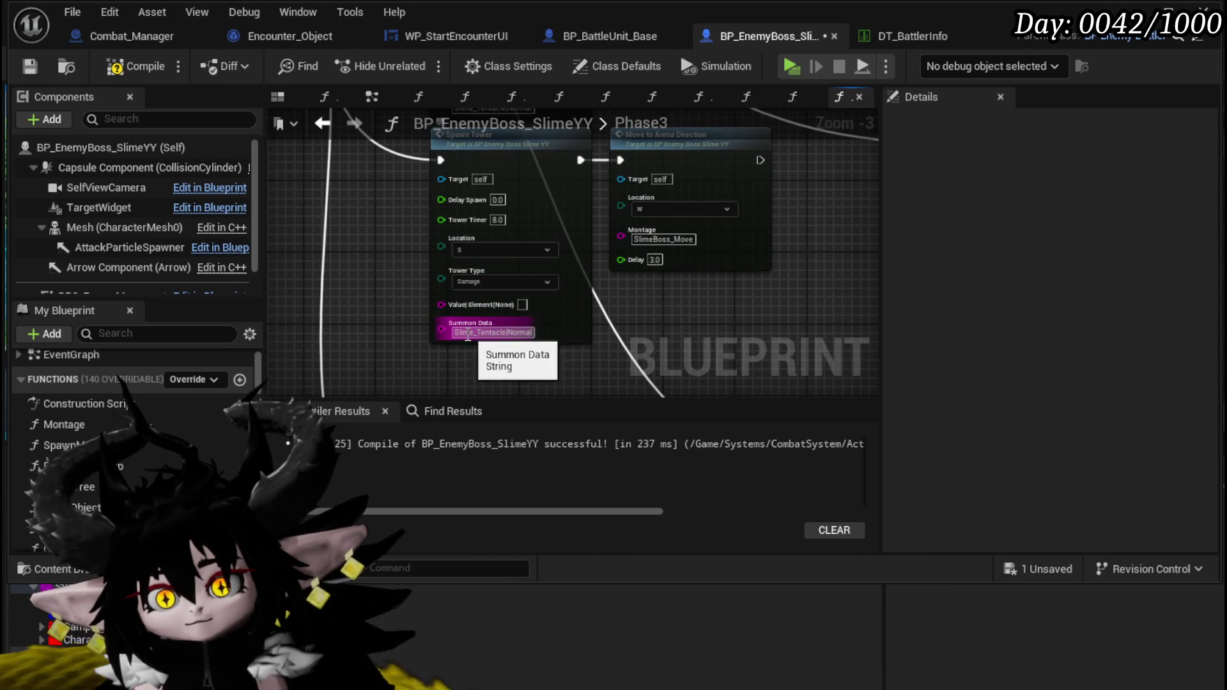
pyautogui.moveTo(771, 309)
pyautogui.mouseDown()
pyautogui.moveTo(649, 310)
pyautogui.moveTo(646, 340)
pyautogui.mouseUp()
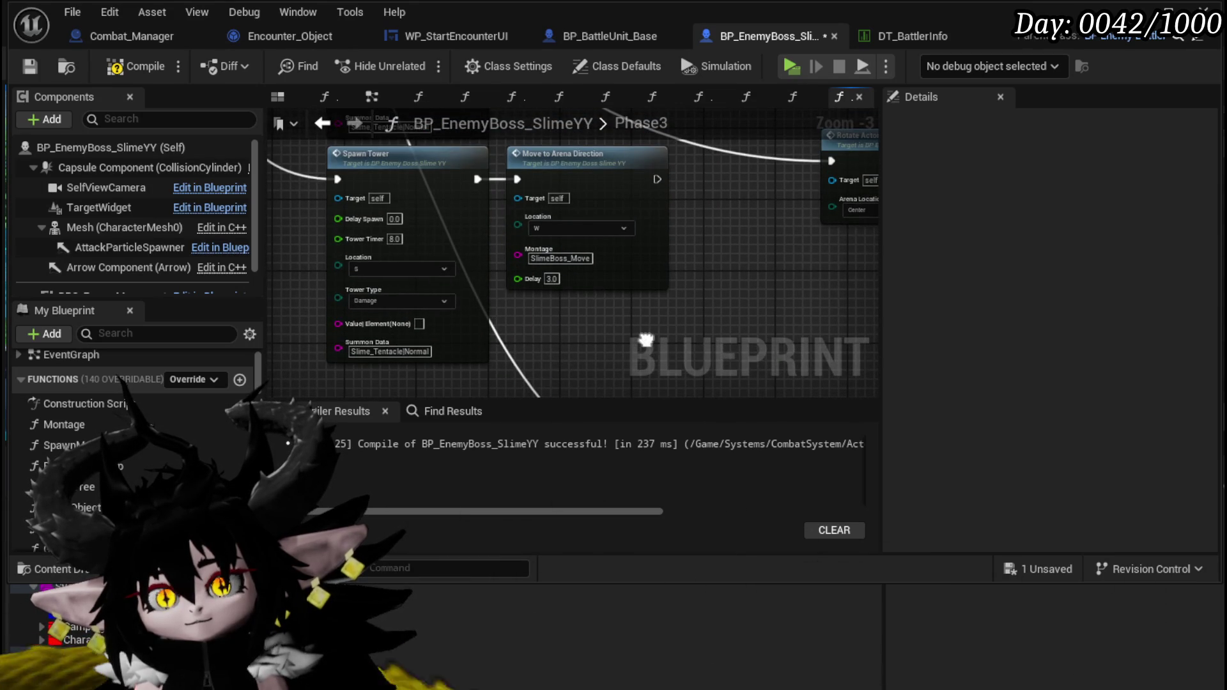
pyautogui.click(394, 238)
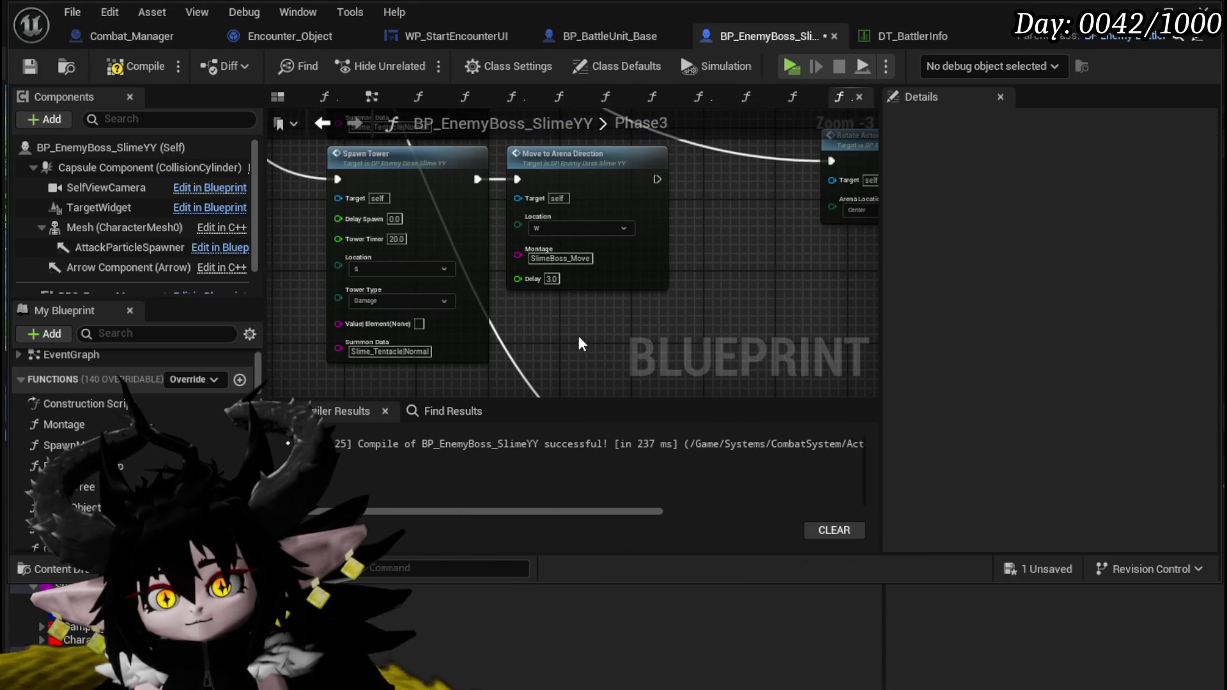
pyautogui.scroll(-1, 580, 343)
pyautogui.moveTo(576, 320)
pyautogui.mouseDown()
pyautogui.moveTo(535, 214)
pyautogui.moveTo(493, 176)
pyautogui.mouseUp()
pyautogui.scroll(2, 488, 185)
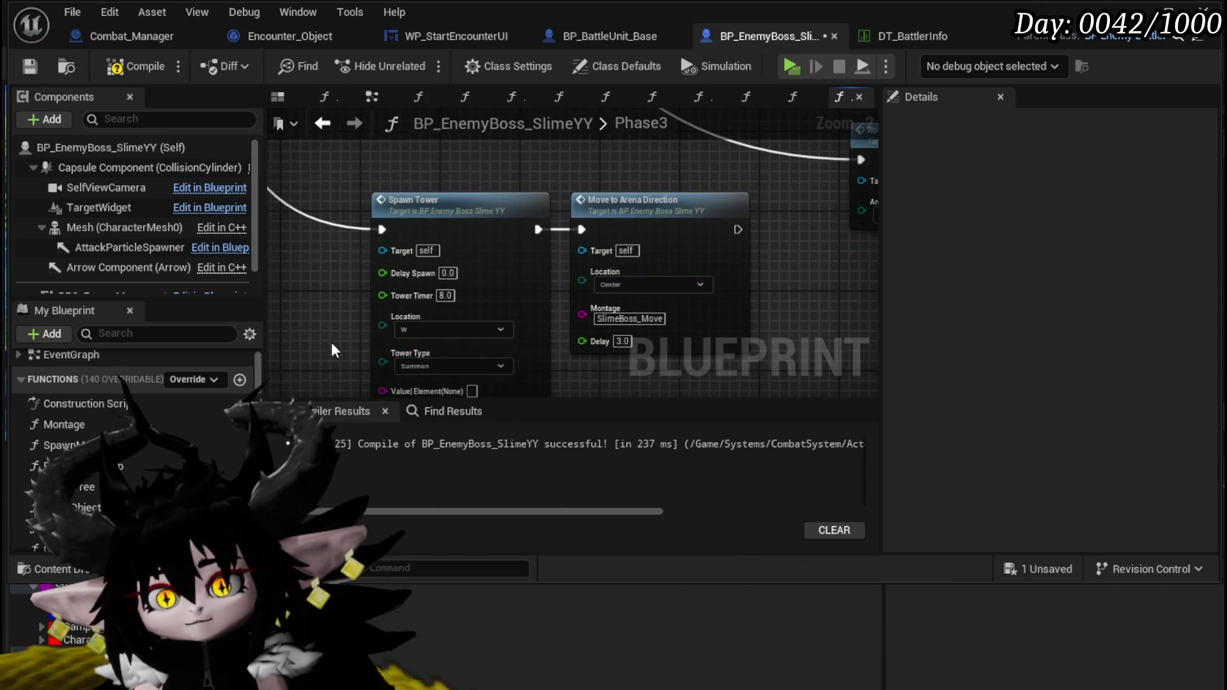
# Step: Change the west Spawn Tower's Tower Type to Damage
pyautogui.moveTo(378, 380); pyautogui.dragTo(392, 285)
pyautogui.click(463, 271)
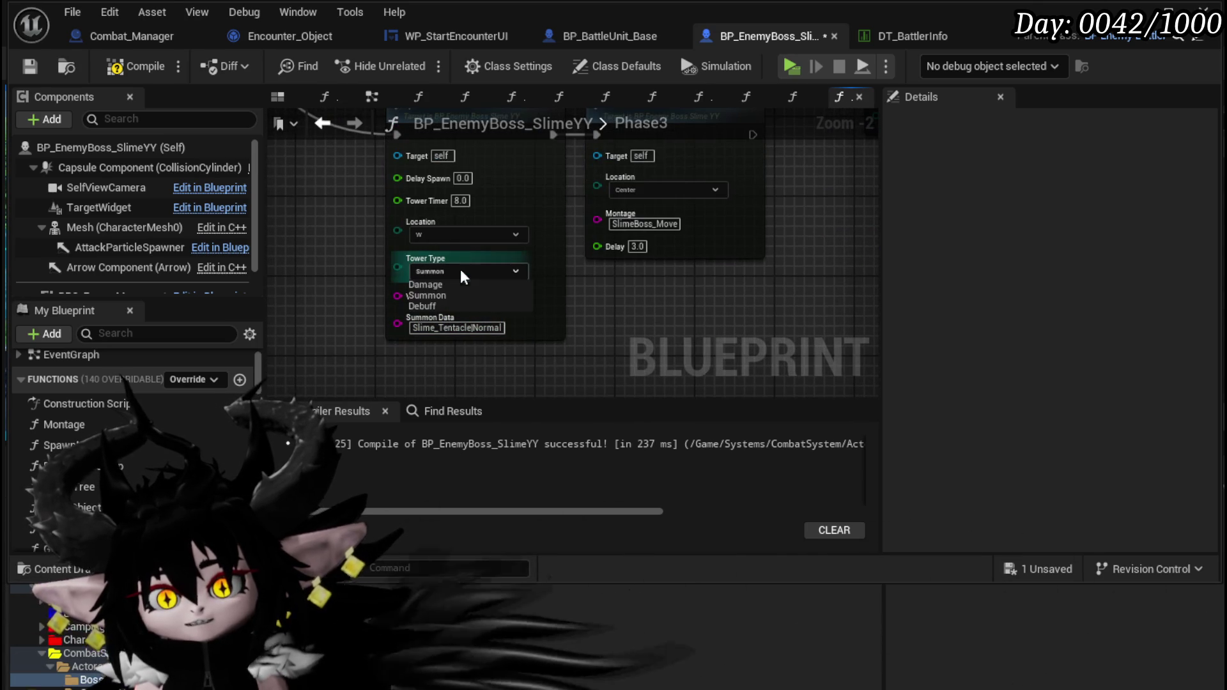
pyautogui.click(426, 284)
pyautogui.moveTo(442, 237); pyautogui.dragTo(446, 280)
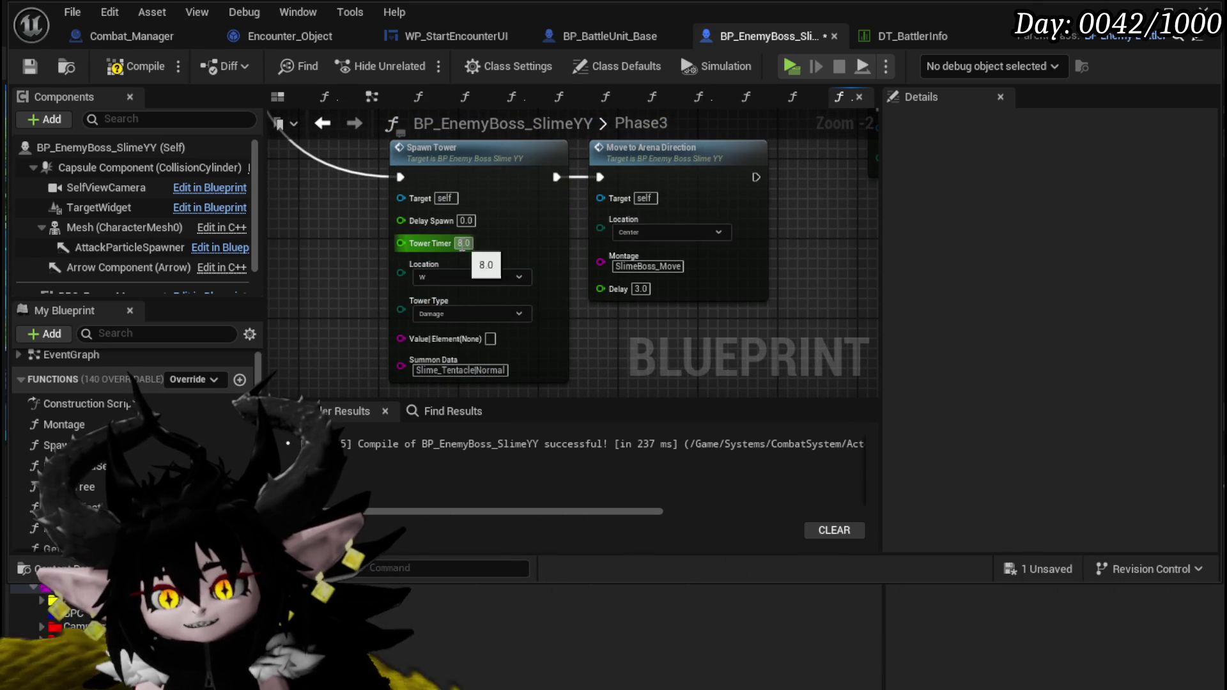
# Step: Review the Move to Arena Direction delays and Spawn Tower rows across the Phase3 graph
pyautogui.moveTo(642, 288); pyautogui.dragTo(535, 334)
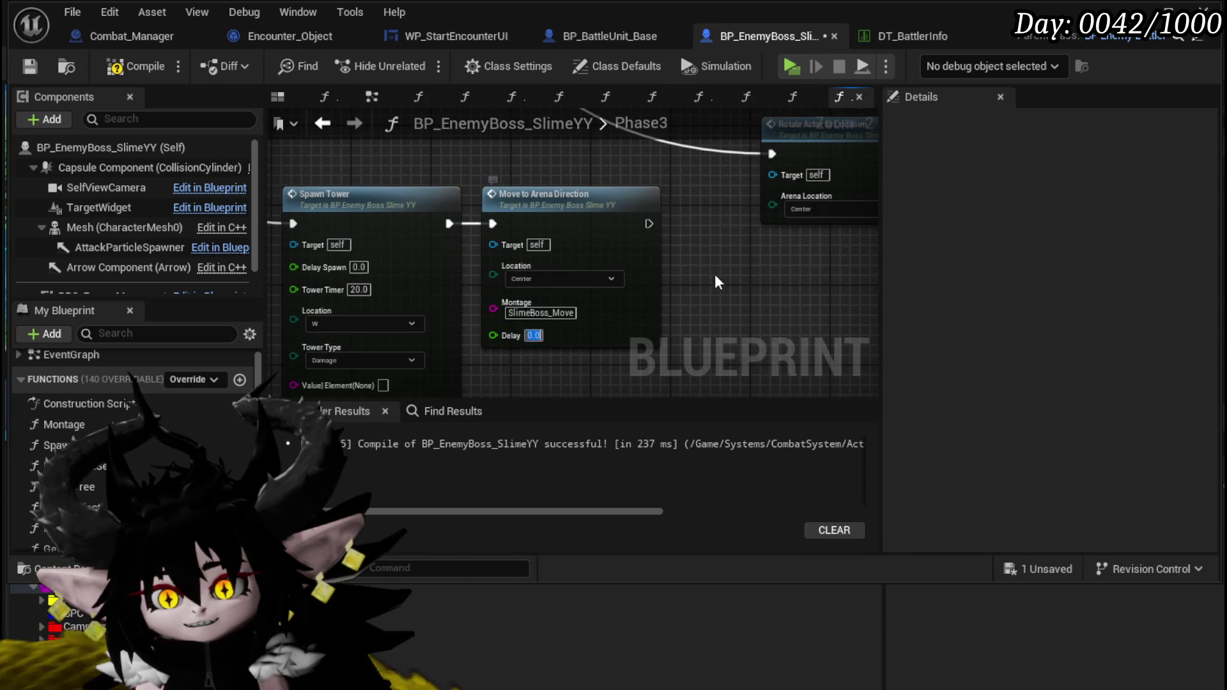
pyautogui.scroll(-4, 716, 286)
pyautogui.moveTo(550, 186)
pyautogui.mouseDown()
pyautogui.moveTo(436, 266)
pyautogui.moveTo(575, 358)
pyautogui.moveTo(551, 259)
pyautogui.moveTo(558, 358)
pyautogui.mouseUp()
pyautogui.scroll(2, 512, 332)
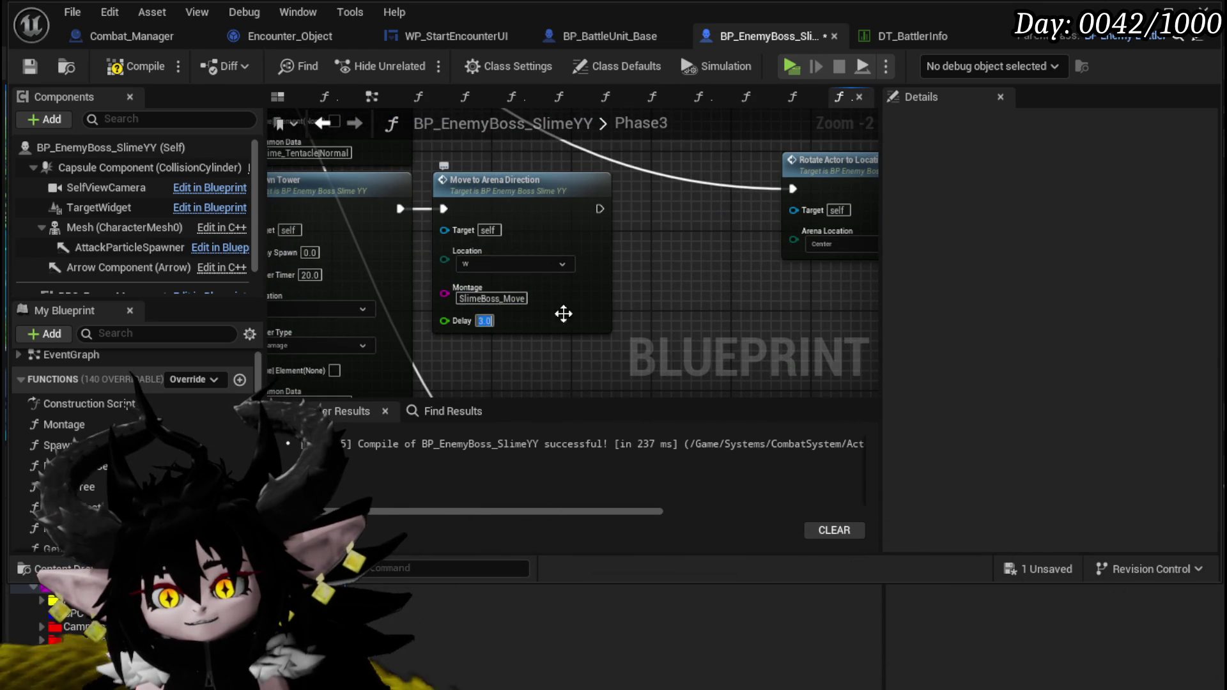
pyautogui.moveTo(648, 285)
pyautogui.mouseDown()
pyautogui.moveTo(639, 422)
pyautogui.moveTo(625, 334)
pyautogui.moveTo(566, 289)
pyautogui.mouseUp()
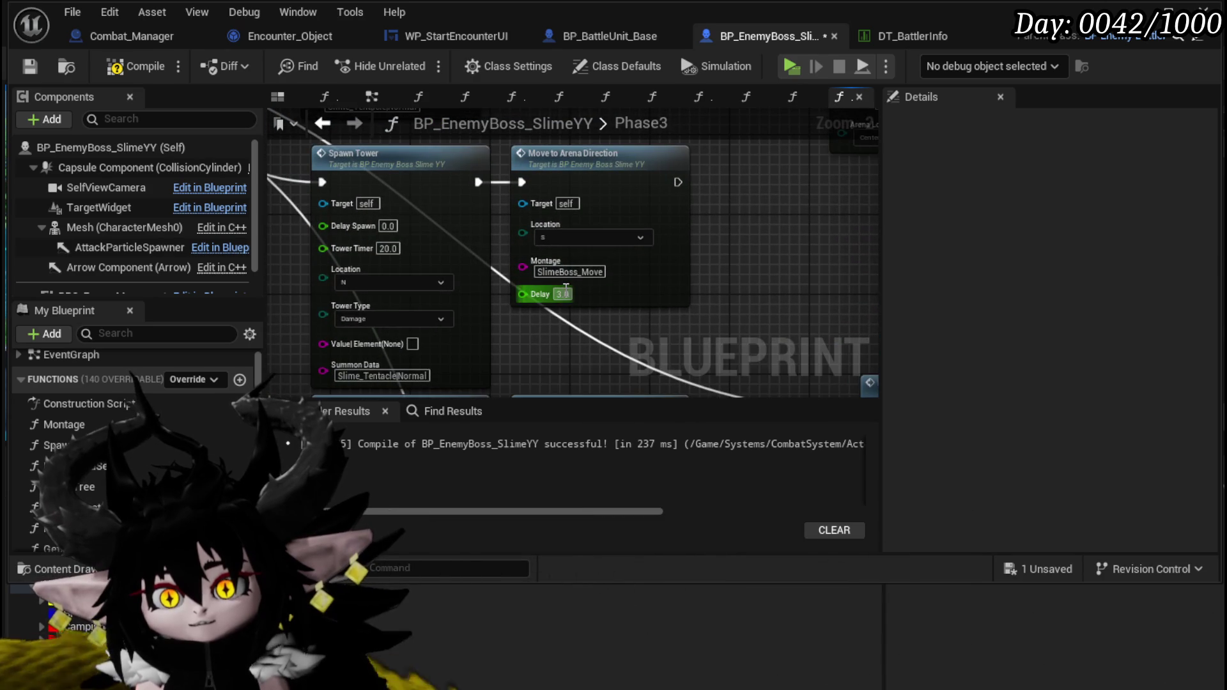
pyautogui.moveTo(741, 256); pyautogui.dragTo(589, 356)
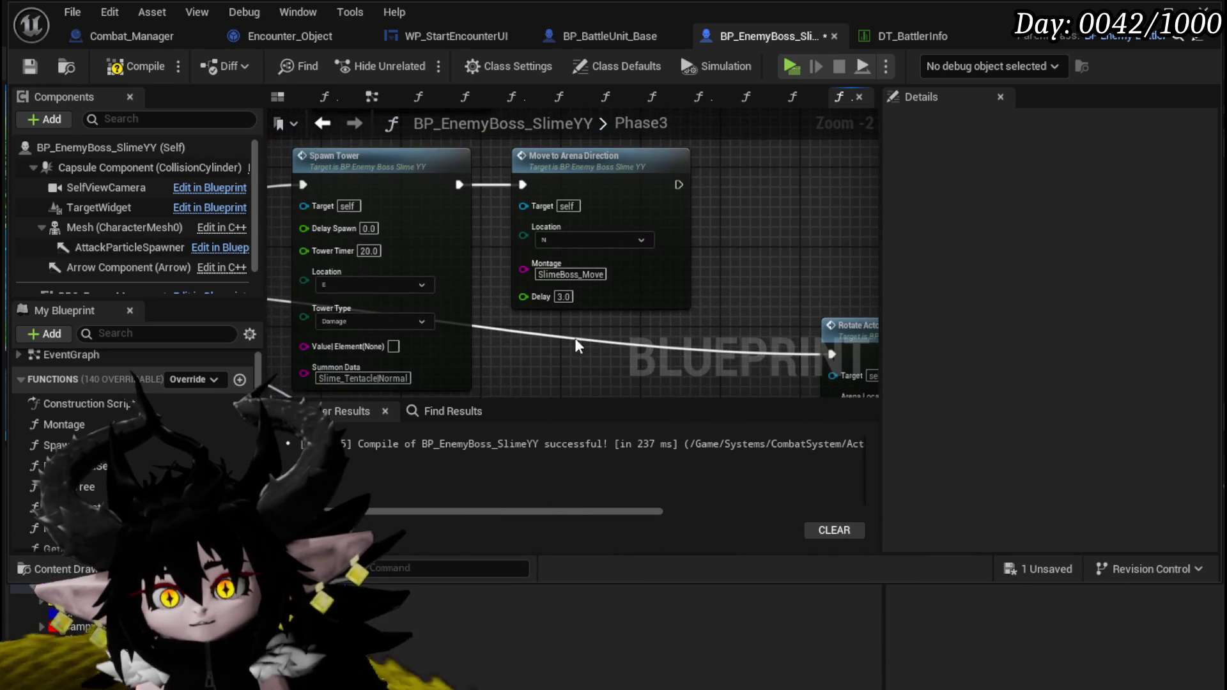
pyautogui.moveTo(743, 271)
pyautogui.mouseDown()
pyautogui.moveTo(532, 352)
pyautogui.moveTo(585, 151)
pyautogui.moveTo(555, 323)
pyautogui.mouseUp()
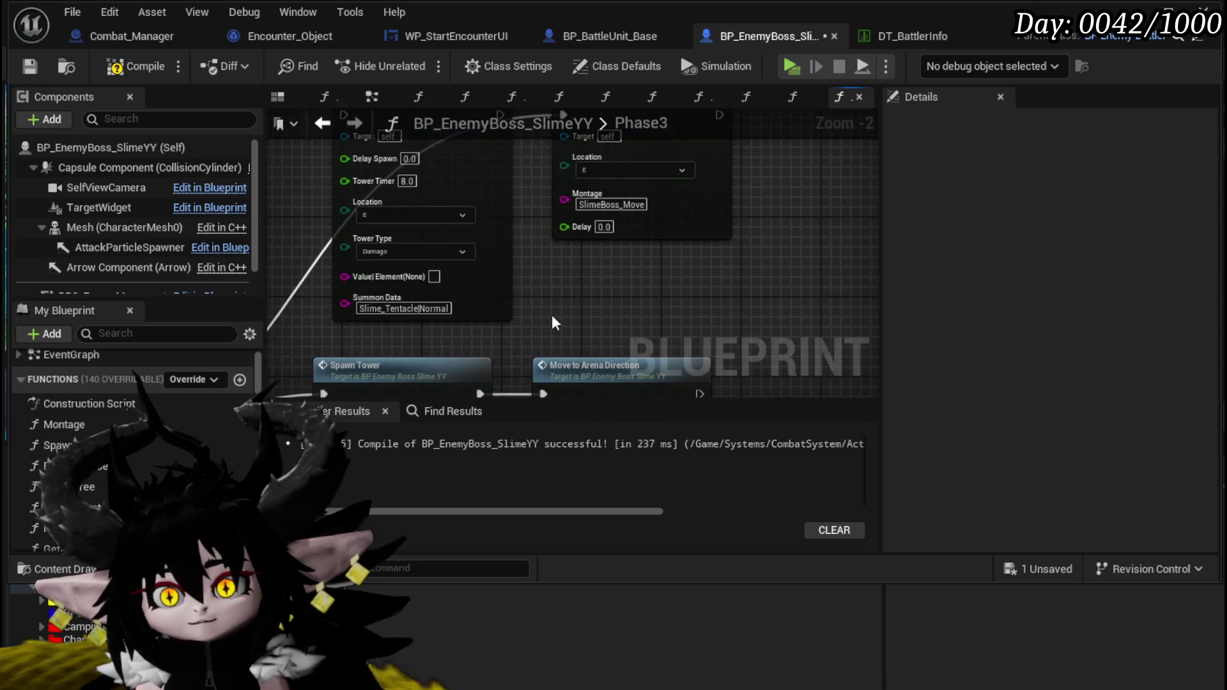
pyautogui.scroll(-2, 556, 323)
pyautogui.moveTo(481, 393); pyautogui.dragTo(504, 315)
pyautogui.moveTo(539, 382); pyautogui.dragTo(540, 295)
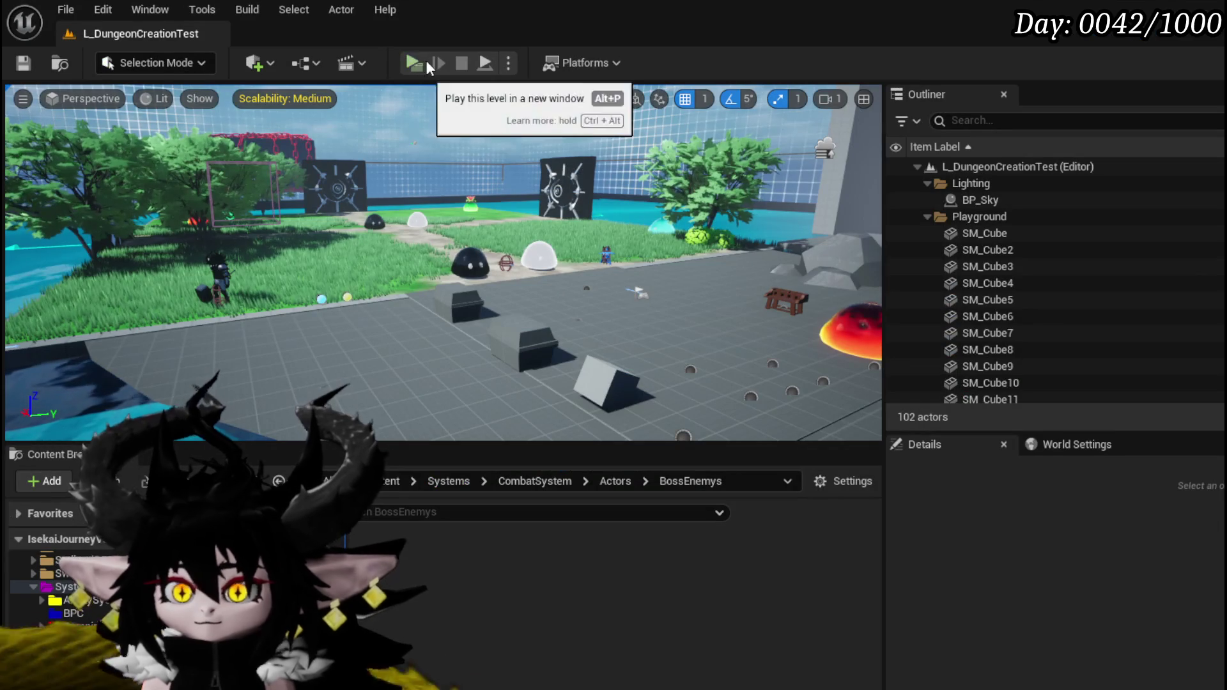
# Step: Hit Play in the level editor toolbar to launch a fresh preview
pyautogui.click(414, 63)
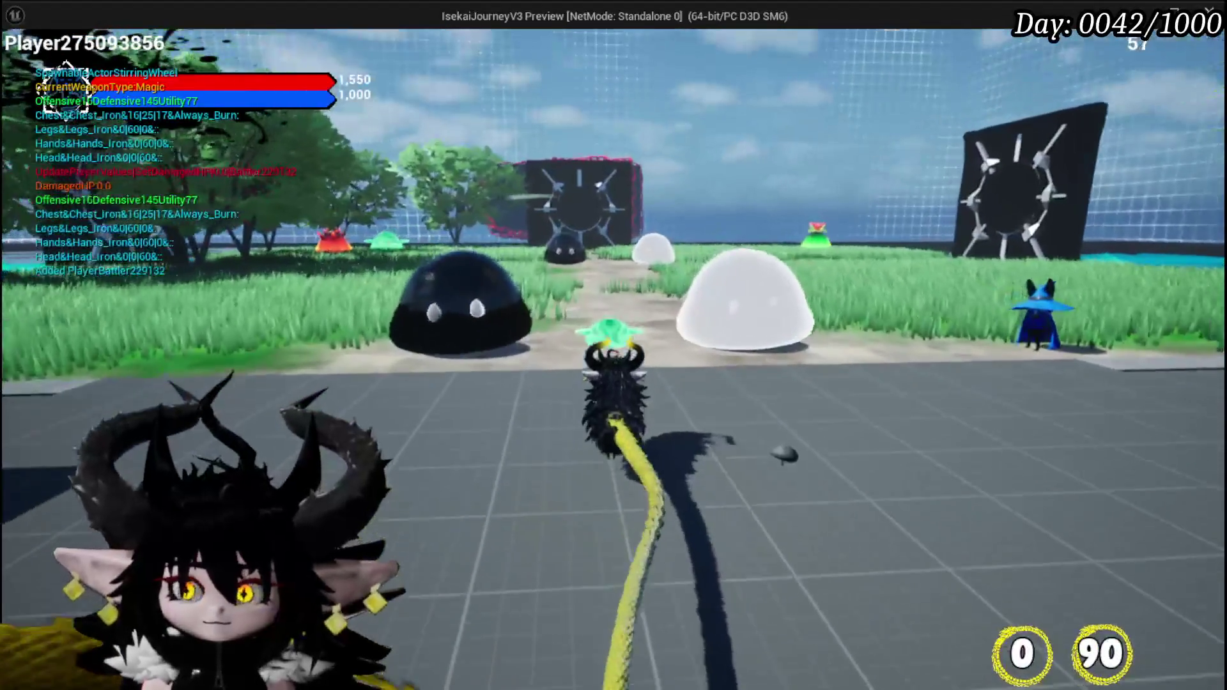
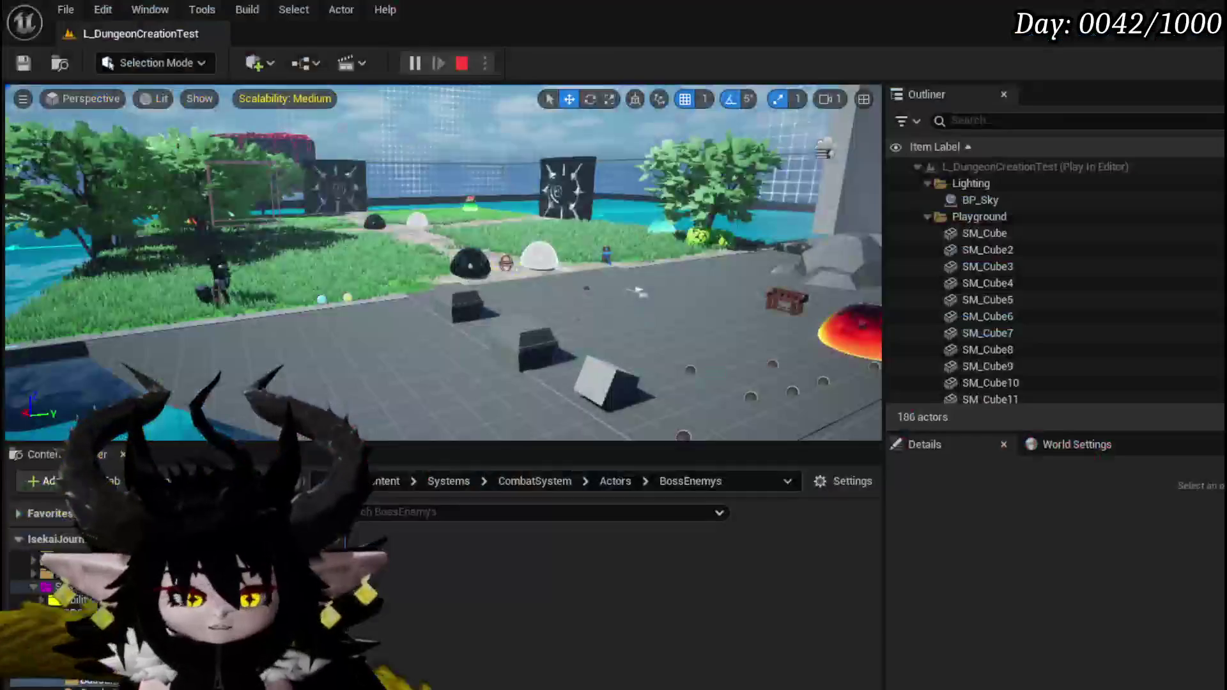
# Step: Save all modified assets and confirm a Spawn Tower's Tower Timer at 20.0
pyautogui.click(23, 63)
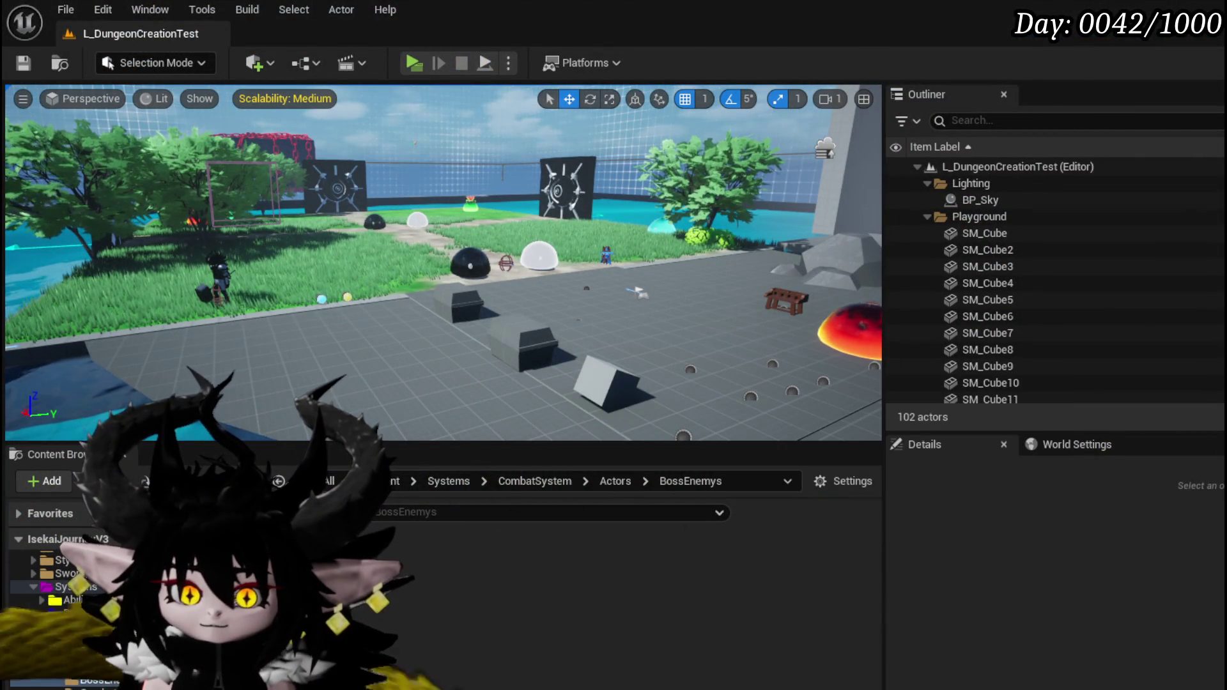
pyautogui.scroll(-3, 741, 202)
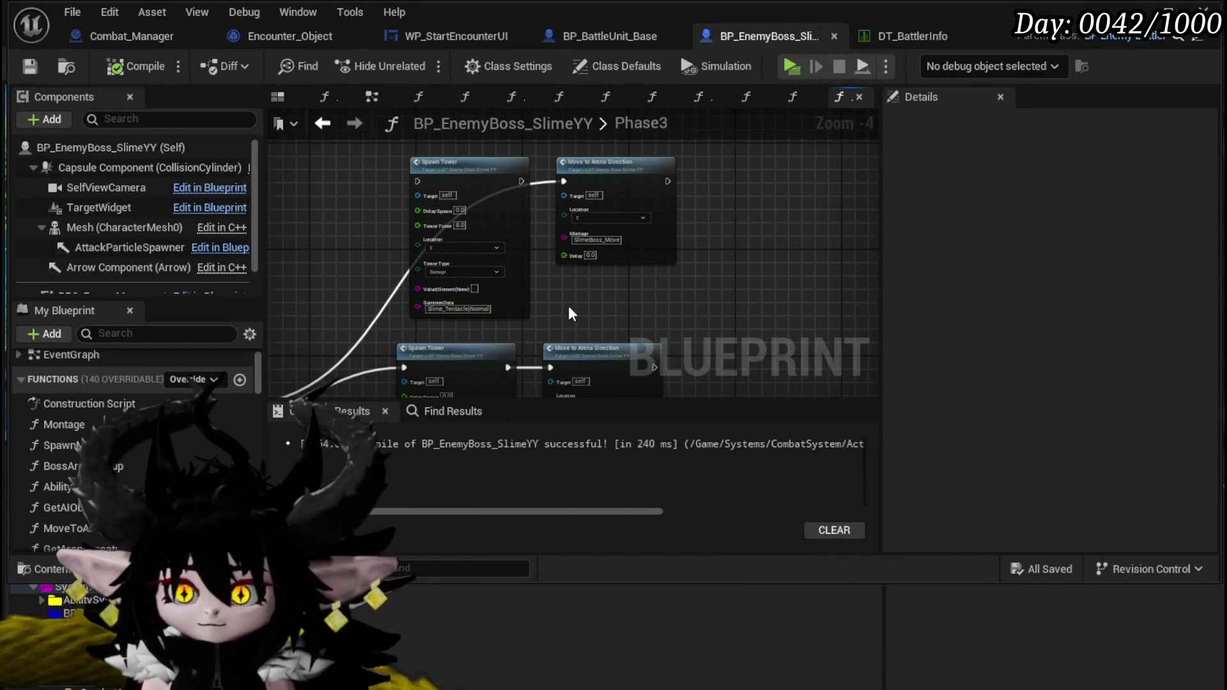
pyautogui.scroll(-3, 565, 310)
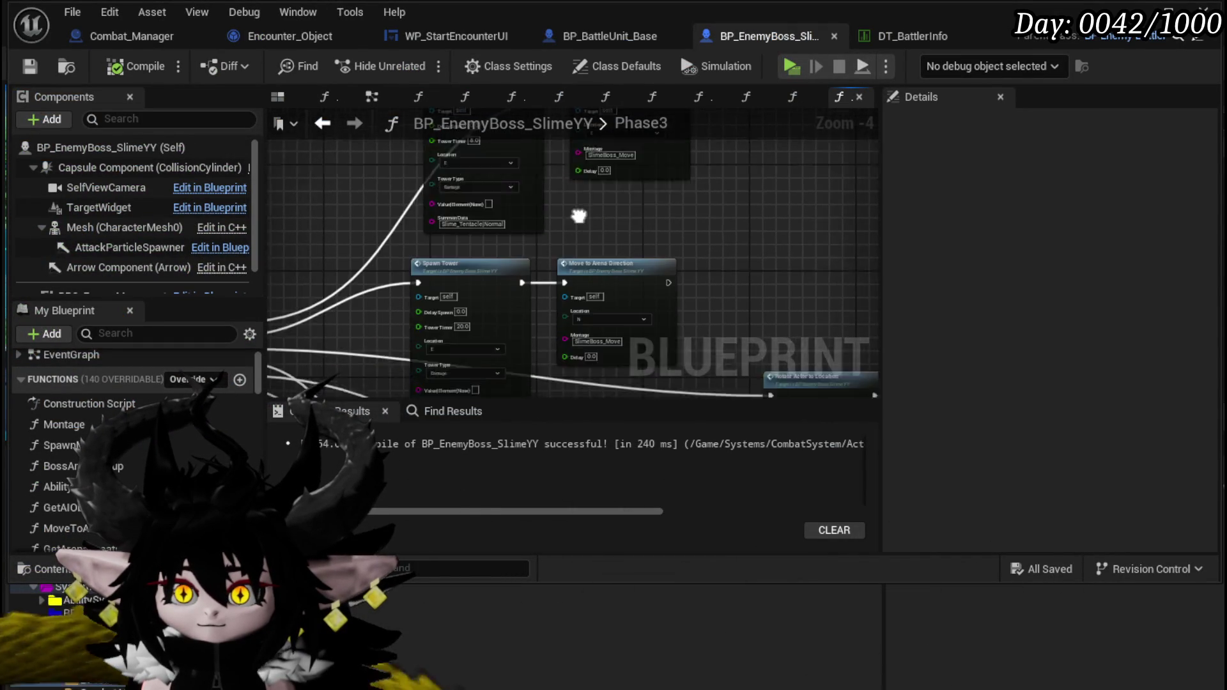
pyautogui.scroll(3, 386, 302)
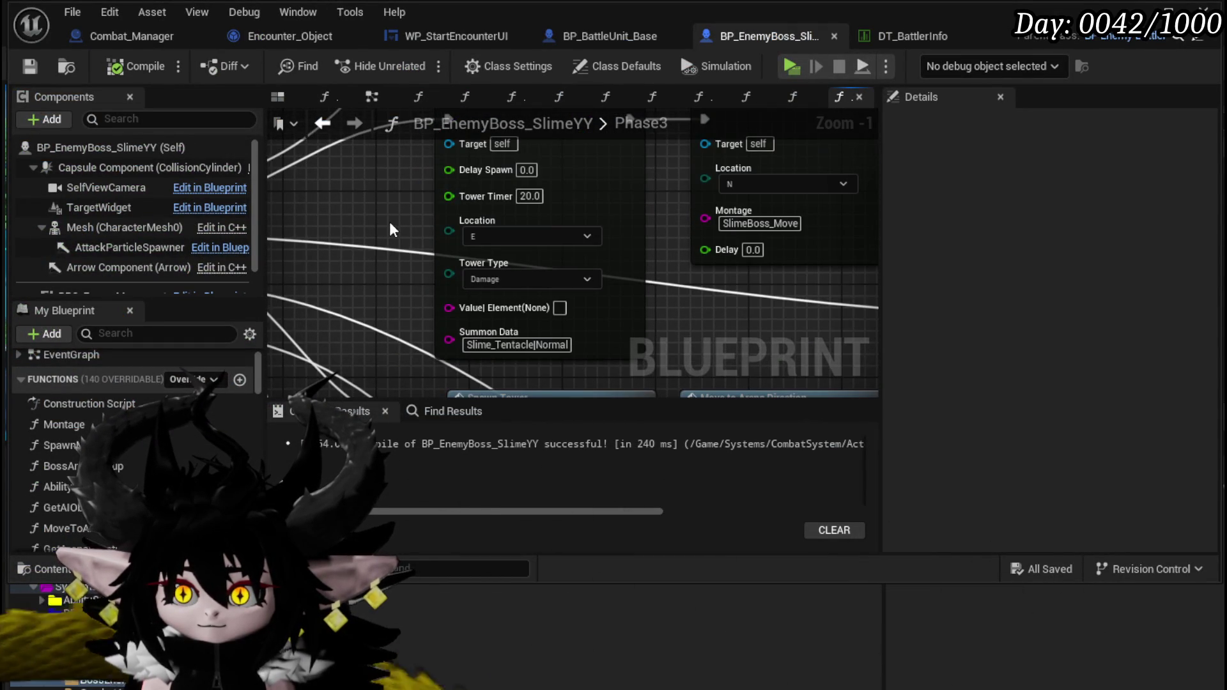
pyautogui.scroll(-1, 389, 221)
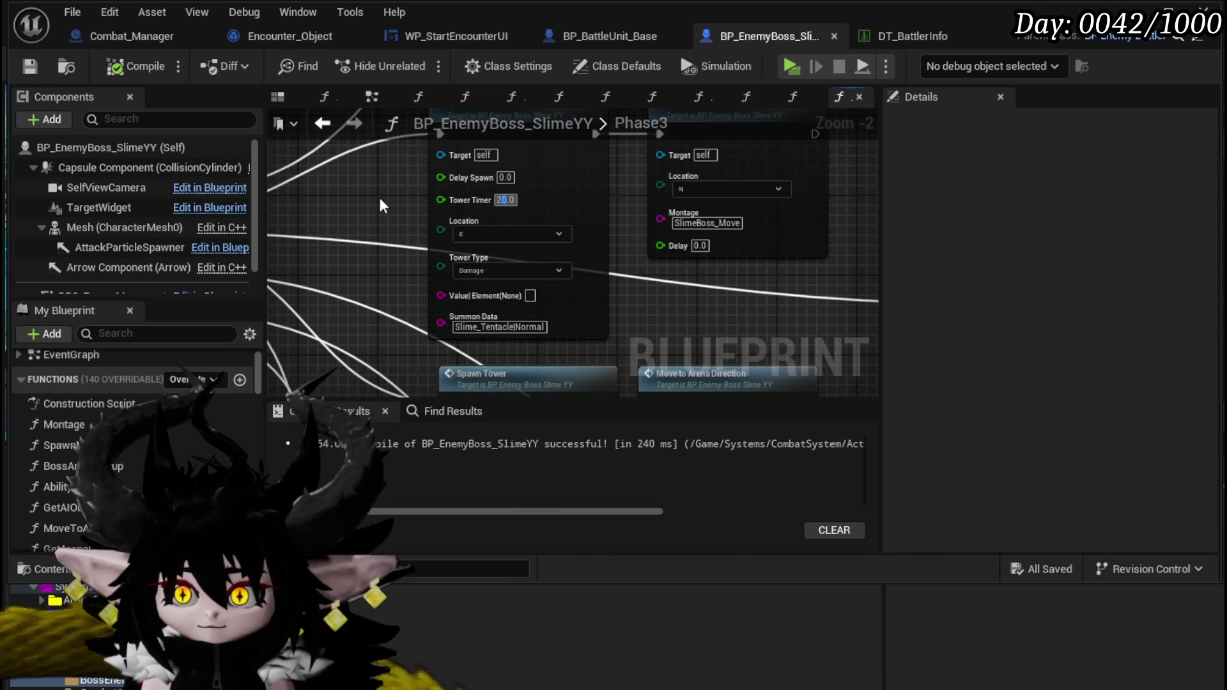
pyautogui.write('24')
pyautogui.press('Return')
# Step: Set the south/west Spawn Tower's Tower Timer to 14.0, save the Blueprint, and start a play-test
pyautogui.moveTo(400, 303); pyautogui.dragTo(394, 140)
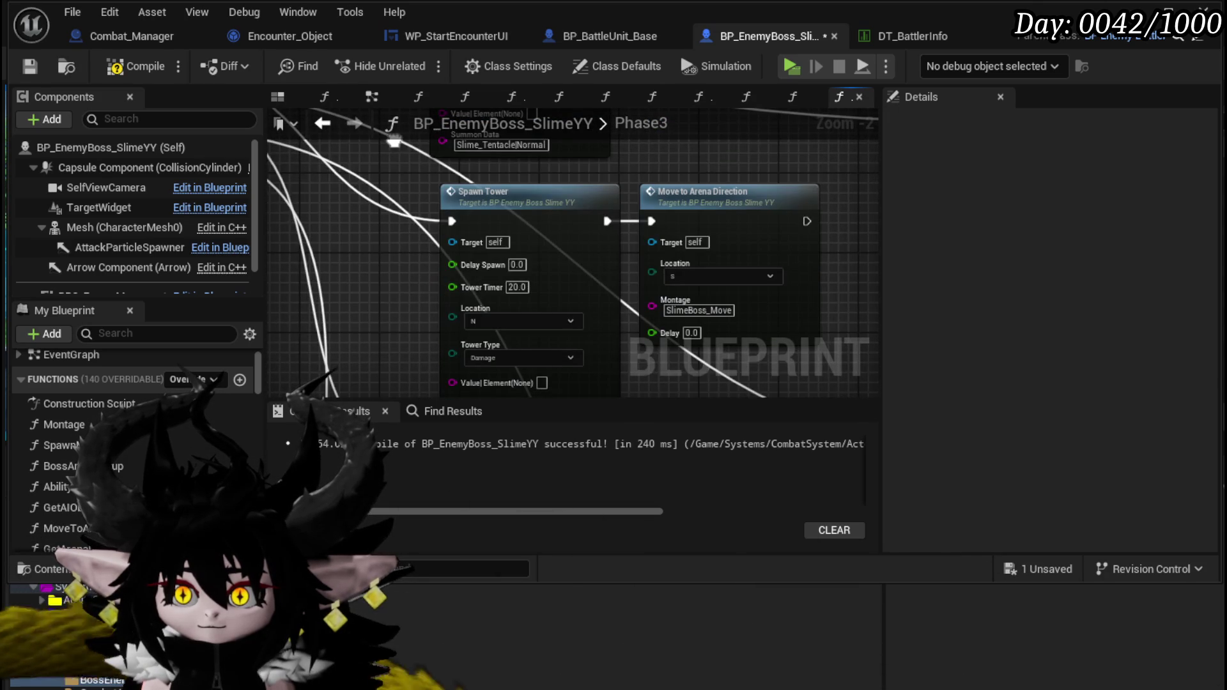
pyautogui.moveTo(403, 285); pyautogui.dragTo(400, 58)
pyautogui.moveTo(422, 352); pyautogui.dragTo(424, 293)
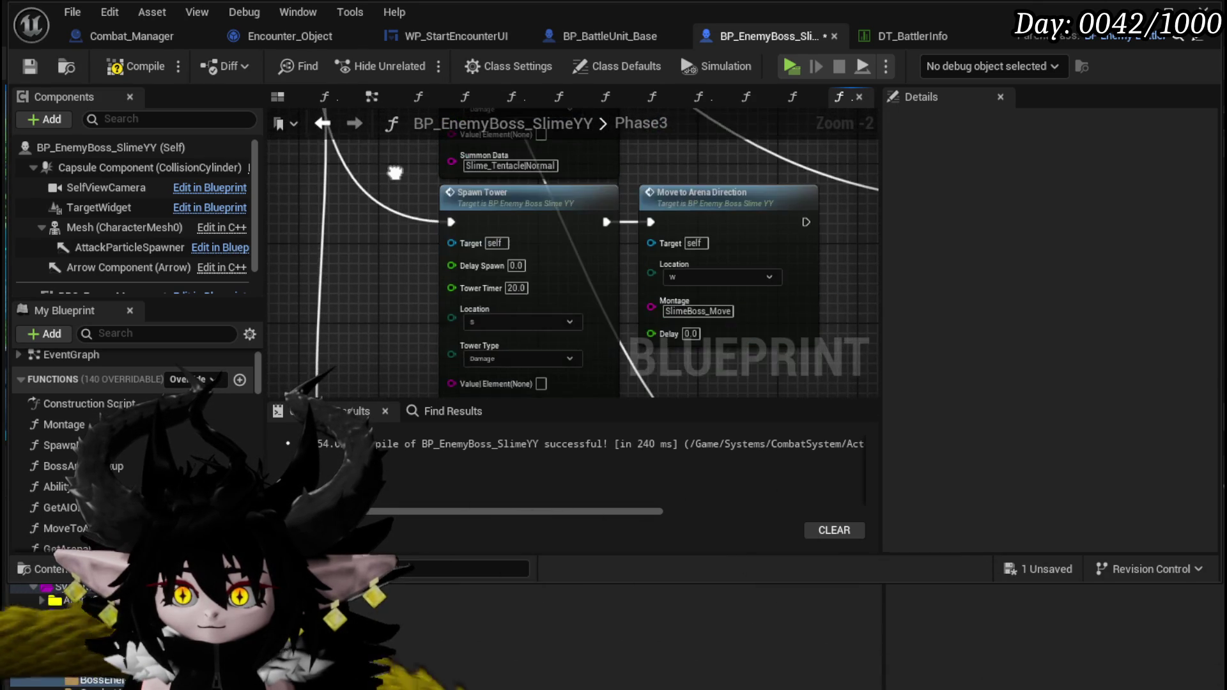
pyautogui.click(516, 288)
pyautogui.write('16')
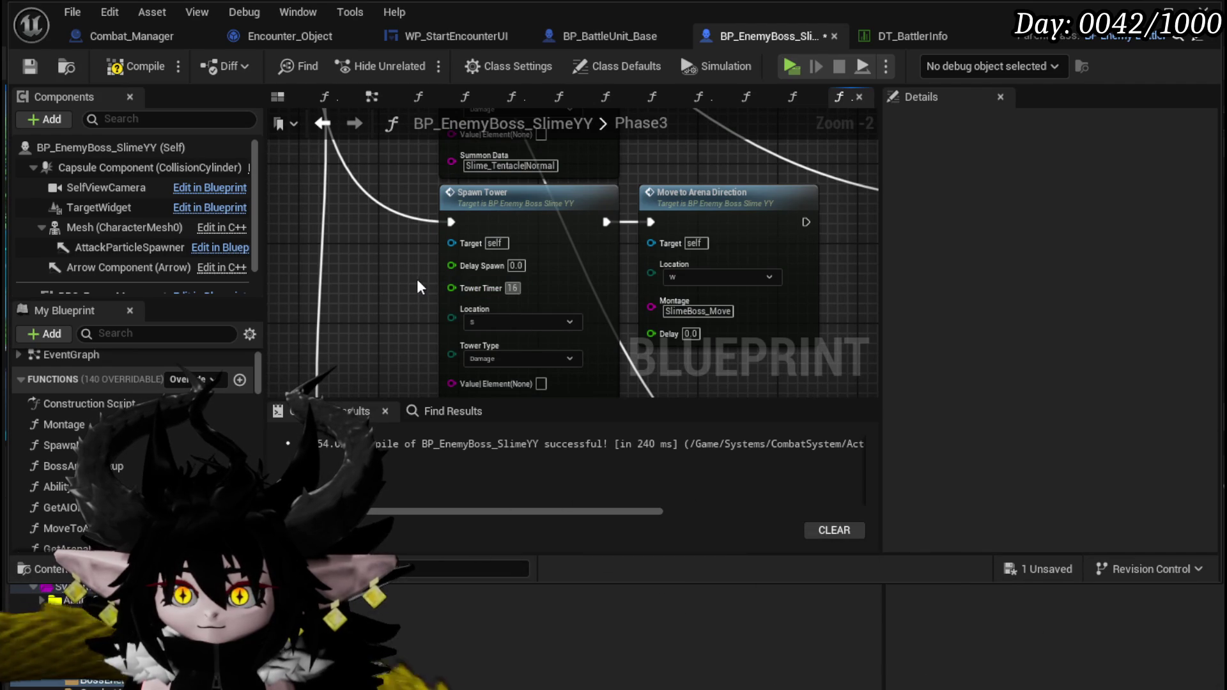
pyautogui.moveTo(418, 285)
pyautogui.mouseDown()
pyautogui.moveTo(410, 80)
pyautogui.moveTo(407, 135)
pyautogui.mouseUp()
pyautogui.scroll(-4, 411, 199)
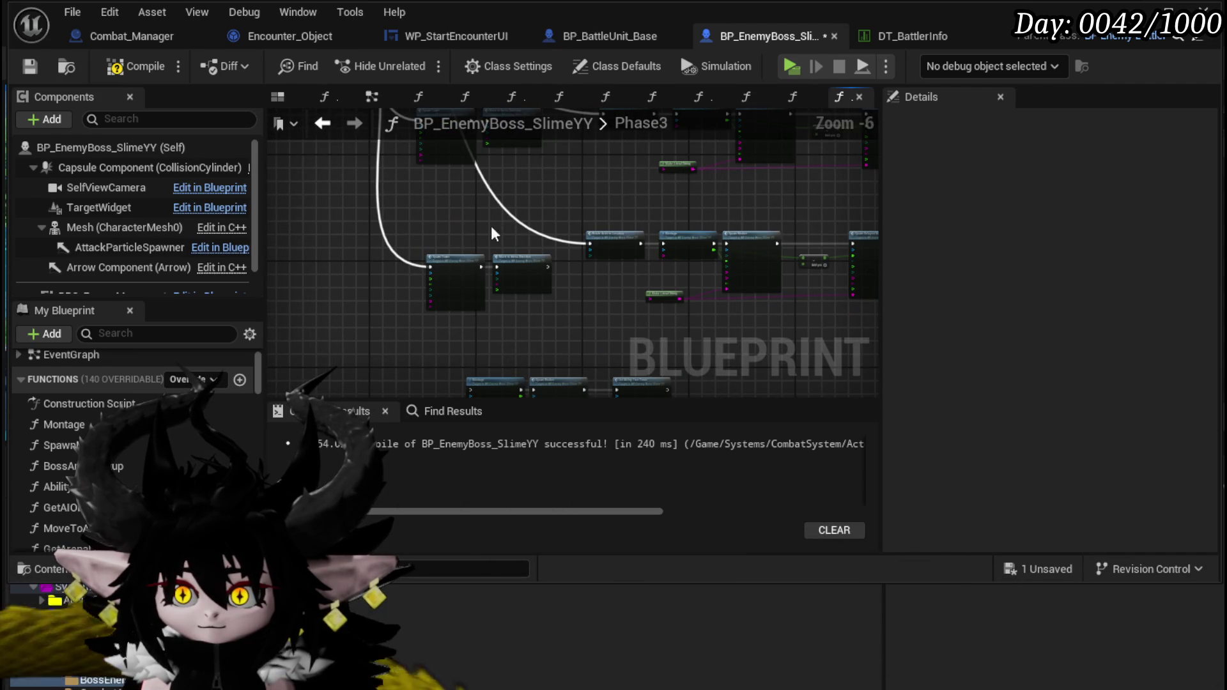
pyautogui.scroll(3, 436, 233)
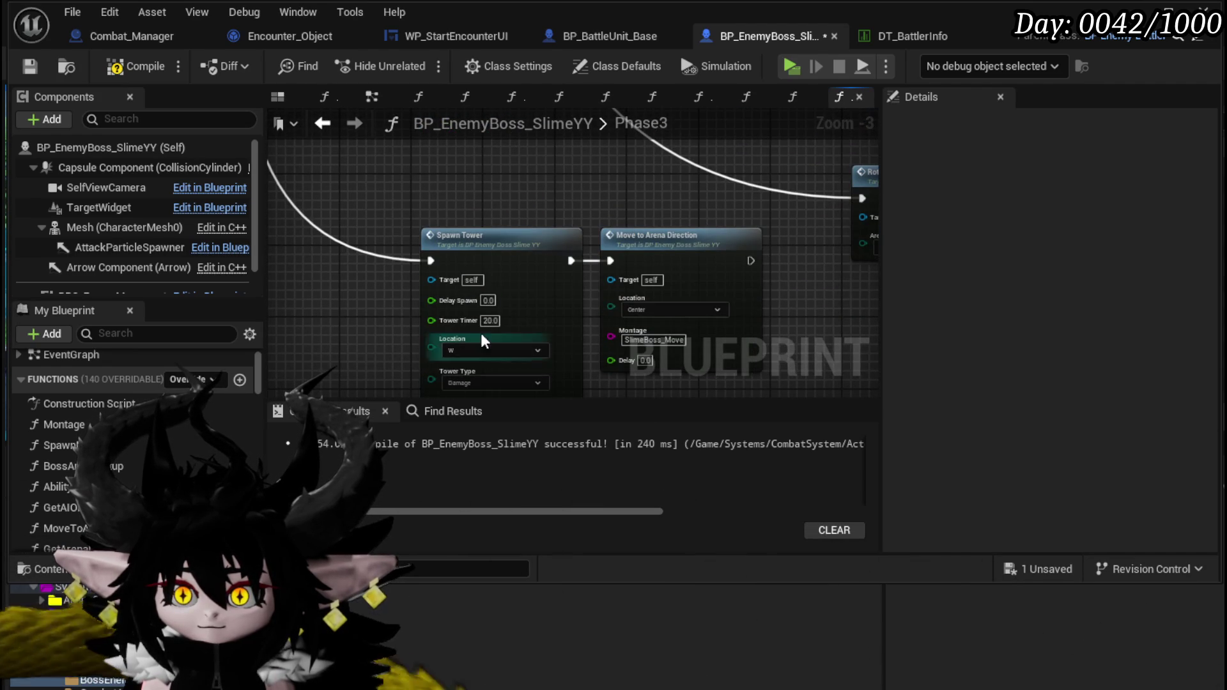
pyautogui.write('14')
pyautogui.press('Return')
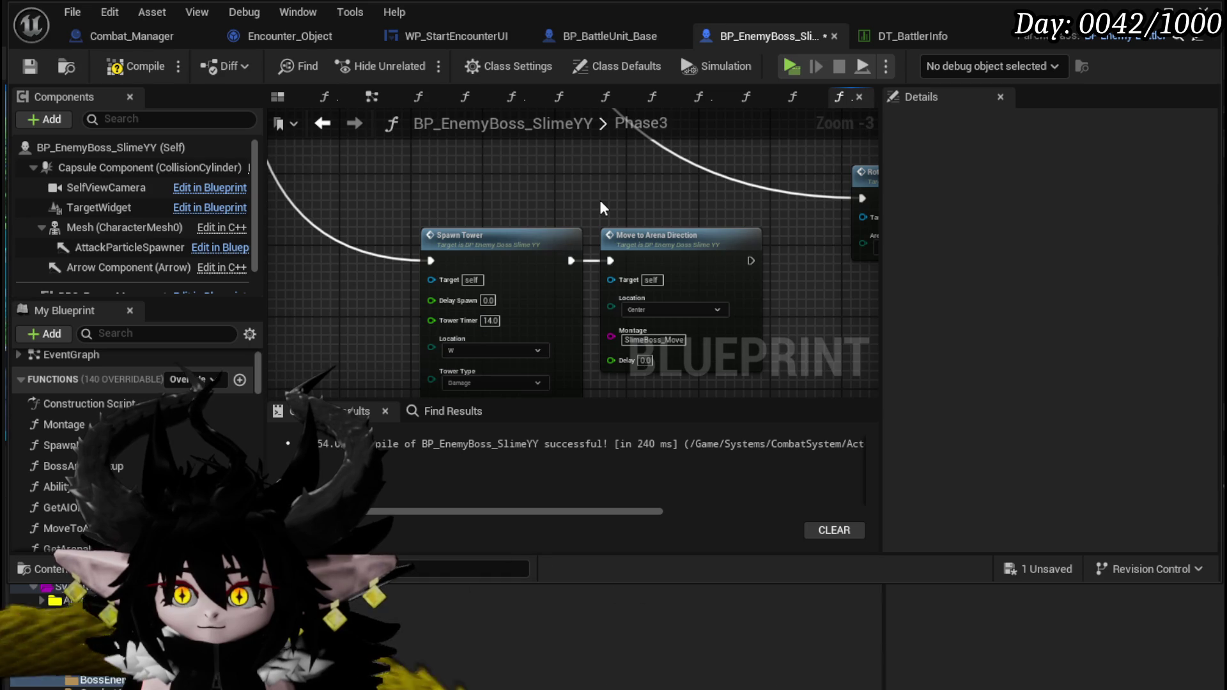
pyautogui.click(35, 66)
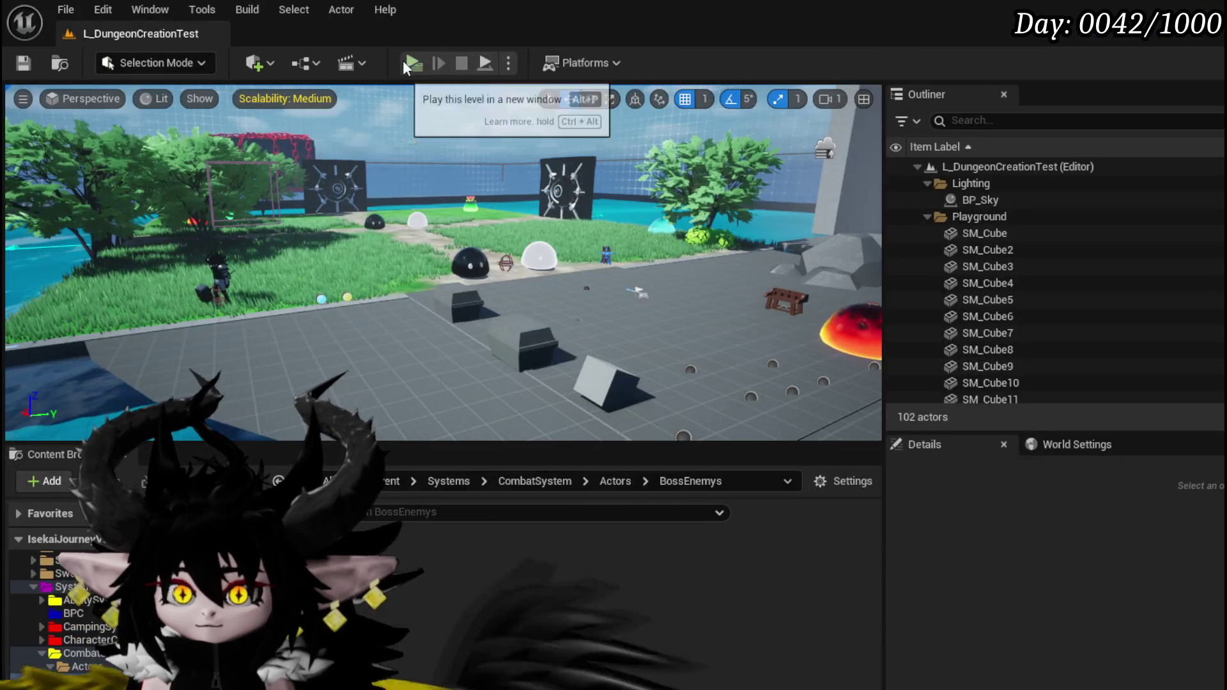
pyautogui.click(407, 63)
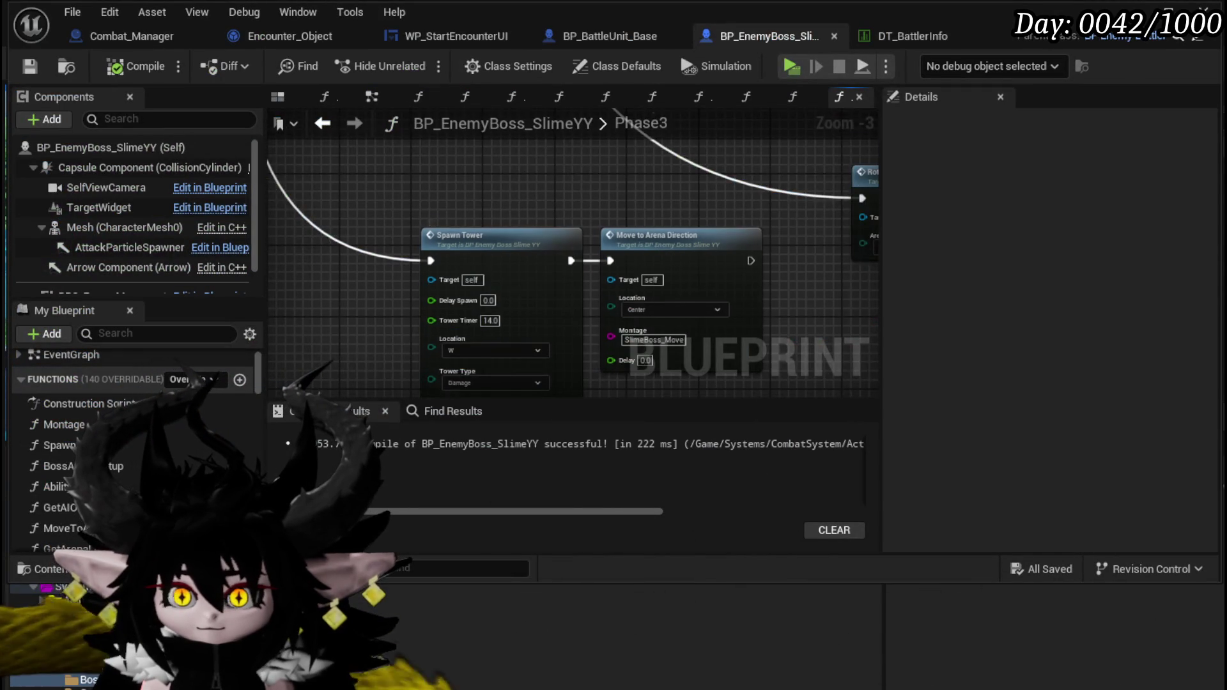
# Step: Return the Spawn Tower's Tower Timer to 20
pyautogui.moveTo(379, 329); pyautogui.dragTo(378, 304)
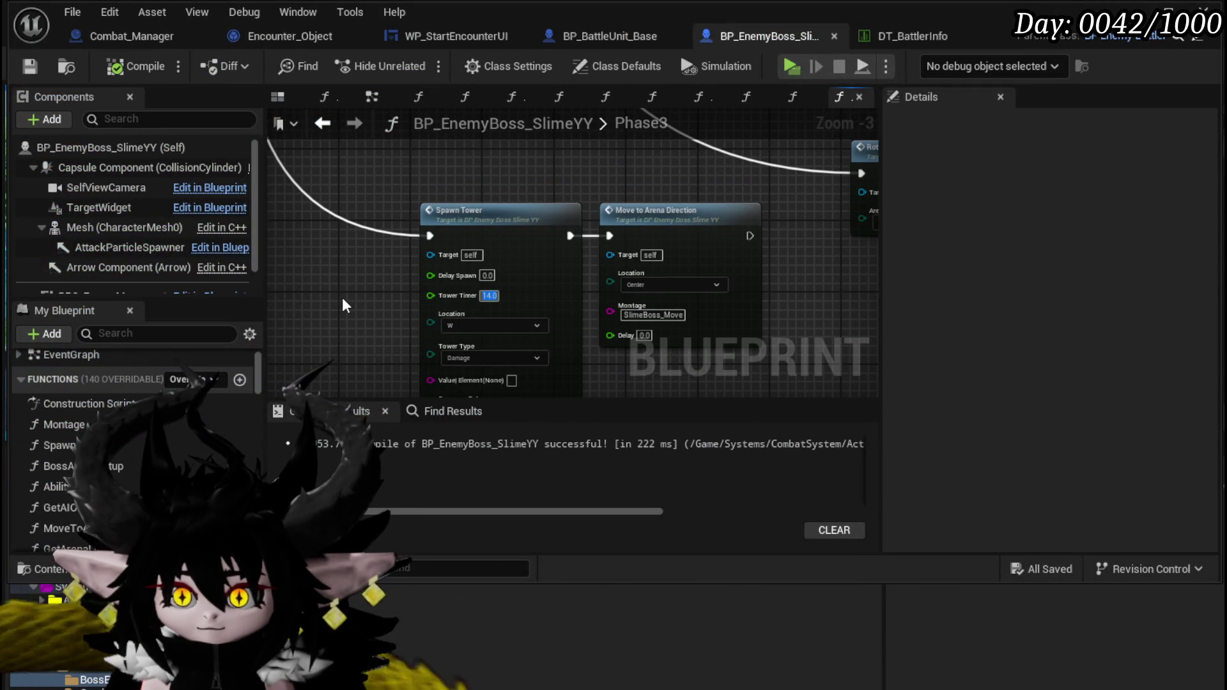
pyautogui.write('20')
pyautogui.press('Return')
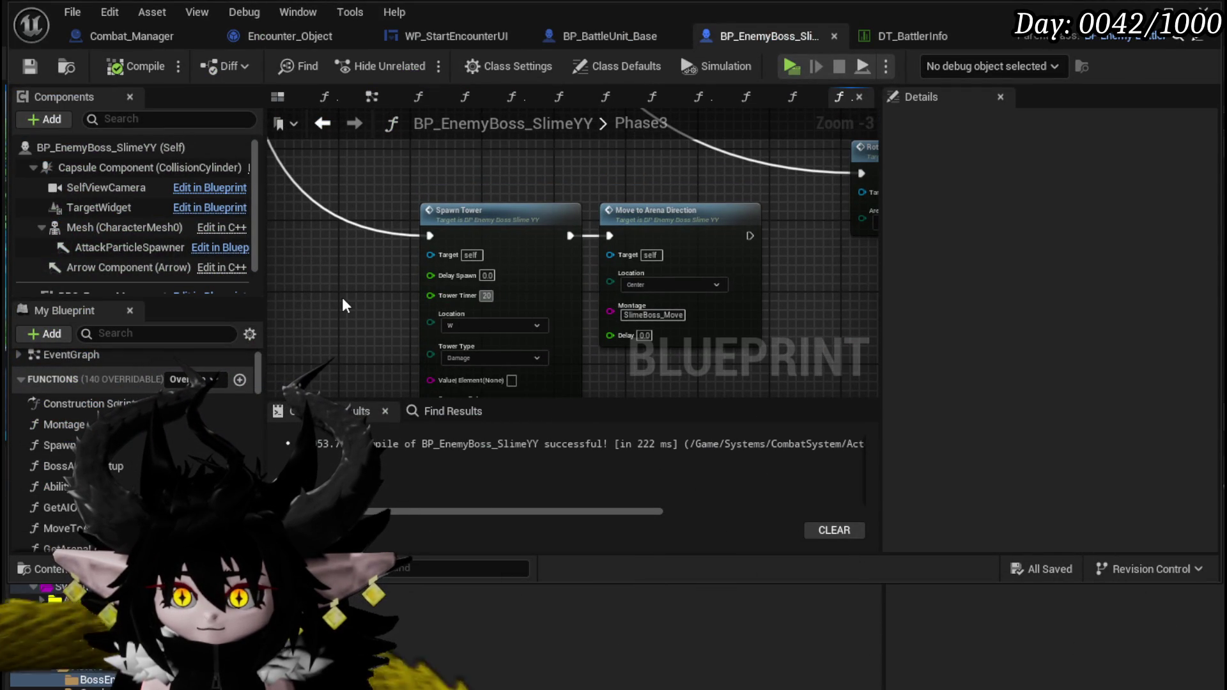
pyautogui.scroll(-1, 342, 306)
pyautogui.moveTo(417, 209); pyautogui.dragTo(426, 368)
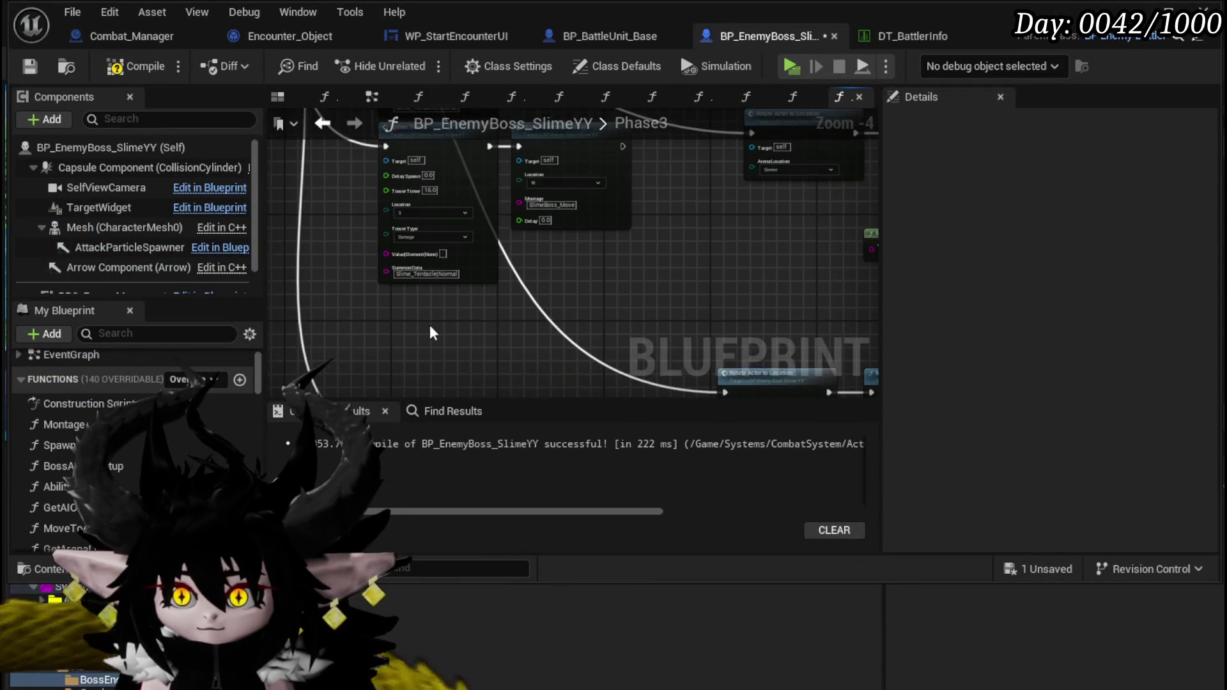
pyautogui.moveTo(456, 295)
pyautogui.mouseDown()
pyautogui.moveTo(580, 229)
pyautogui.moveTo(623, 322)
pyautogui.moveTo(620, 360)
pyautogui.moveTo(621, 303)
pyautogui.moveTo(590, 234)
pyautogui.moveTo(595, 245)
pyautogui.mouseUp()
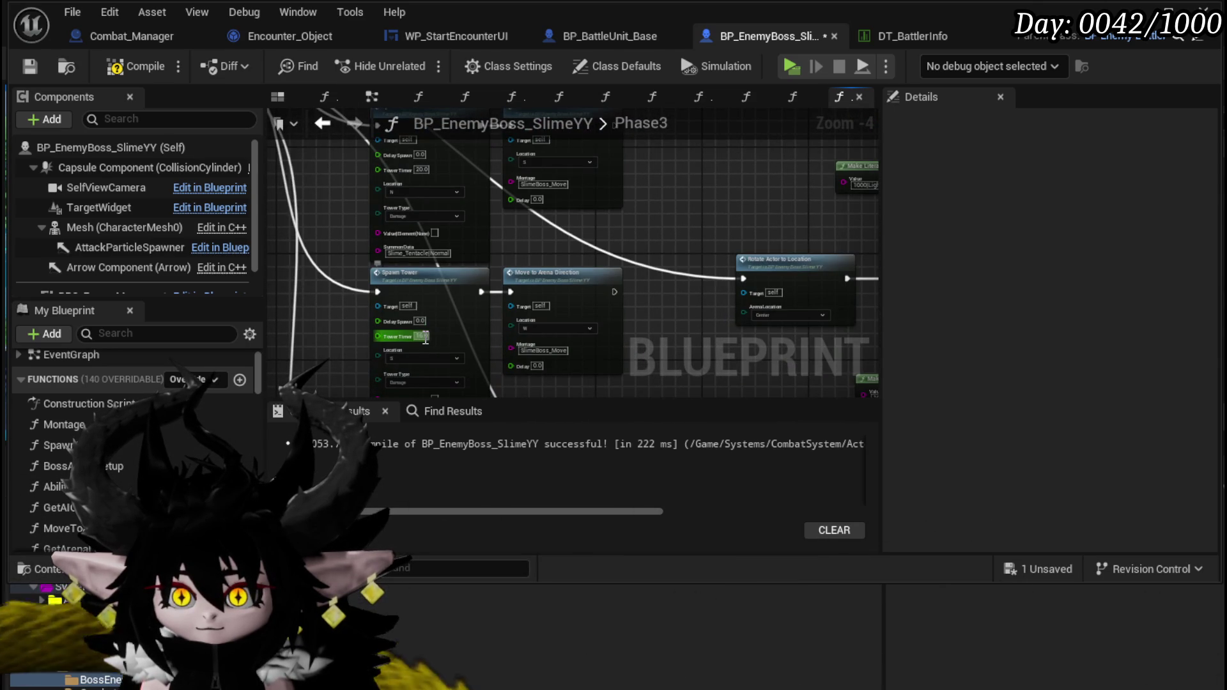
pyautogui.moveTo(681, 332)
pyautogui.mouseDown()
pyautogui.moveTo(667, 213)
pyautogui.moveTo(569, 232)
pyautogui.moveTo(577, 208)
pyautogui.moveTo(482, 183)
pyautogui.mouseUp()
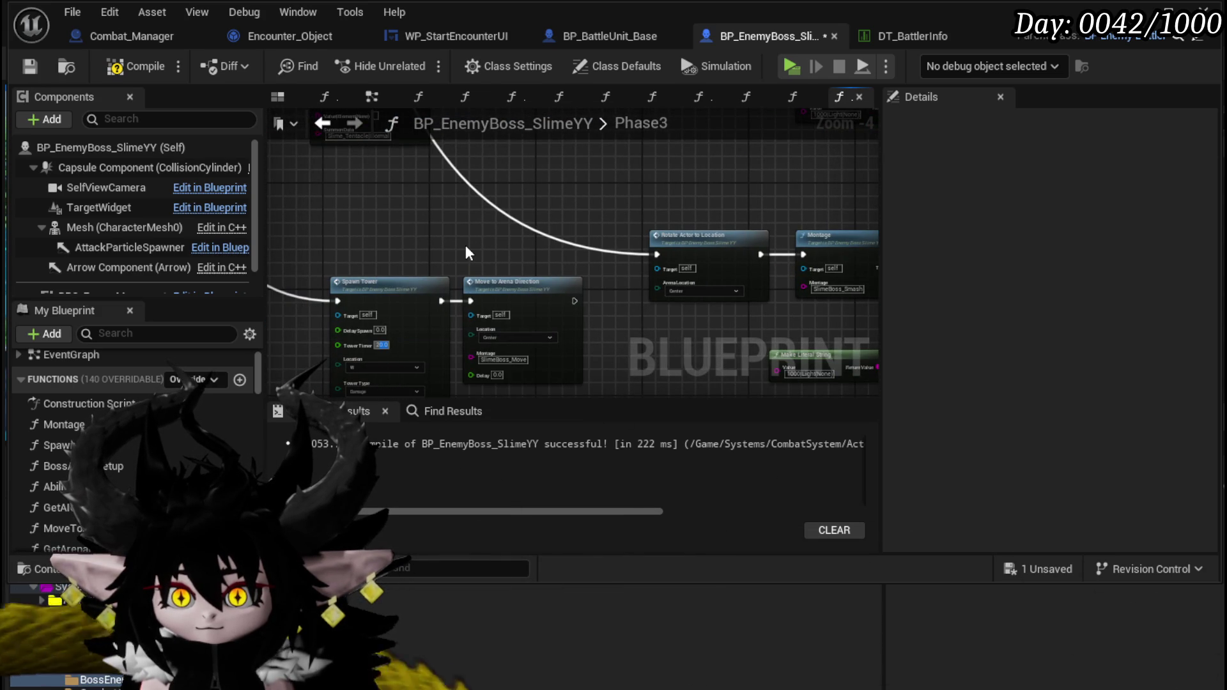
pyautogui.scroll(-2, 465, 244)
pyautogui.scroll(3, 466, 244)
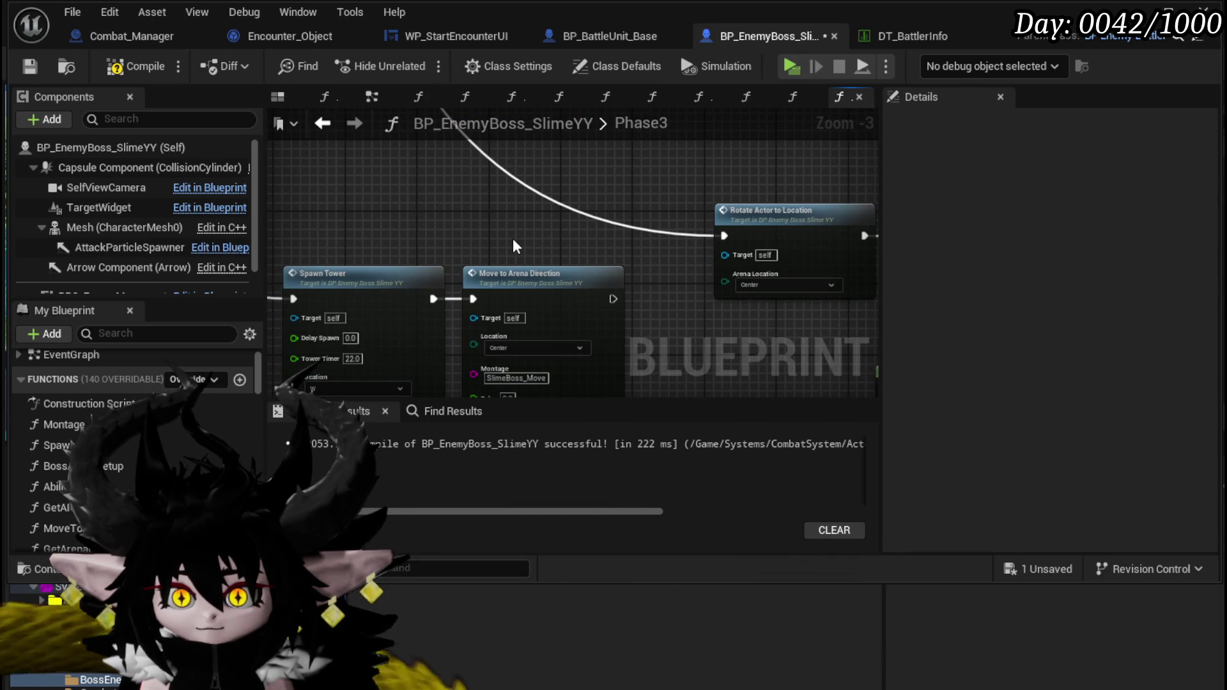
pyautogui.scroll(-2, 512, 239)
pyautogui.moveTo(513, 239); pyautogui.dragTo(540, 144)
pyautogui.scroll(-2, 400, 267)
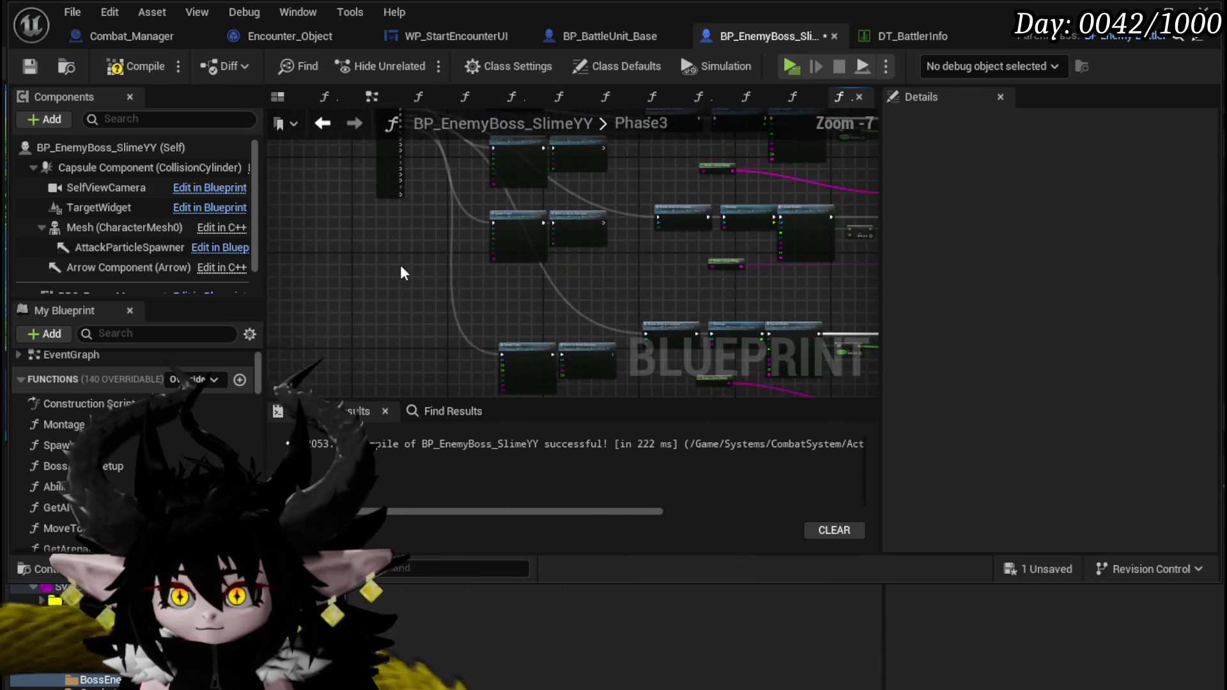
pyautogui.scroll(3, 358, 243)
# Step: Wire Switch on Int outputs 8 and 9 to the Montage node execution inputs
pyautogui.moveTo(456, 264)
pyautogui.mouseDown()
pyautogui.moveTo(547, 394)
pyautogui.moveTo(666, 324)
pyautogui.mouseUp()
pyautogui.scroll(-3, 467, 225)
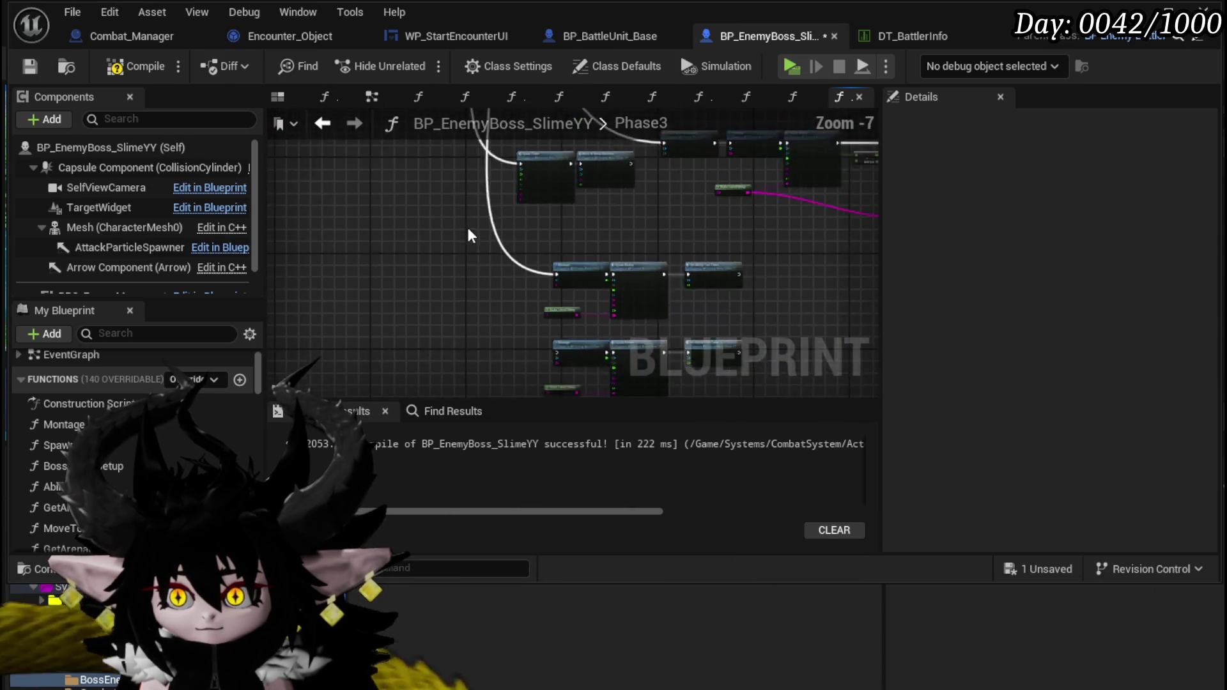
pyautogui.scroll(3, 432, 245)
pyautogui.moveTo(392, 246)
pyautogui.mouseDown()
pyautogui.moveTo(713, 394)
pyautogui.moveTo(708, 324)
pyautogui.moveTo(643, 321)
pyautogui.mouseUp()
pyautogui.scroll(-4, 712, 394)
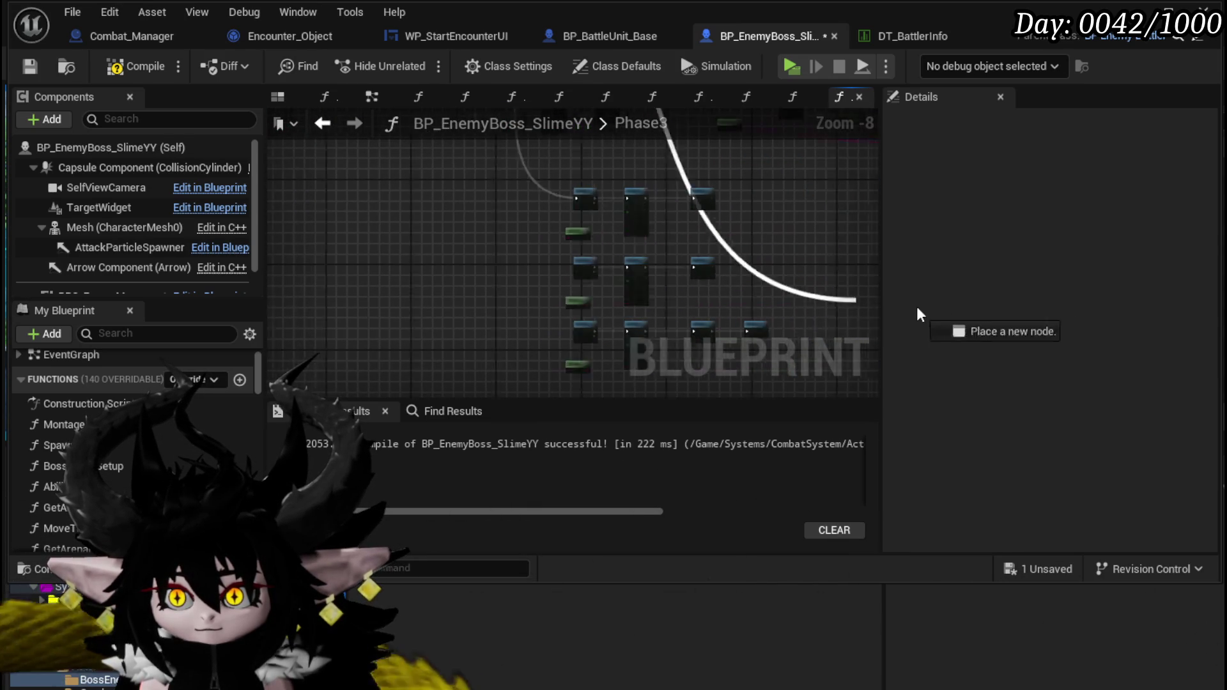
pyautogui.moveTo(935, 313); pyautogui.dragTo(574, 288)
pyautogui.scroll(3, 573, 288)
pyautogui.moveTo(497, 251); pyautogui.dragTo(501, 255)
pyautogui.scroll(-3, 417, 260)
pyautogui.scroll(2, 422, 309)
pyautogui.scroll(-2, 468, 380)
pyautogui.scroll(4, 451, 268)
# Step: Connect one more Switch on Int output to a node's execution input
pyautogui.moveTo(432, 225)
pyautogui.mouseDown()
pyautogui.moveTo(450, 229)
pyautogui.moveTo(439, 231)
pyautogui.moveTo(538, 480)
pyautogui.moveTo(714, 404)
pyautogui.moveTo(747, 355)
pyautogui.moveTo(650, 257)
pyautogui.mouseUp()
pyautogui.scroll(-2, 747, 355)
pyautogui.moveTo(603, 186); pyautogui.dragTo(601, 186)
pyautogui.scroll(3, 611, 188)
pyautogui.scroll(-3, 502, 183)
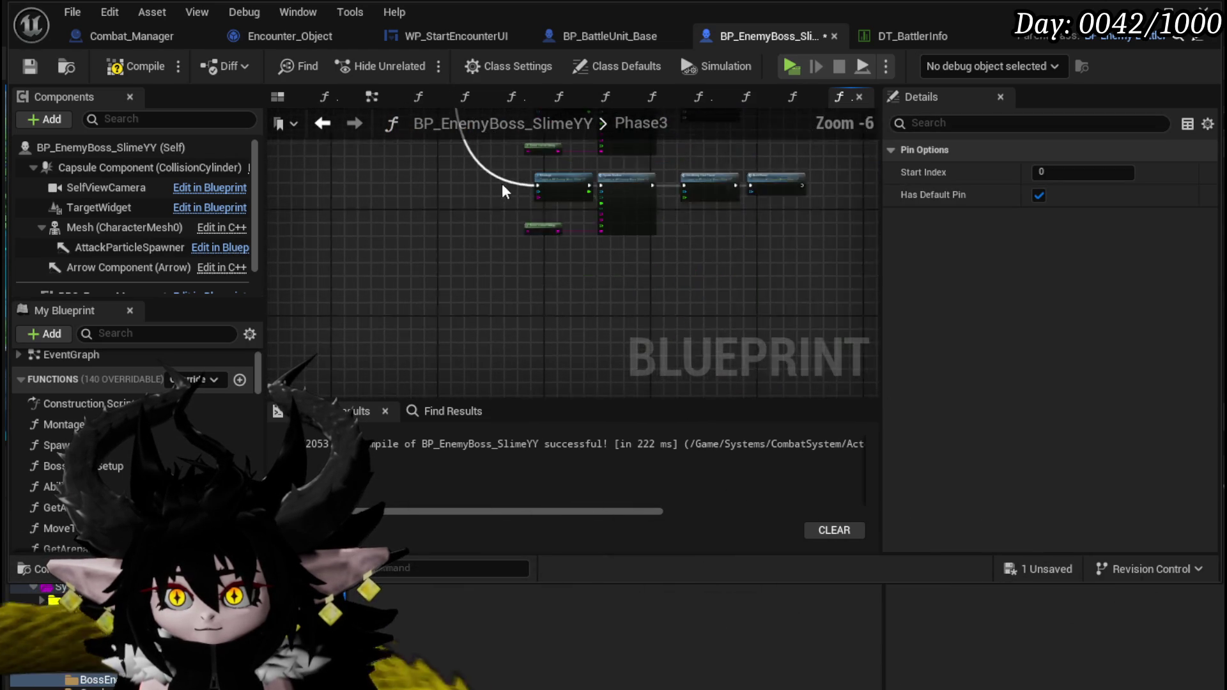
pyautogui.click(470, 186)
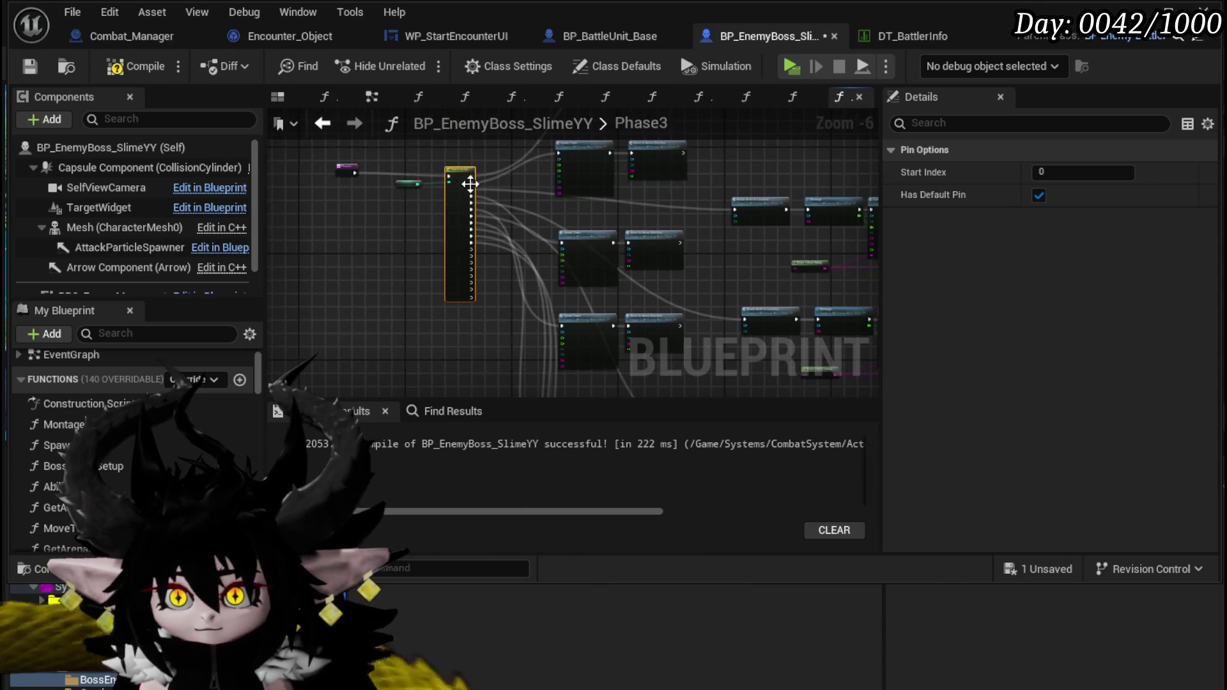
pyautogui.scroll(4, 470, 186)
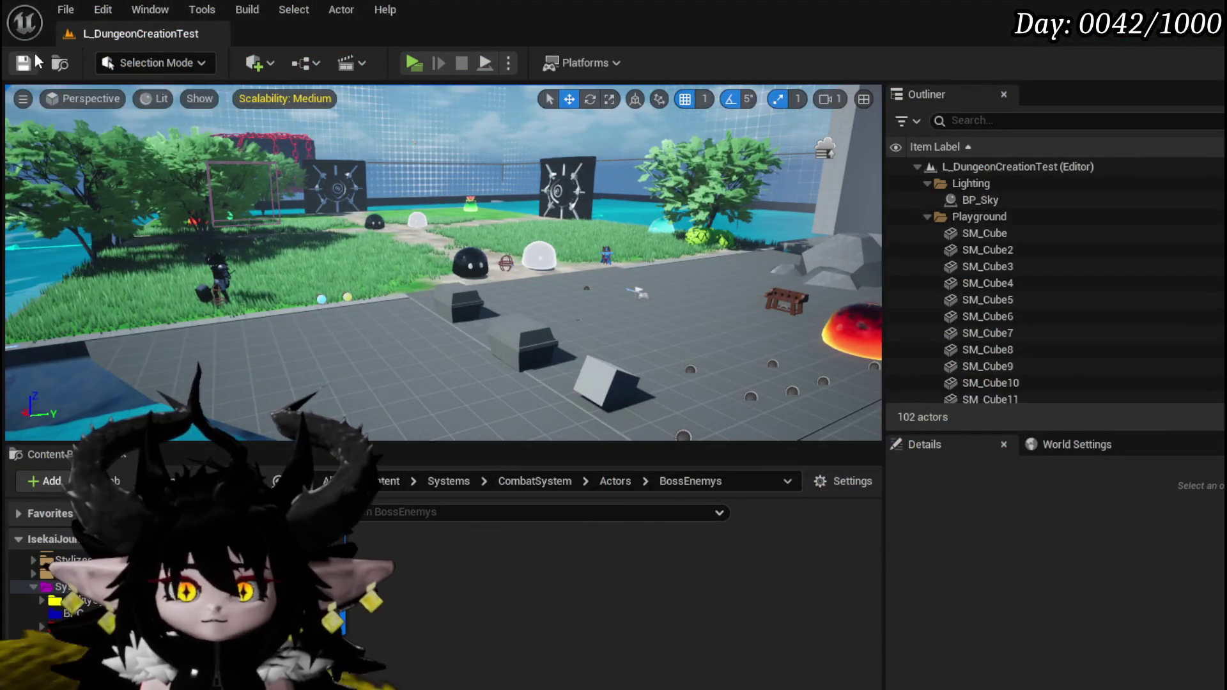
# Step: Save all modified assets after the boss-fight play-test
pyautogui.click(33, 61)
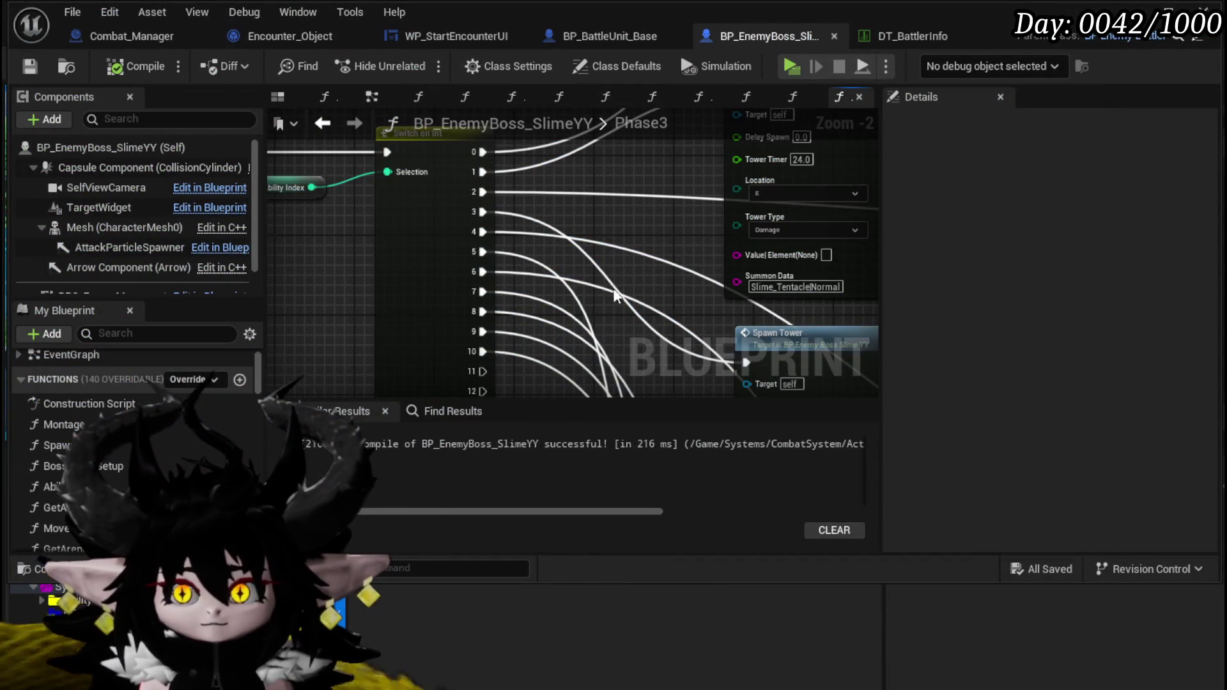
# Step: Start changing a Spawn Tower's Tower Timer from 24.0, entering 2
pyautogui.moveTo(627, 266)
pyautogui.mouseDown()
pyautogui.moveTo(358, 334)
pyautogui.moveTo(445, 239)
pyautogui.moveTo(401, 371)
pyautogui.moveTo(411, 177)
pyautogui.mouseUp()
pyautogui.scroll(-1, 383, 307)
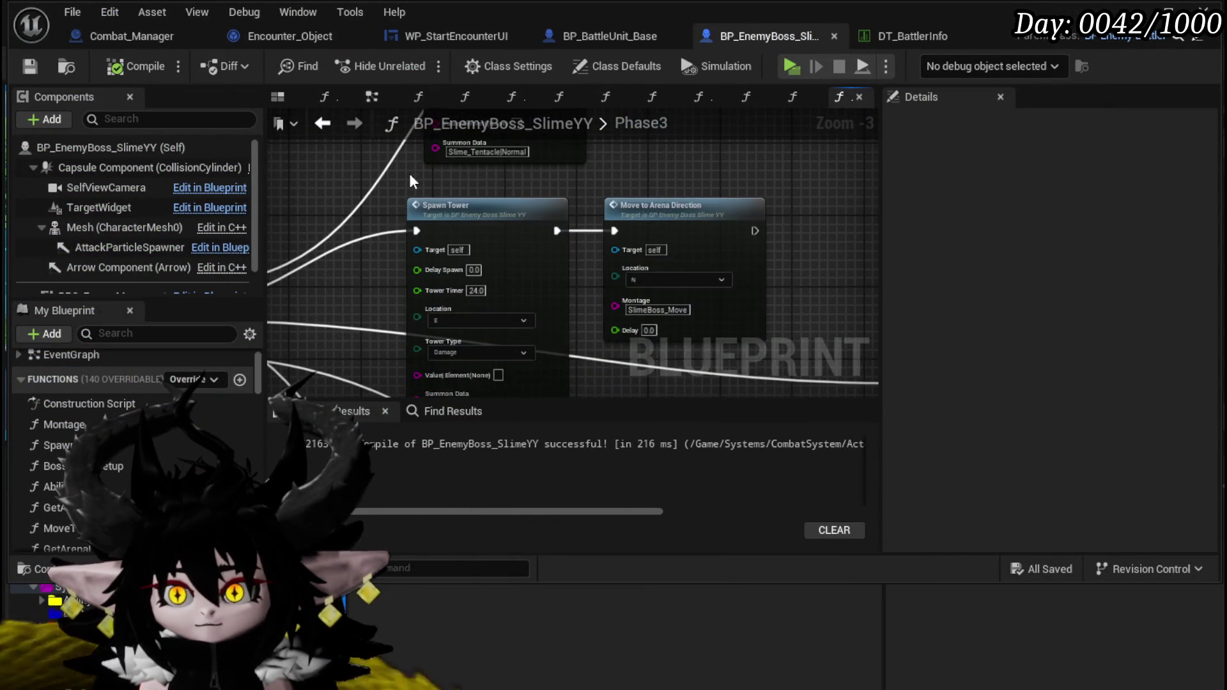
pyautogui.moveTo(383, 265); pyautogui.dragTo(389, 176)
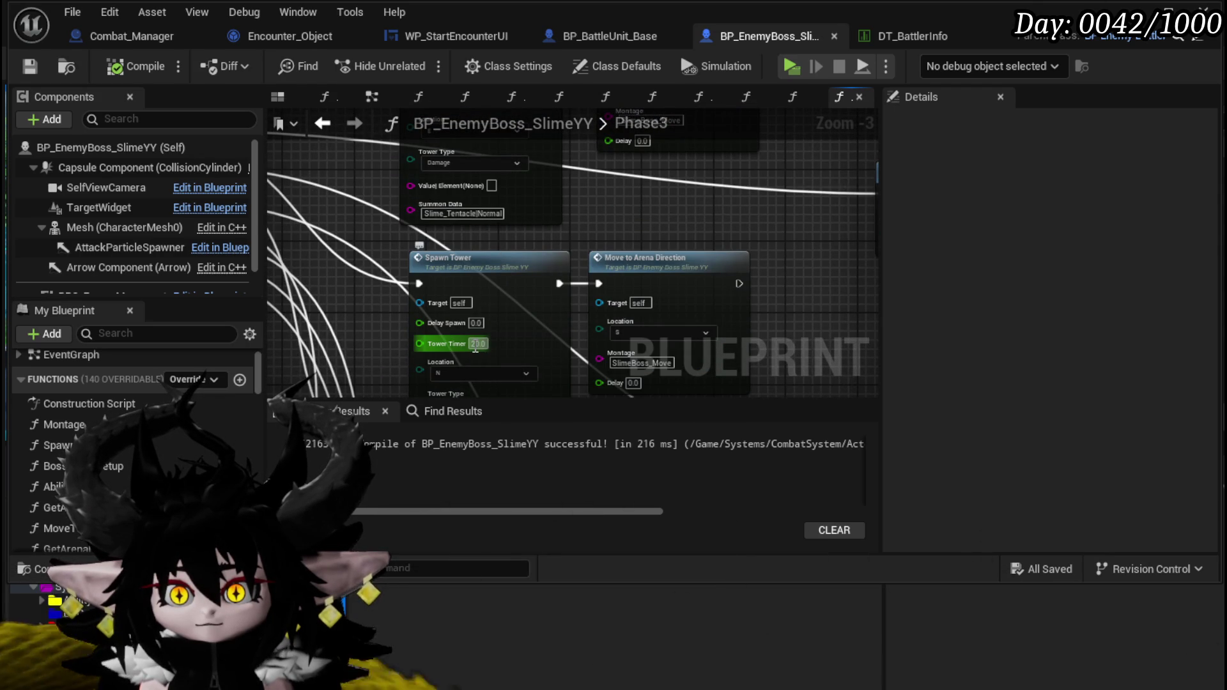
pyautogui.moveTo(639, 332); pyautogui.dragTo(642, 366)
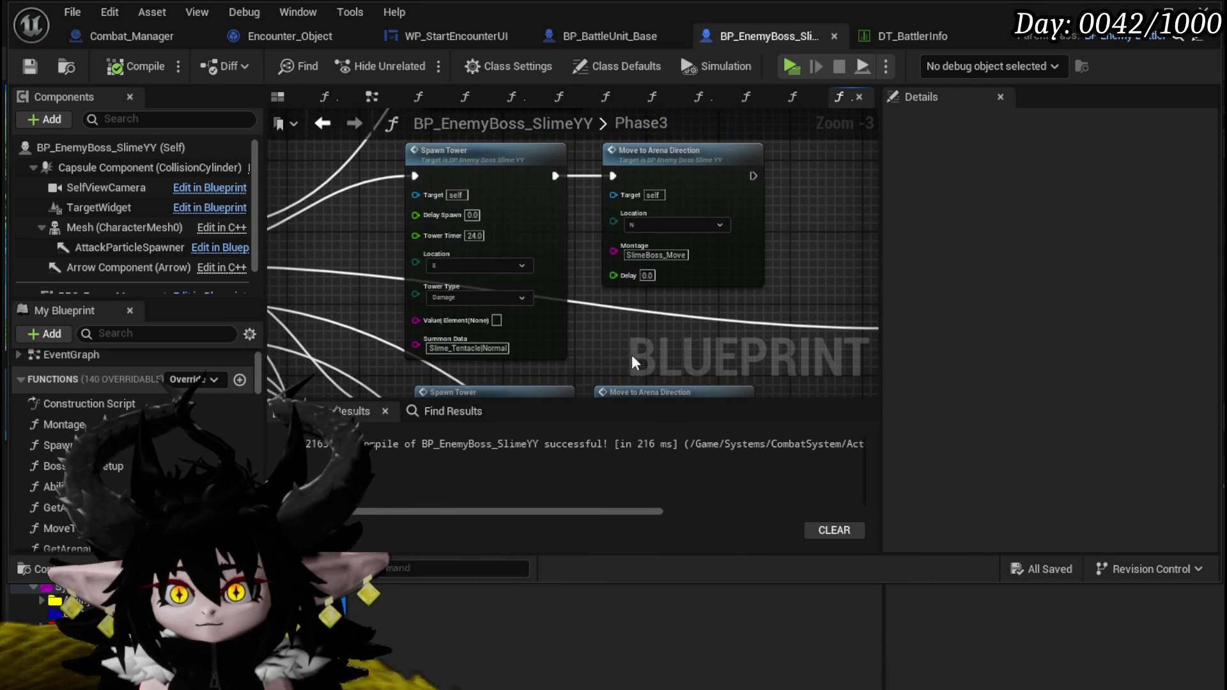
pyautogui.click(474, 236)
pyautogui.write('2')
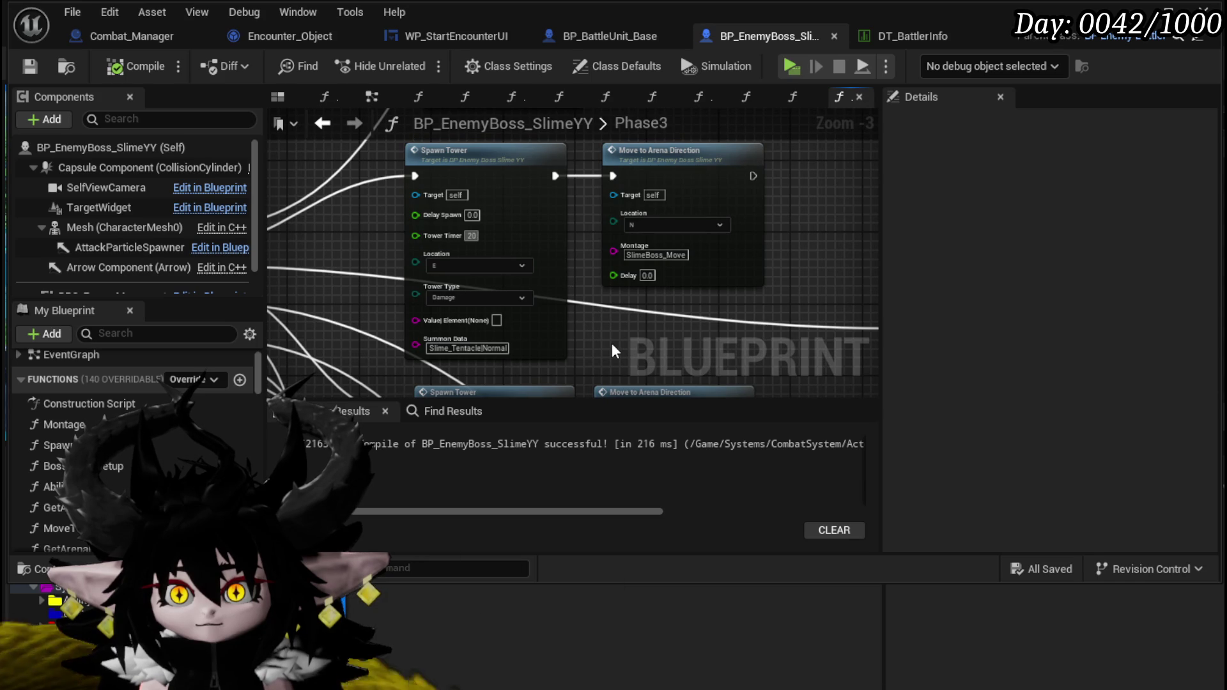
# Step: Select the Move to Arena Direction node's Delay field for editing
pyautogui.moveTo(608, 332); pyautogui.dragTo(610, 409)
pyautogui.moveTo(394, 352); pyautogui.dragTo(404, 98)
pyautogui.scroll(-1, 486, 249)
pyautogui.moveTo(756, 341)
pyautogui.mouseDown()
pyautogui.moveTo(737, 224)
pyautogui.moveTo(691, 210)
pyautogui.moveTo(564, 323)
pyautogui.moveTo(583, 230)
pyautogui.moveTo(588, 358)
pyautogui.moveTo(592, 143)
pyautogui.moveTo(503, 164)
pyautogui.moveTo(522, 372)
pyautogui.mouseUp()
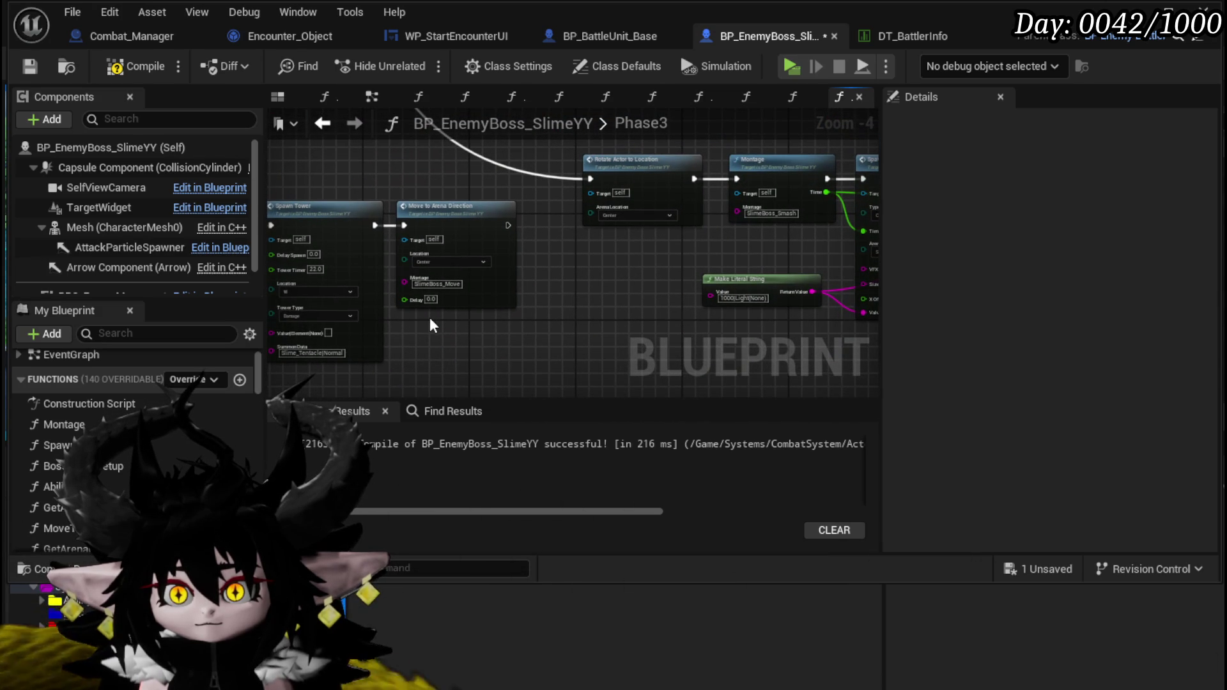
pyautogui.click(431, 299)
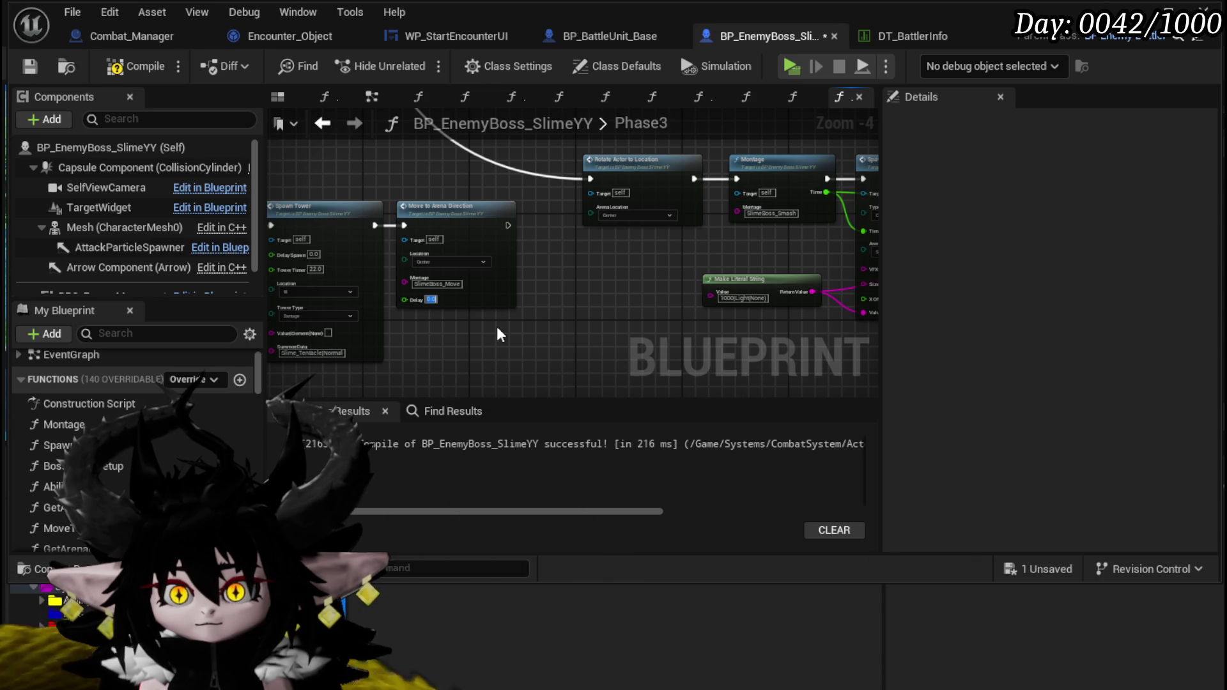
# Step: Set two Set Ability Tree Timer Times to 4.0 and 8.0, then compile and save
pyautogui.moveTo(500, 334); pyautogui.dragTo(492, 197)
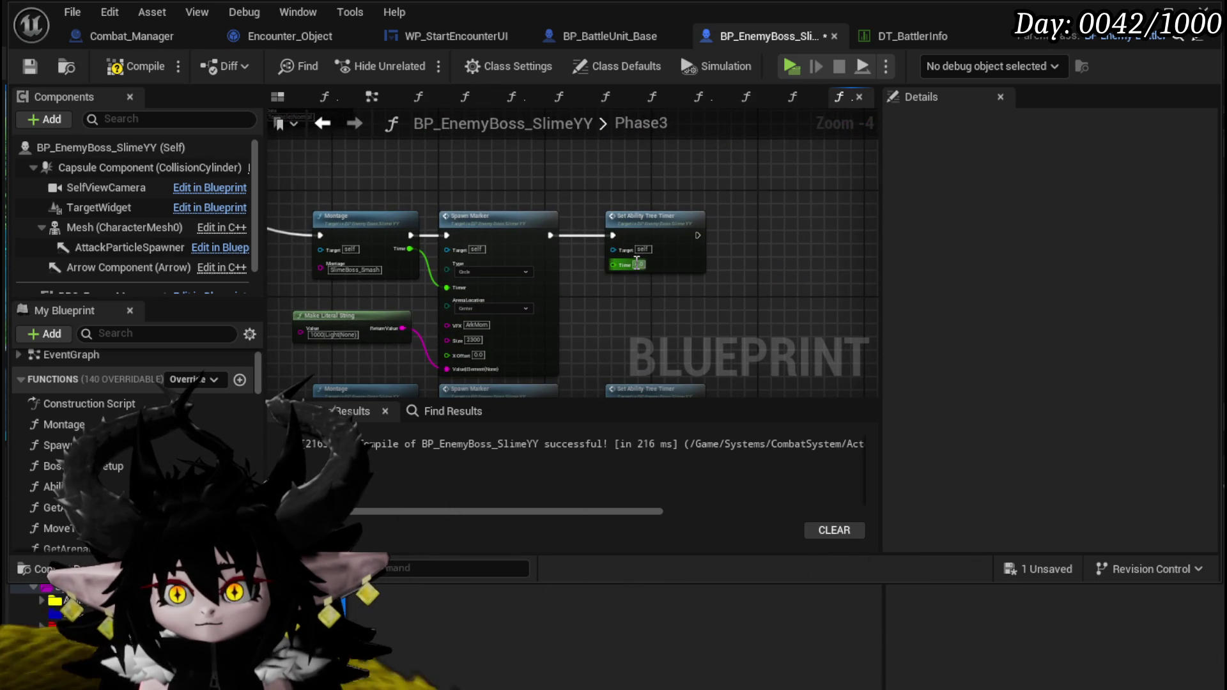
pyautogui.press('Return')
pyautogui.moveTo(646, 285)
pyautogui.mouseDown()
pyautogui.moveTo(592, 303)
pyautogui.moveTo(507, 178)
pyautogui.moveTo(589, 334)
pyautogui.mouseUp()
pyautogui.click(576, 274)
pyautogui.press('Return')
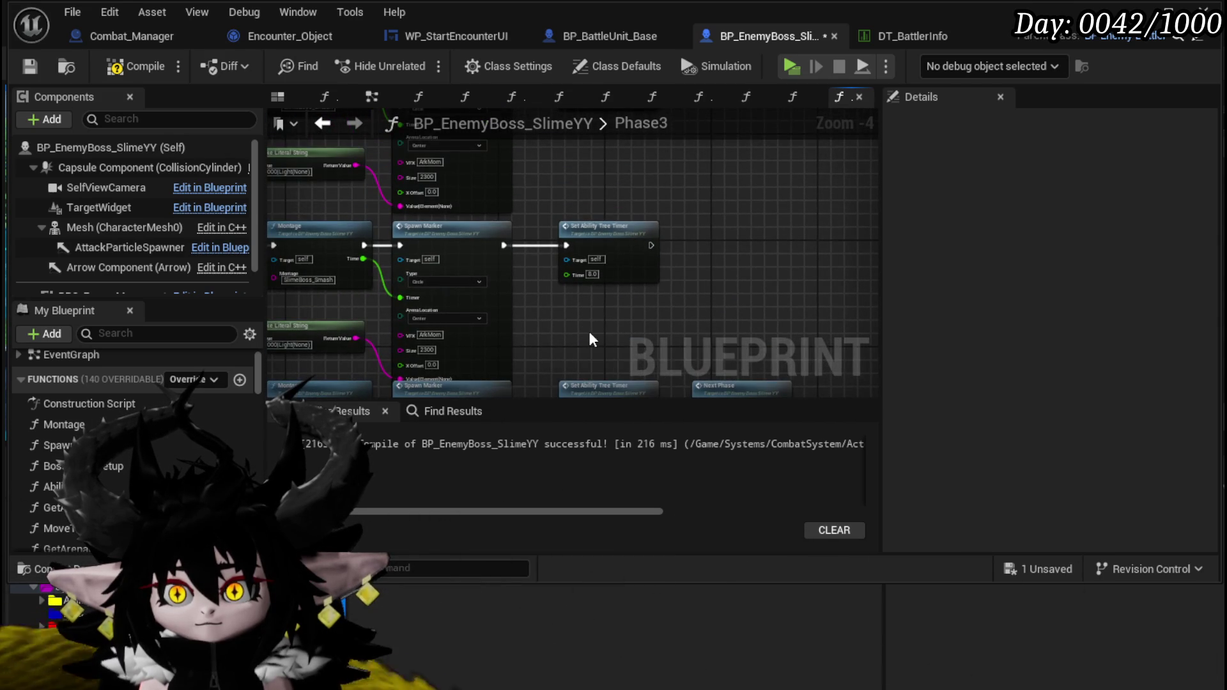
pyautogui.click(128, 67)
pyautogui.click(30, 67)
# Step: Set another timer's Time to 8.0 and change the 10.0 timer to 5.0
pyautogui.moveTo(667, 379); pyautogui.dragTo(638, 336)
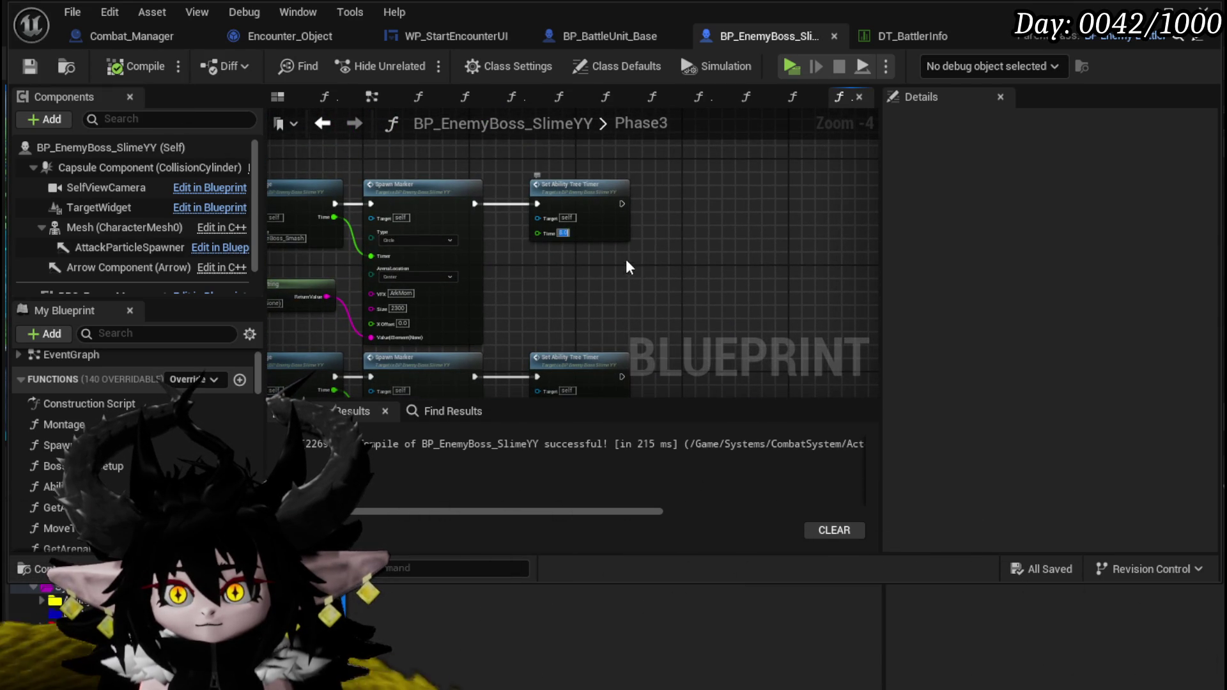
pyautogui.write('8')
pyautogui.press('Return')
pyautogui.moveTo(636, 266)
pyautogui.mouseDown()
pyautogui.moveTo(628, 210)
pyautogui.moveTo(647, 186)
pyautogui.mouseUp()
pyautogui.moveTo(595, 372); pyautogui.dragTo(594, 375)
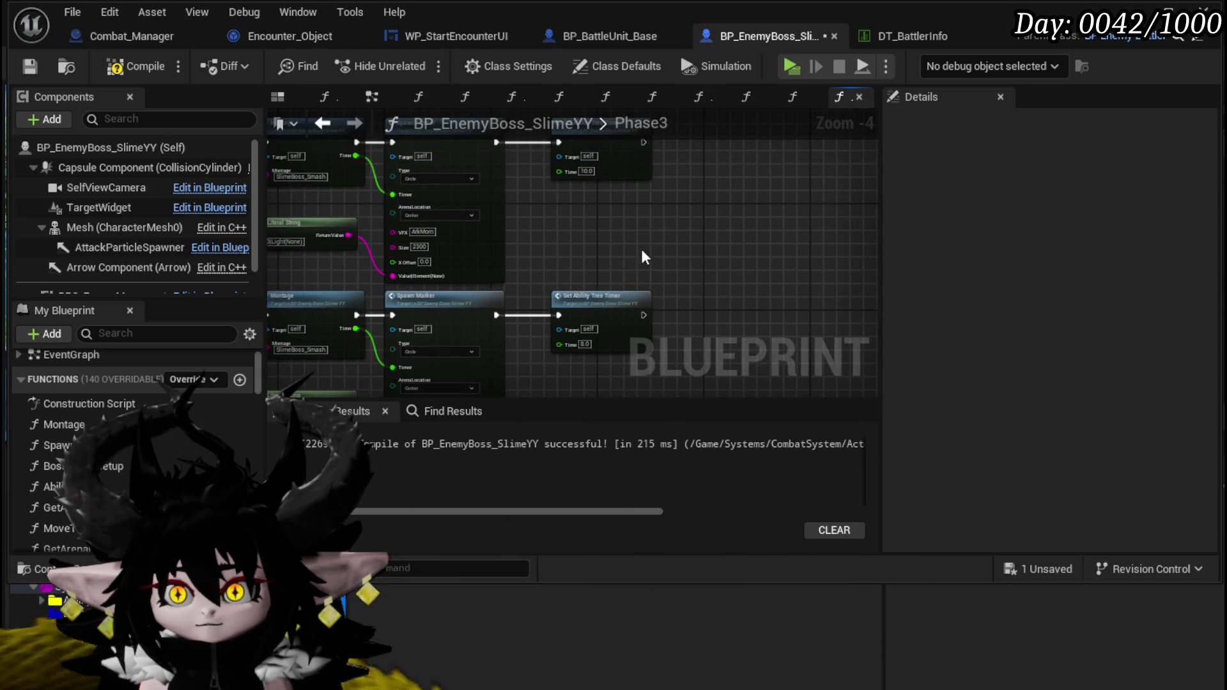
pyautogui.moveTo(644, 257); pyautogui.dragTo(619, 208)
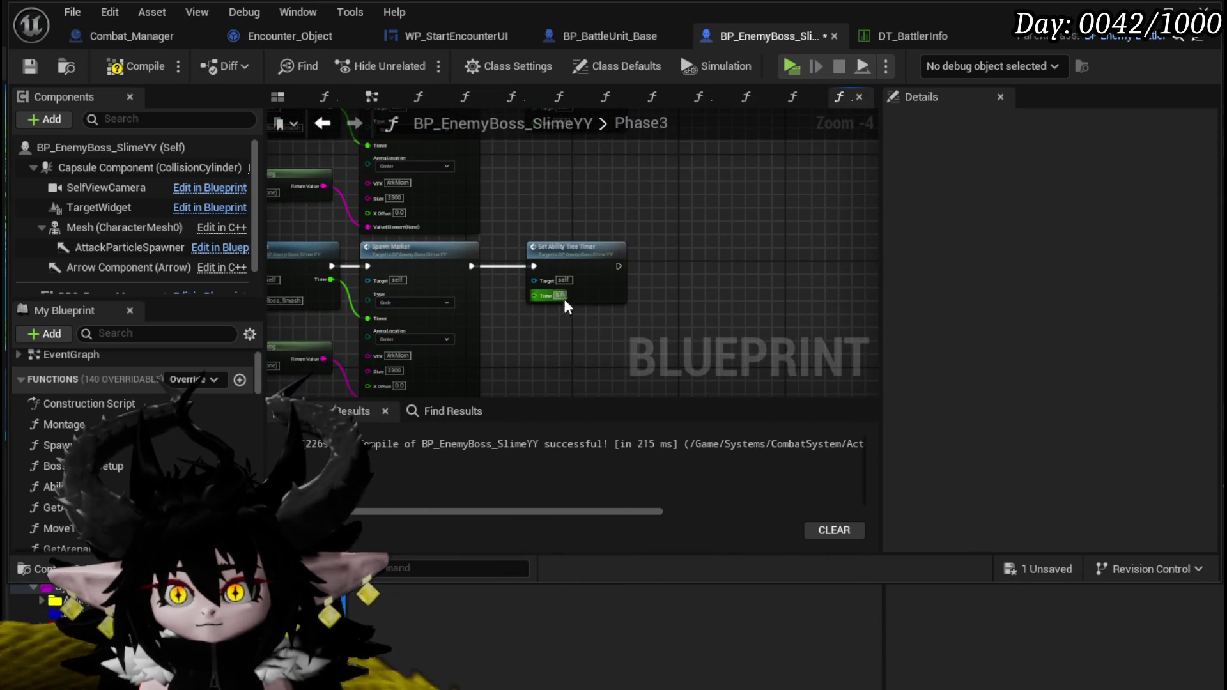
pyautogui.moveTo(589, 350); pyautogui.dragTo(580, 310)
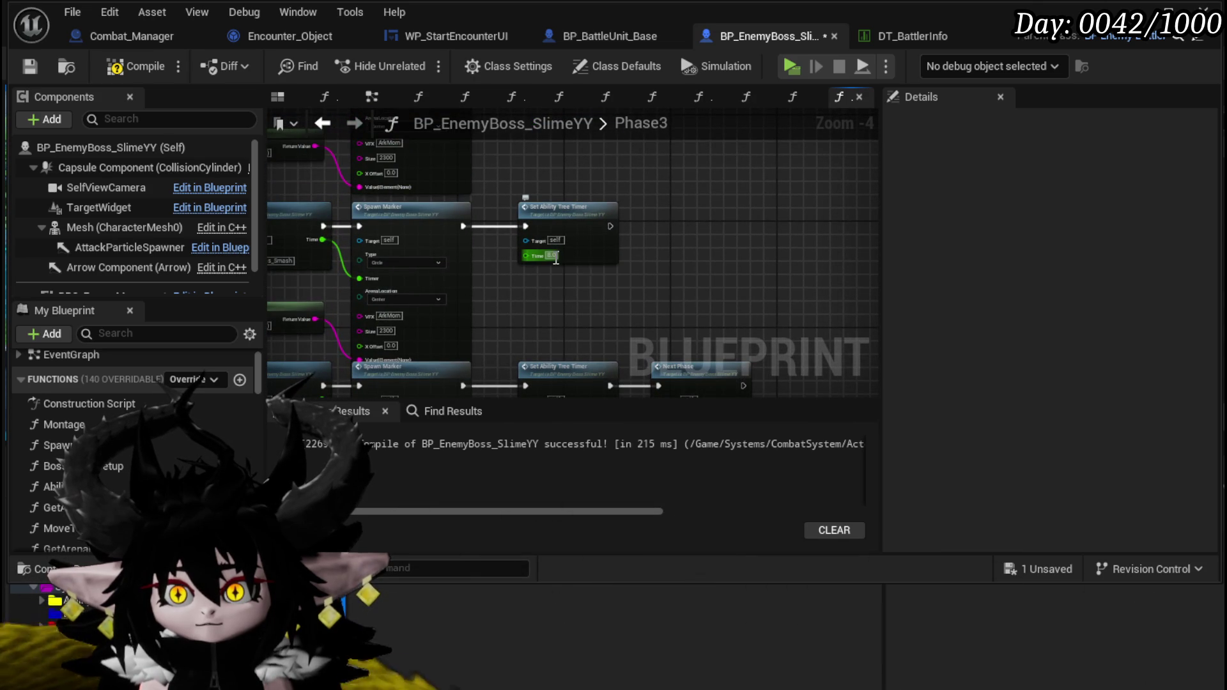
pyautogui.moveTo(763, 295)
pyautogui.mouseDown()
pyautogui.moveTo(569, 323)
pyautogui.moveTo(553, 277)
pyautogui.moveTo(606, 375)
pyautogui.mouseUp()
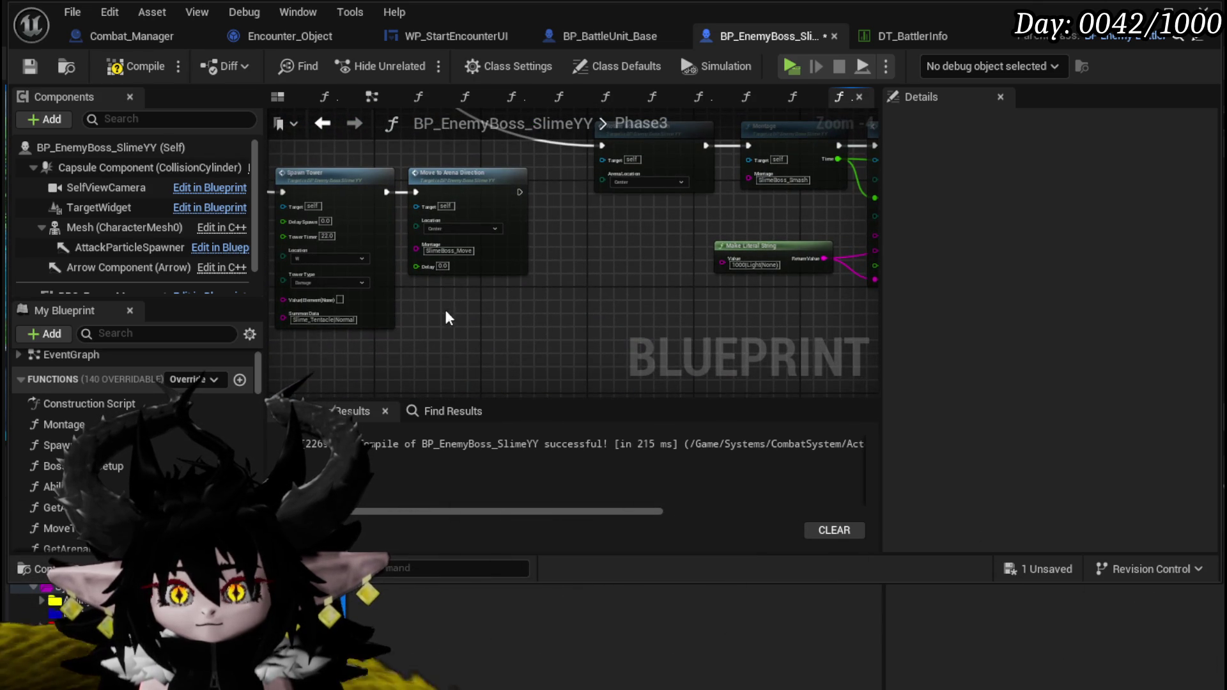
pyautogui.moveTo(535, 324)
pyautogui.mouseDown()
pyautogui.moveTo(501, 224)
pyautogui.moveTo(561, 274)
pyautogui.moveTo(578, 308)
pyautogui.mouseUp()
pyautogui.click(574, 302)
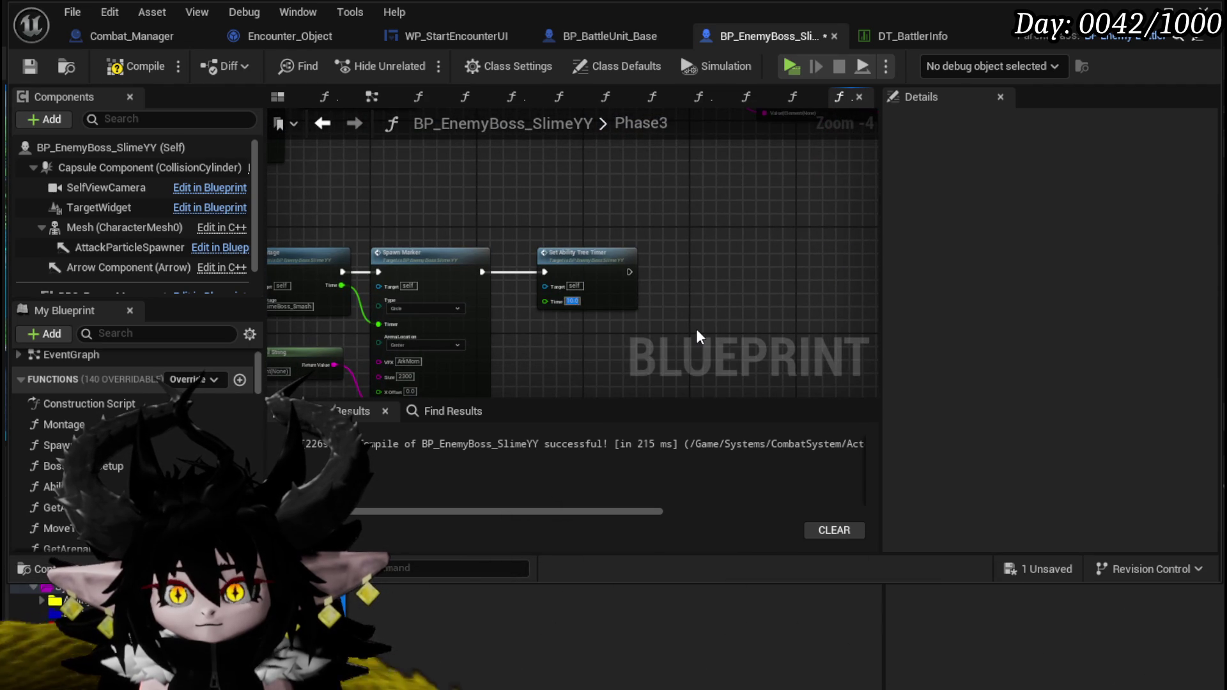
pyautogui.write('5')
pyautogui.press('Return')
# Step: Edit that timer's Time again, then compile, save, and launch the preview with Alt+P
pyautogui.moveTo(639, 301)
pyautogui.mouseDown()
pyautogui.moveTo(629, 211)
pyautogui.moveTo(633, 276)
pyautogui.mouseUp()
pyautogui.click(576, 279)
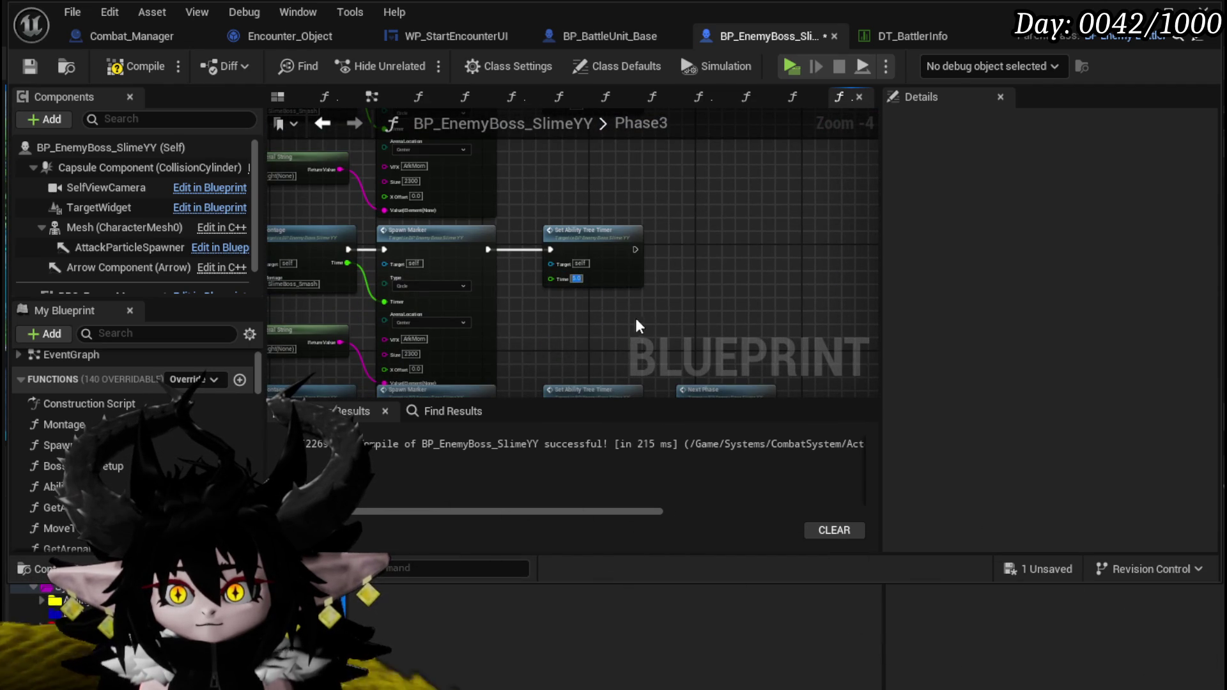
pyautogui.write('3')
pyautogui.click(128, 66)
pyautogui.click(29, 66)
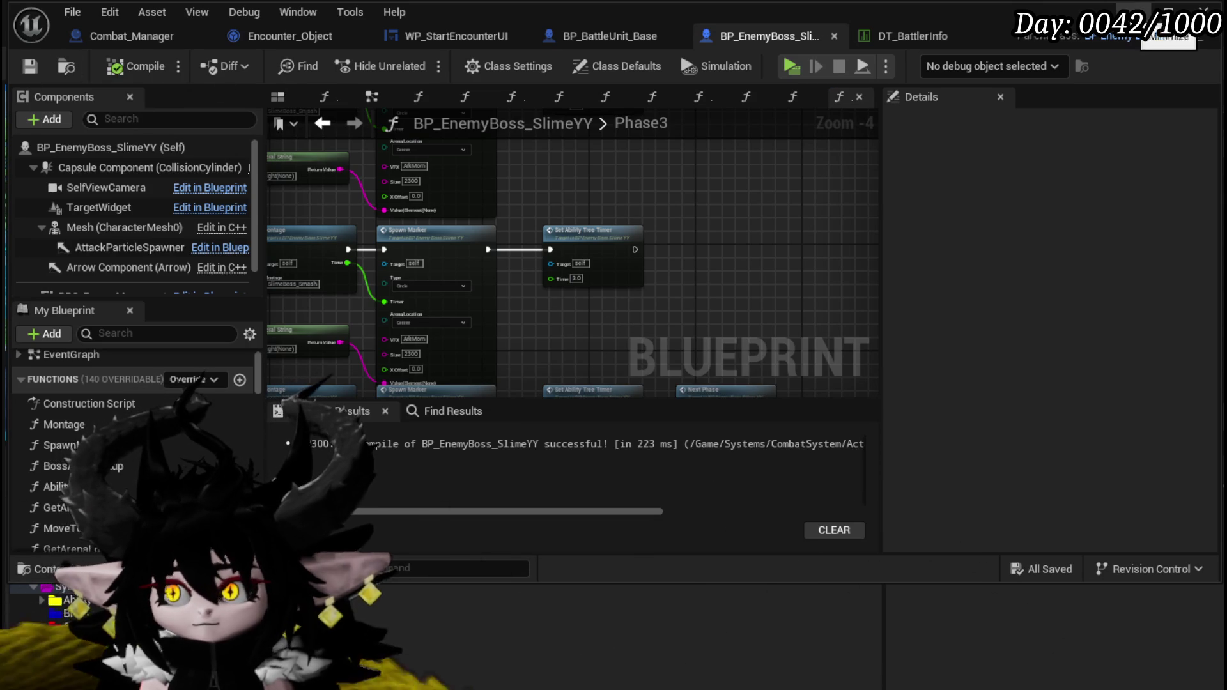
pyautogui.hotkey('alt', 'p')
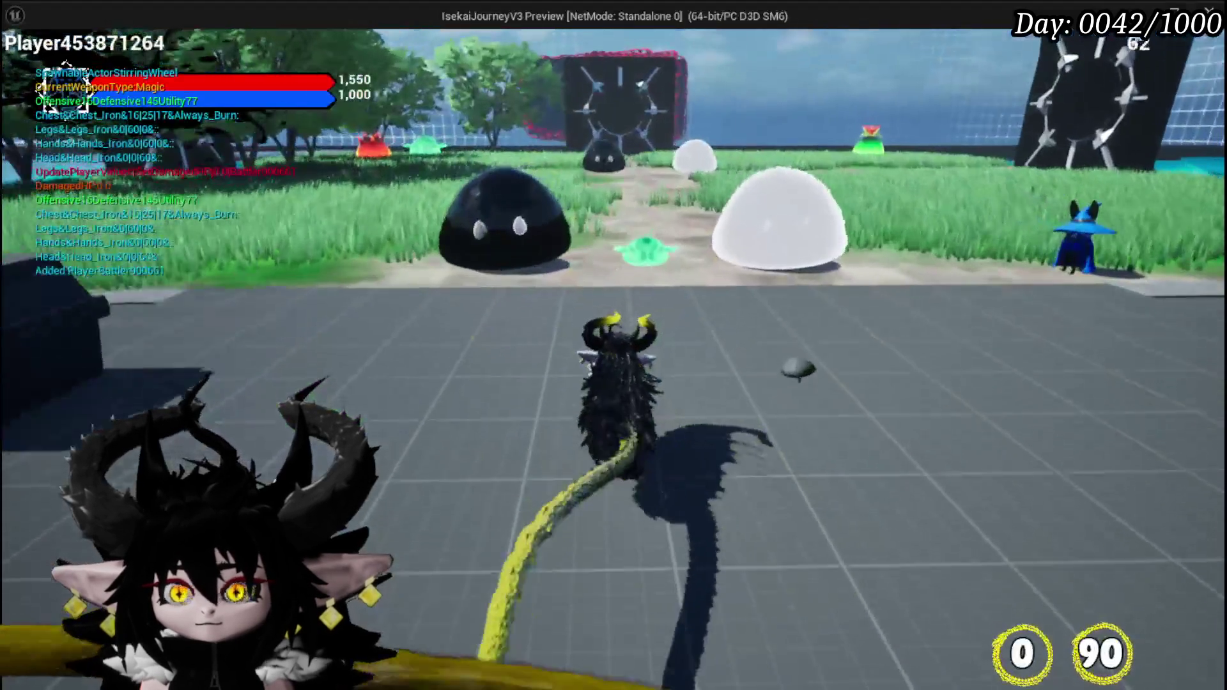
# Step: Fight the slime boss in the preview, stop the session with Esc, and switch to the Reddit browser
pyautogui.click(614, 345)
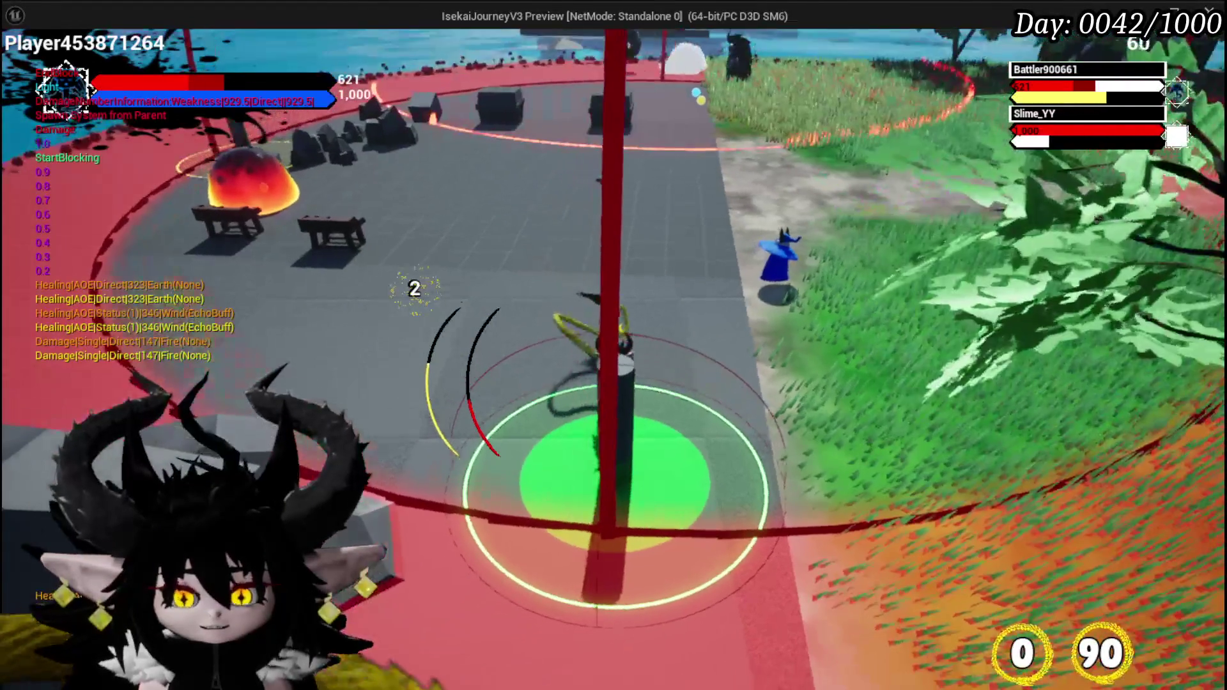
pyautogui.hotkey('alt', 'Tab')
pyautogui.press('Escape')
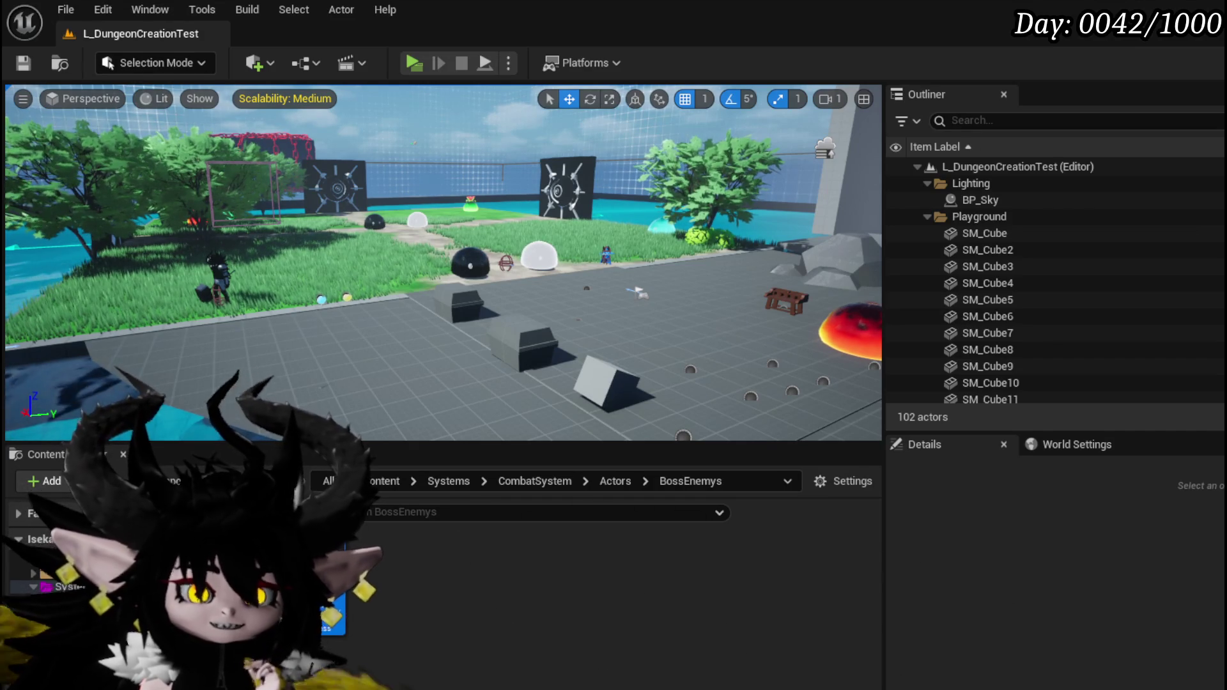
pyautogui.hotkey('alt', 'Tab')
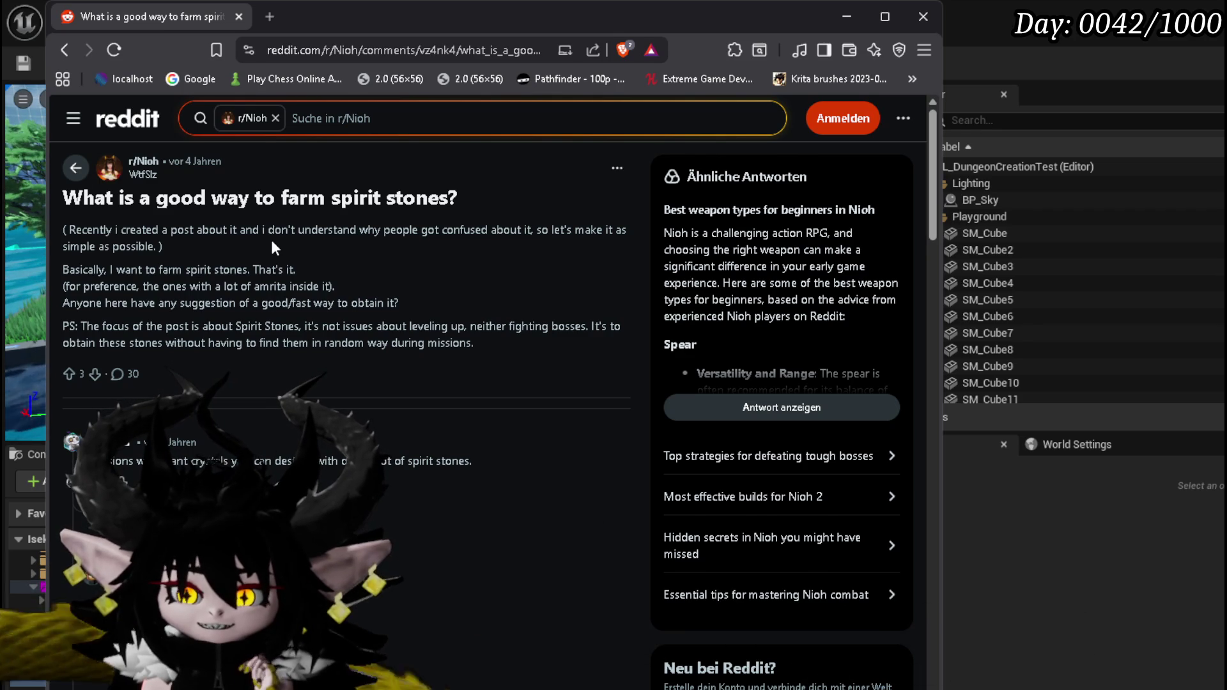
# Step: Scroll through the Nioh spirit-stone farming thread's comments, then Alt+Tab back to Unreal
pyautogui.scroll(-2, 272, 243)
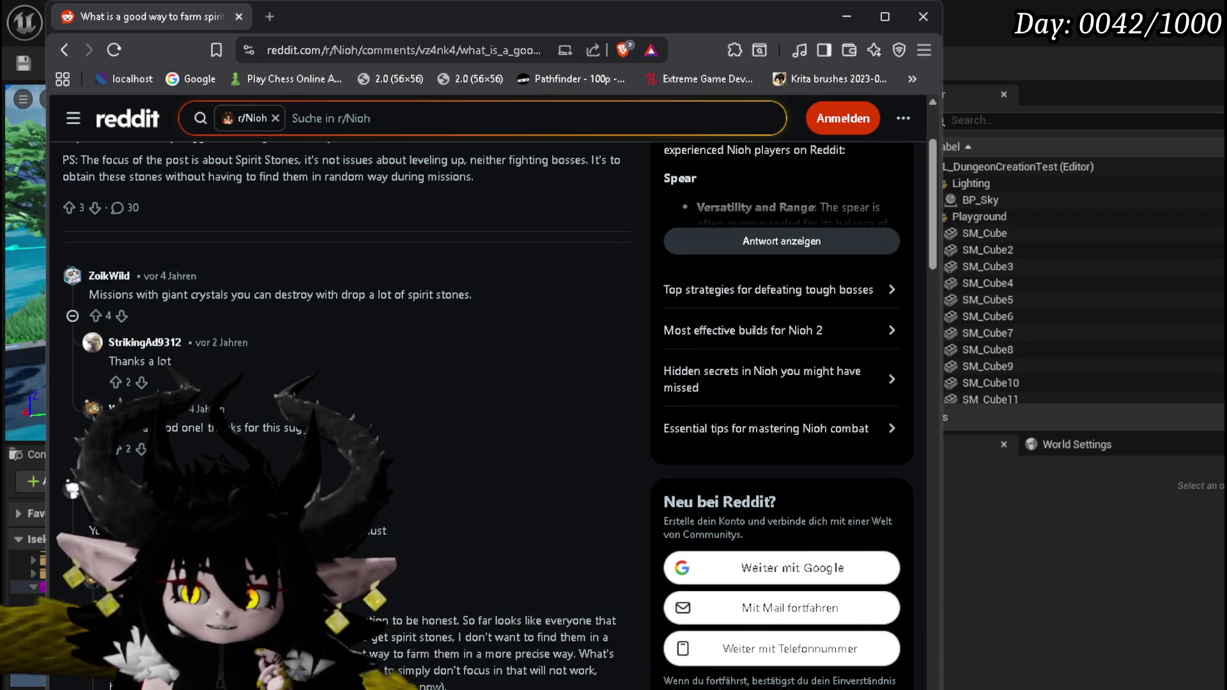
pyautogui.scroll(-3, 486, 416)
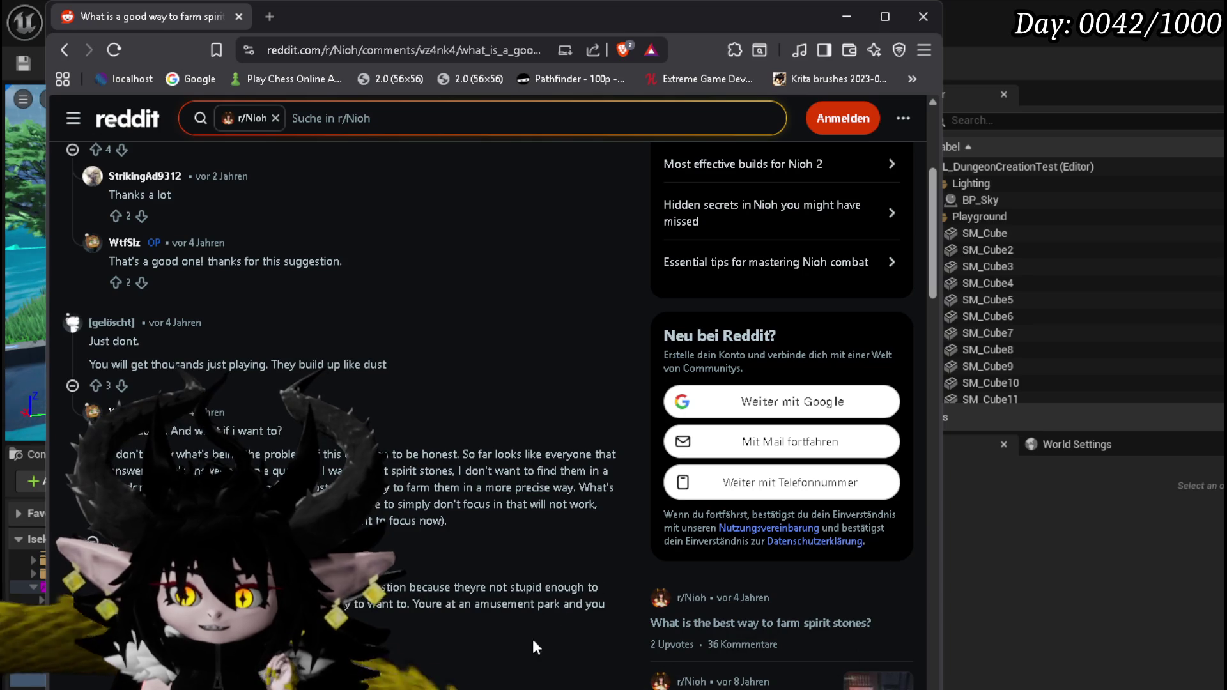
pyautogui.scroll(-1, 486, 416)
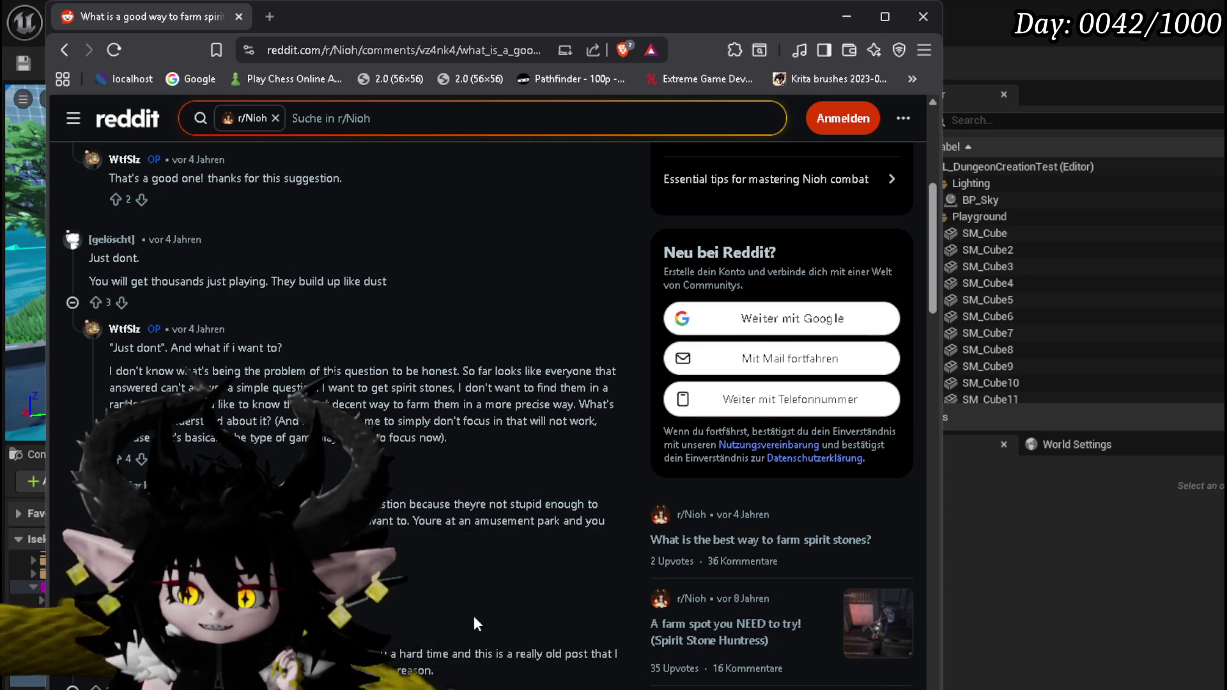
pyautogui.scroll(-3, 476, 624)
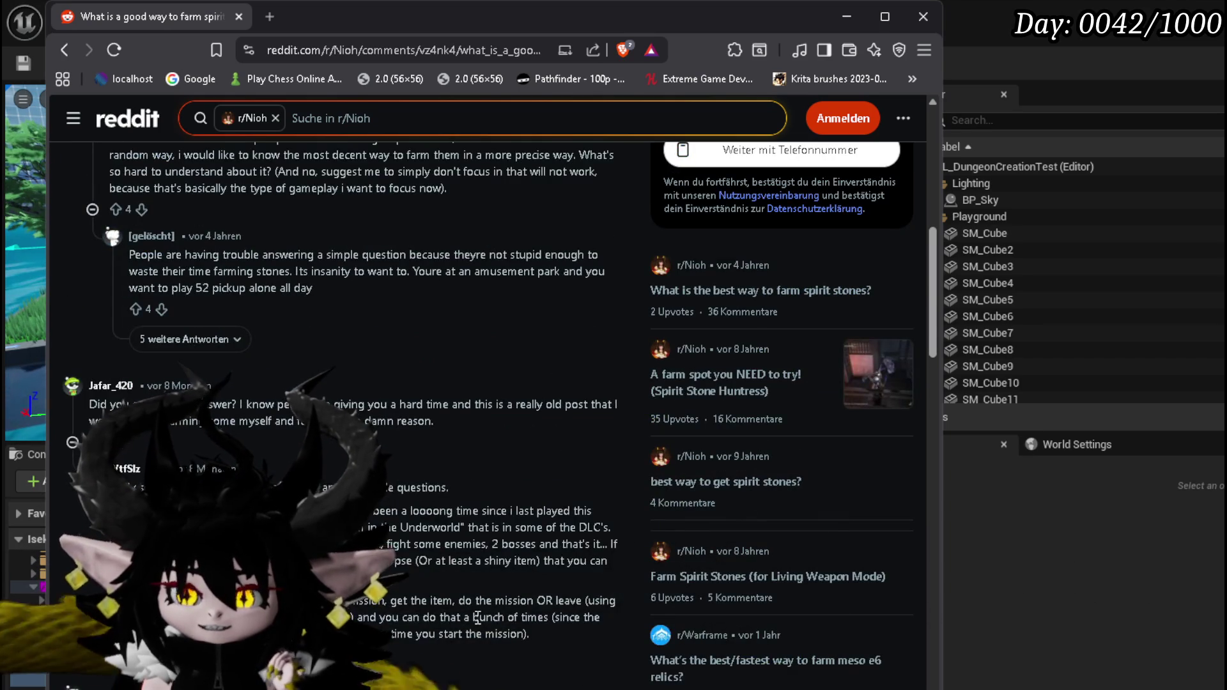
pyautogui.scroll(10, 478, 618)
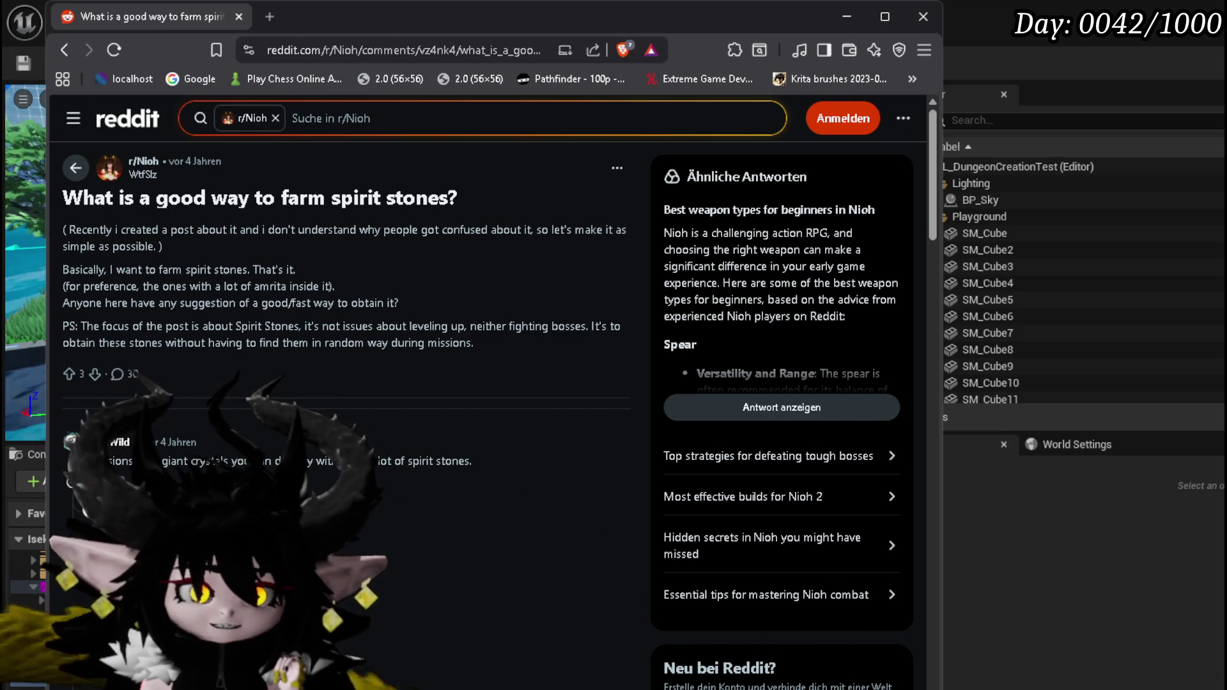
pyautogui.hotkey('alt', 'Tab')
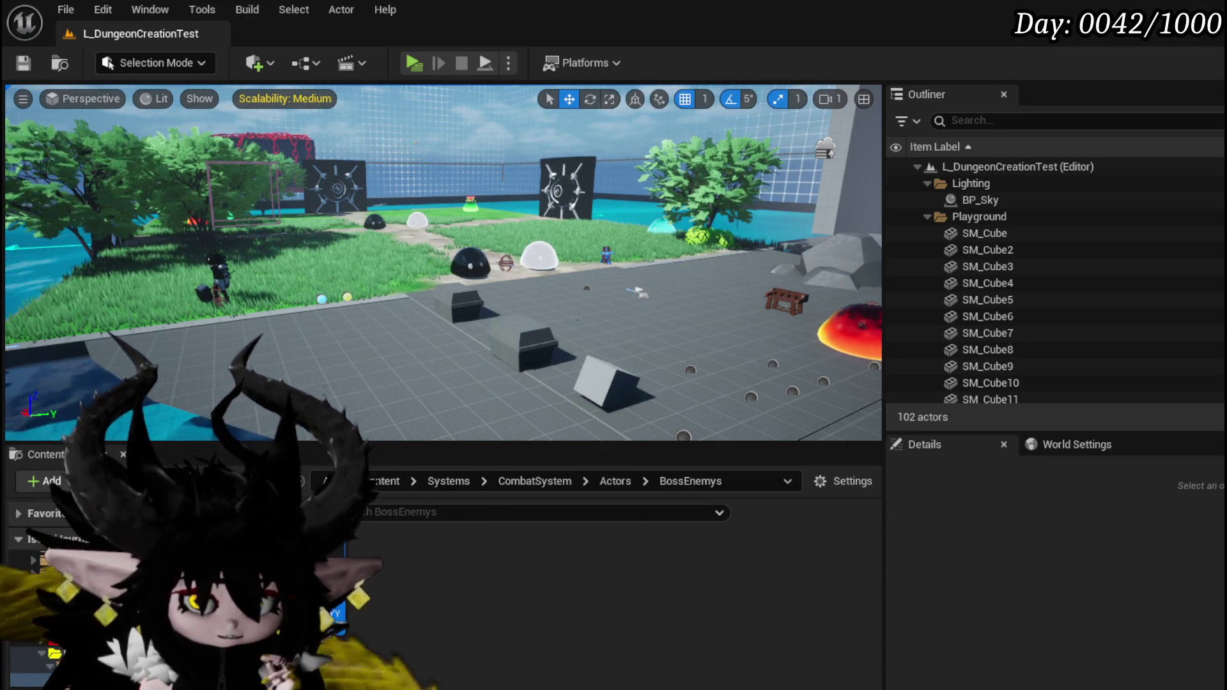
# Step: Fly across the level, save L_DungeonCreationTest, and switch to the BP_EnemyBoss_SlimeYY editor
pyautogui.moveTo(447, 320)
pyautogui.mouseDown()
pyautogui.moveTo(358, 300)
pyautogui.moveTo(415, 223)
pyautogui.moveTo(333, 256)
pyautogui.moveTo(236, 268)
pyautogui.mouseUp()
pyautogui.click(24, 63)
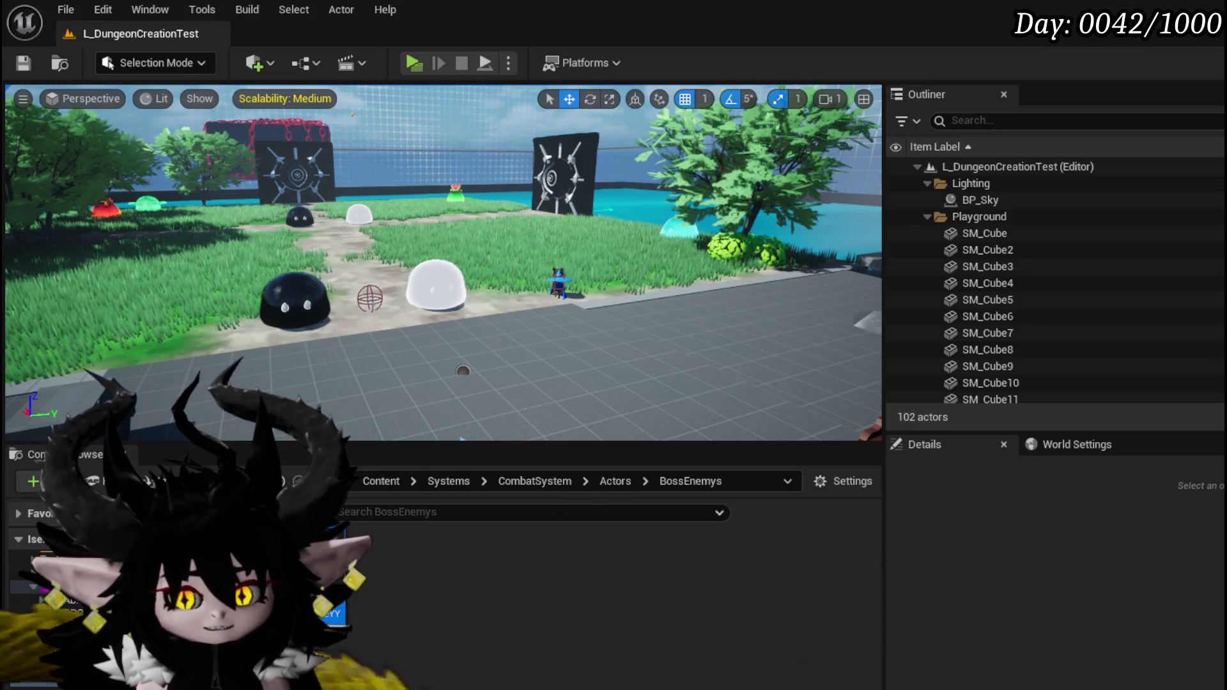
pyautogui.hotkey('alt', 'Tab')
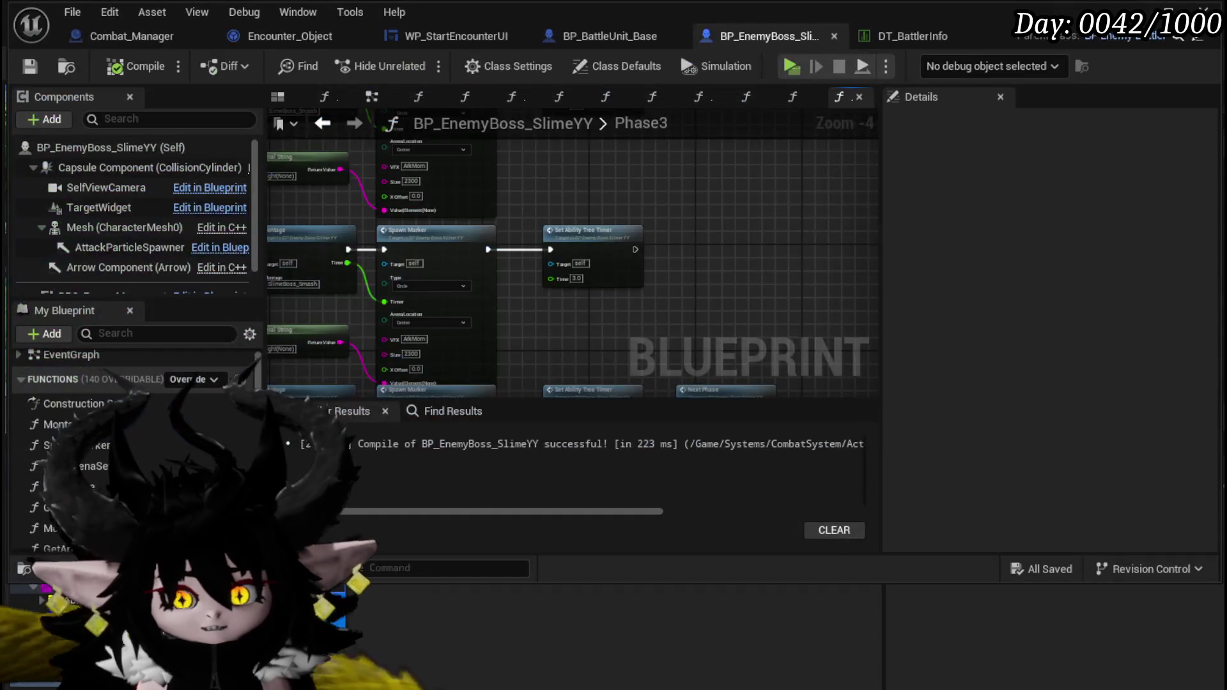
# Step: Survey the Phase3 graph to locate the Rotate Actor, Montage and Spawn Marker row
pyautogui.scroll(-3, 586, 329)
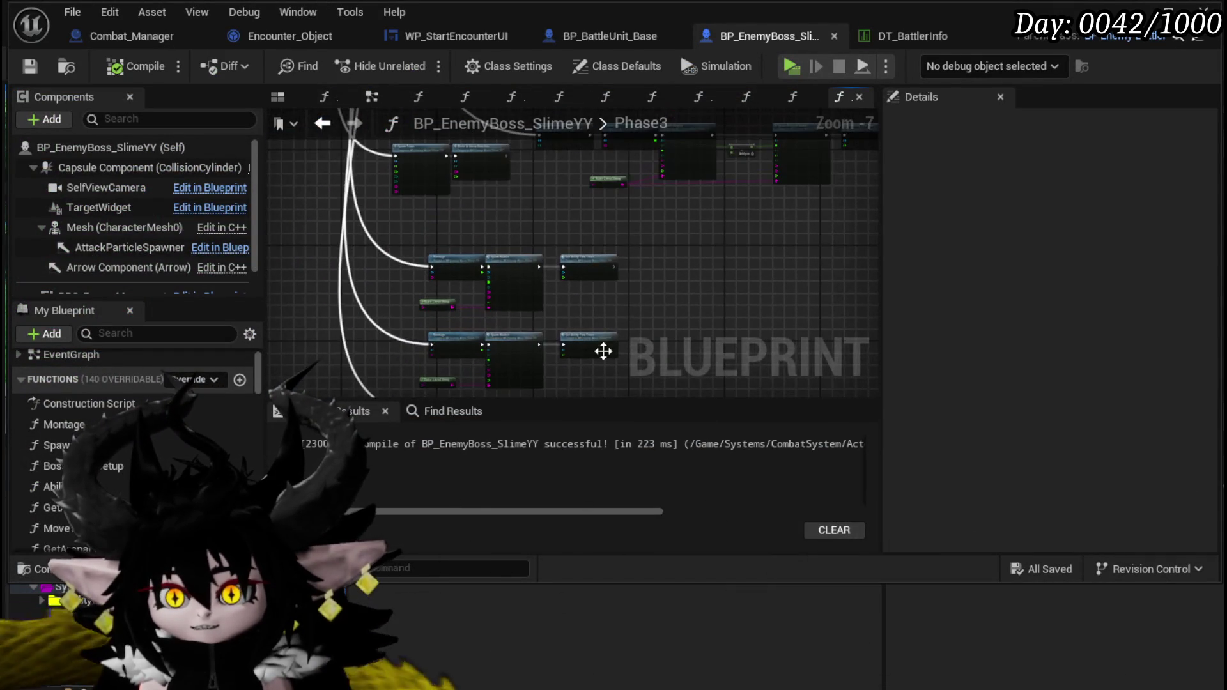
pyautogui.moveTo(604, 388)
pyautogui.mouseDown()
pyautogui.moveTo(463, 266)
pyautogui.moveTo(520, 348)
pyautogui.moveTo(535, 267)
pyautogui.mouseUp()
pyautogui.scroll(3, 537, 294)
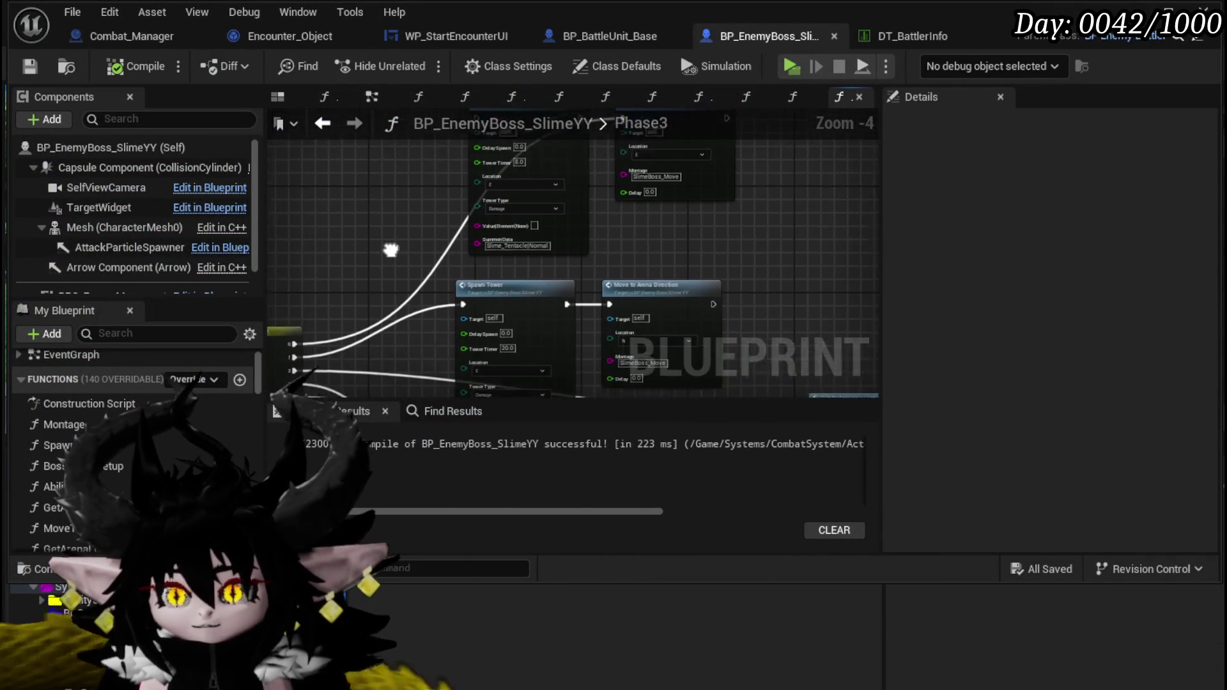
pyautogui.moveTo(393, 253); pyautogui.dragTo(436, 246)
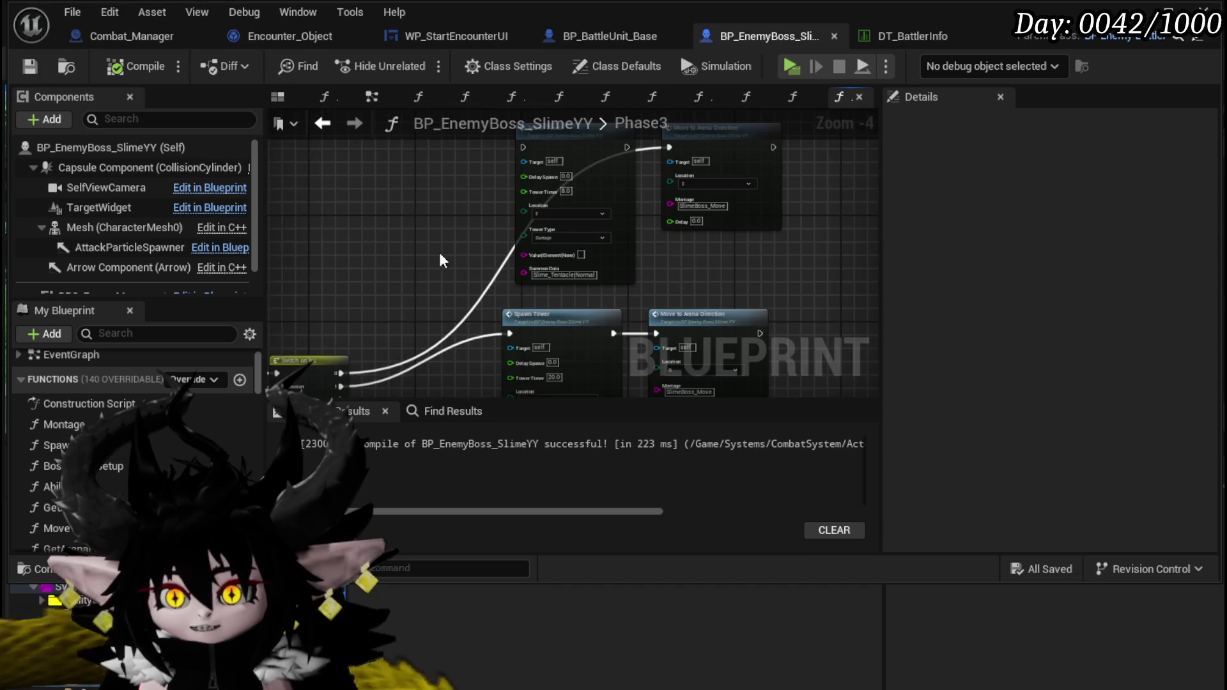
pyautogui.moveTo(844, 390); pyautogui.dragTo(607, 238)
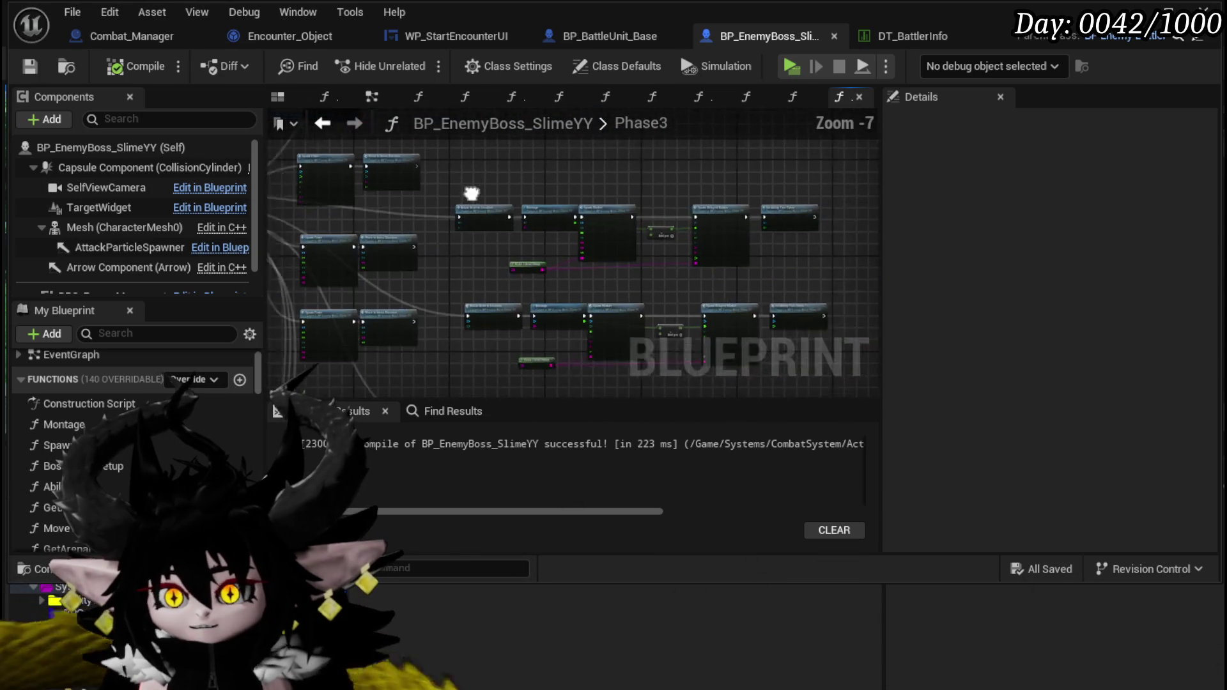
pyautogui.scroll(3, 510, 245)
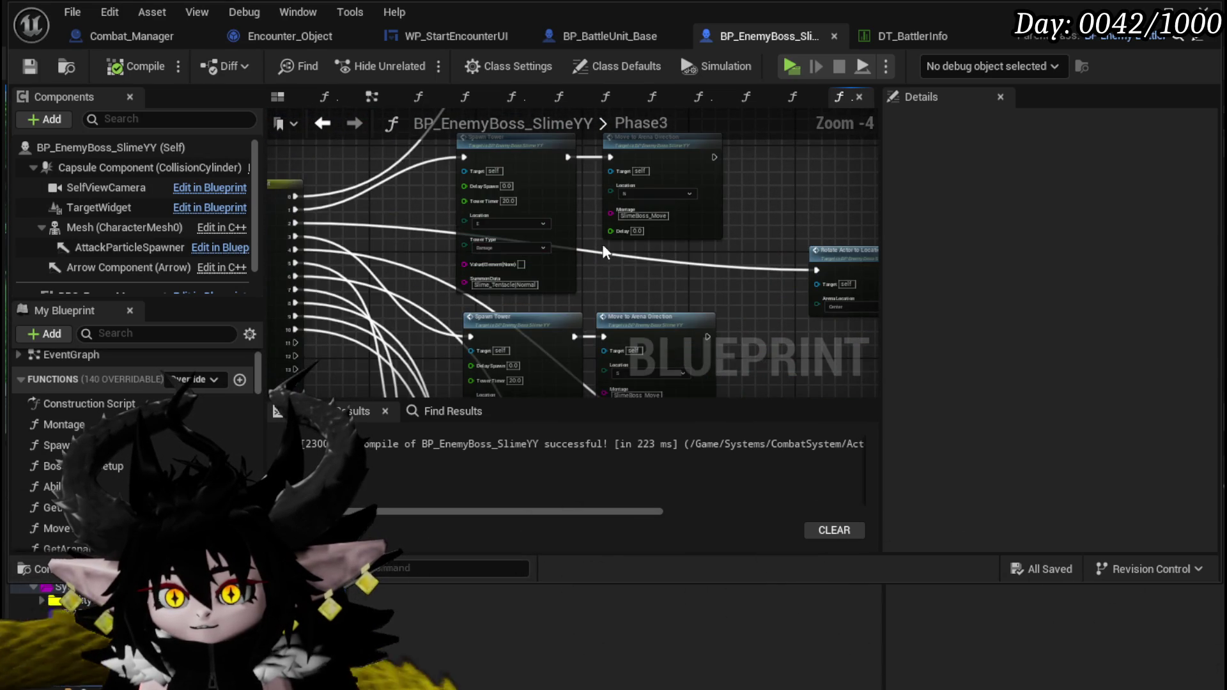
pyautogui.moveTo(659, 276); pyautogui.dragTo(639, 354)
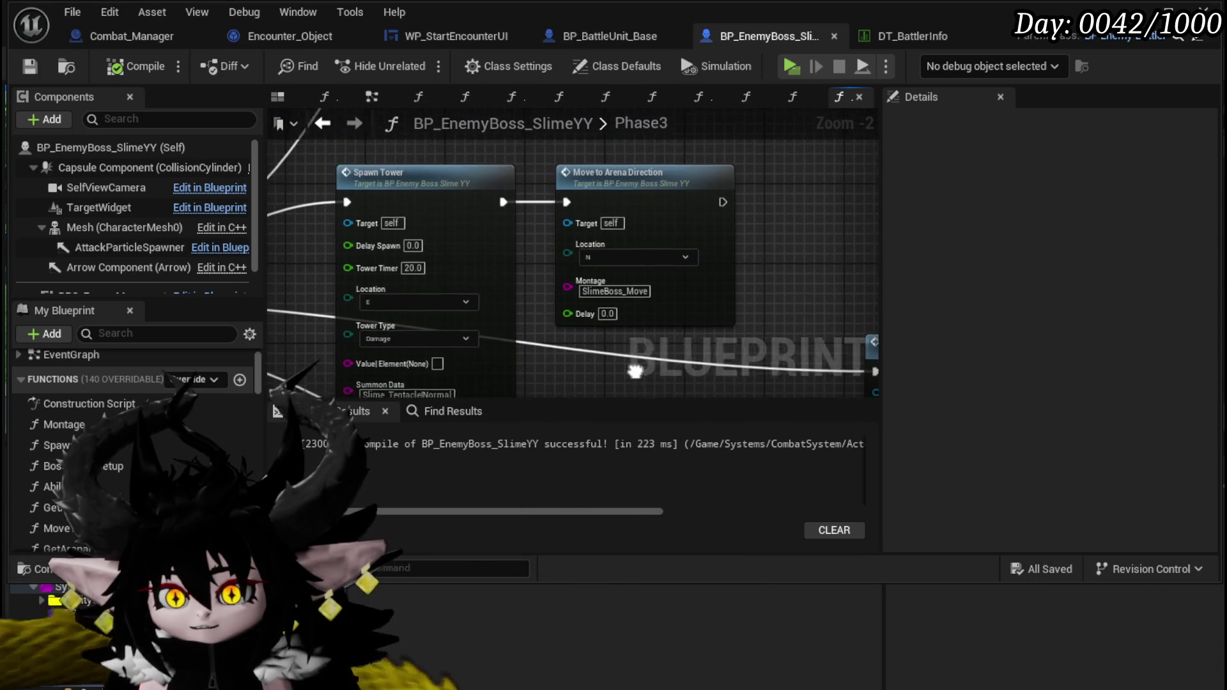
pyautogui.moveTo(562, 165); pyautogui.dragTo(595, 329)
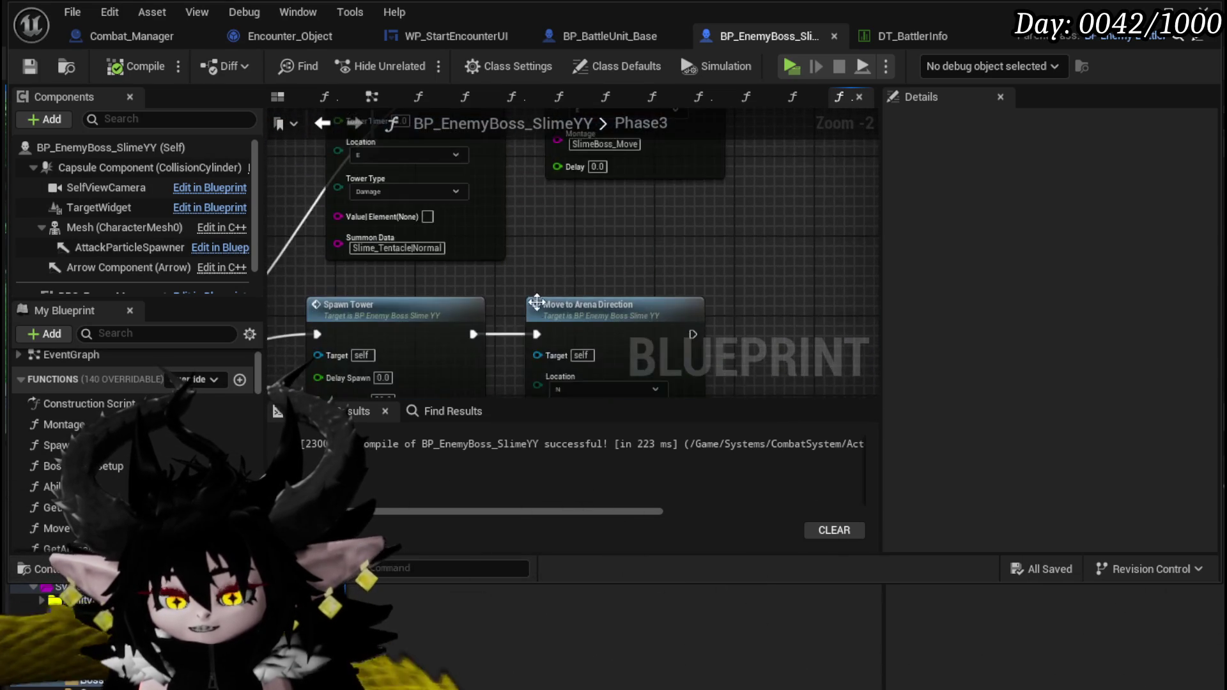
pyautogui.moveTo(499, 294)
pyautogui.mouseDown()
pyautogui.moveTo(499, 211)
pyautogui.moveTo(618, 270)
pyautogui.mouseUp()
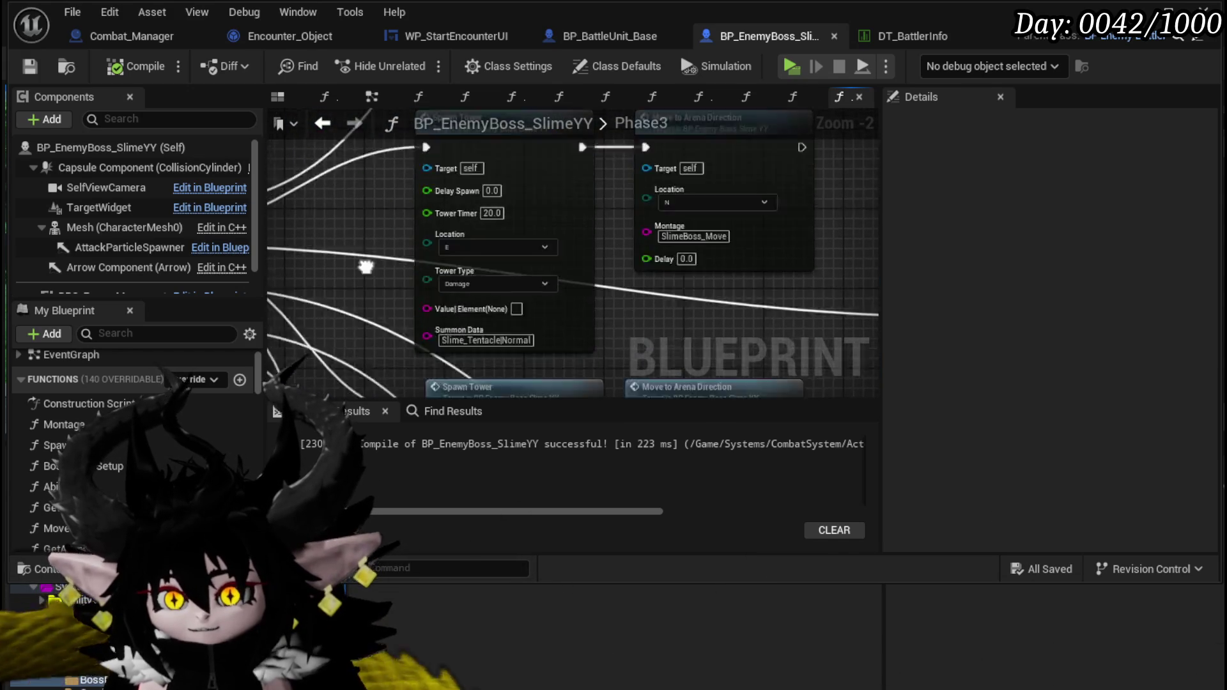
pyautogui.moveTo(379, 191)
pyautogui.mouseDown()
pyautogui.moveTo(377, 166)
pyautogui.moveTo(349, 290)
pyautogui.mouseUp()
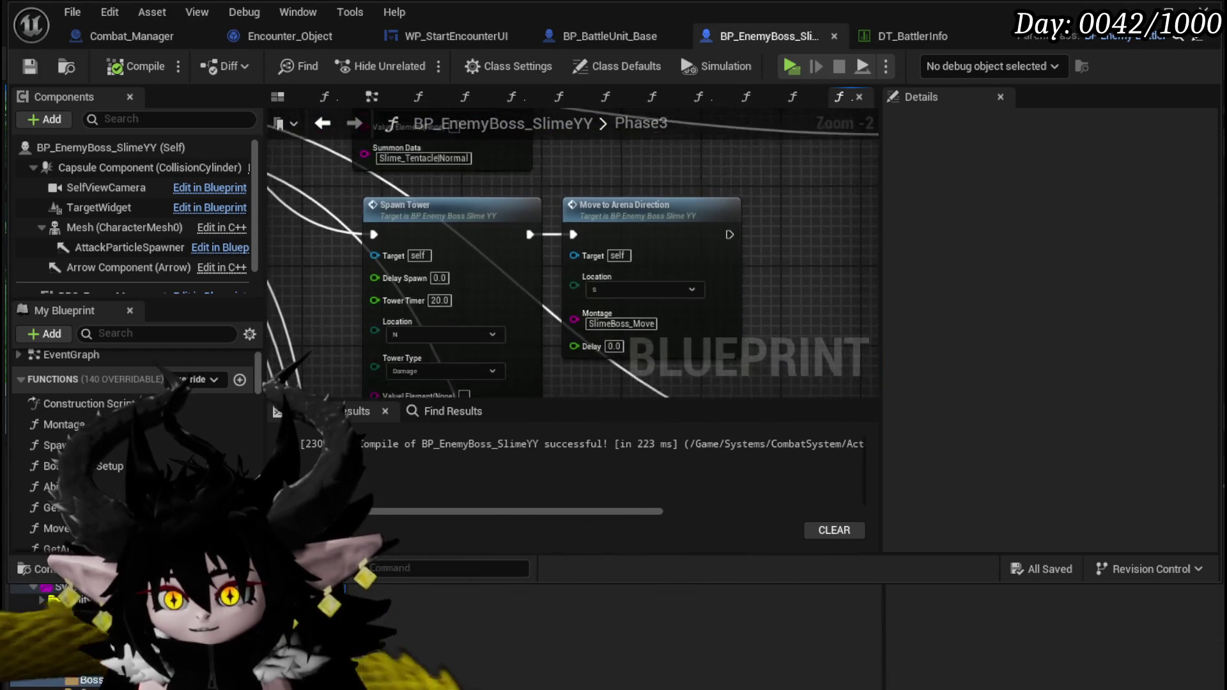
pyautogui.moveTo(314, 83); pyautogui.dragTo(315, 305)
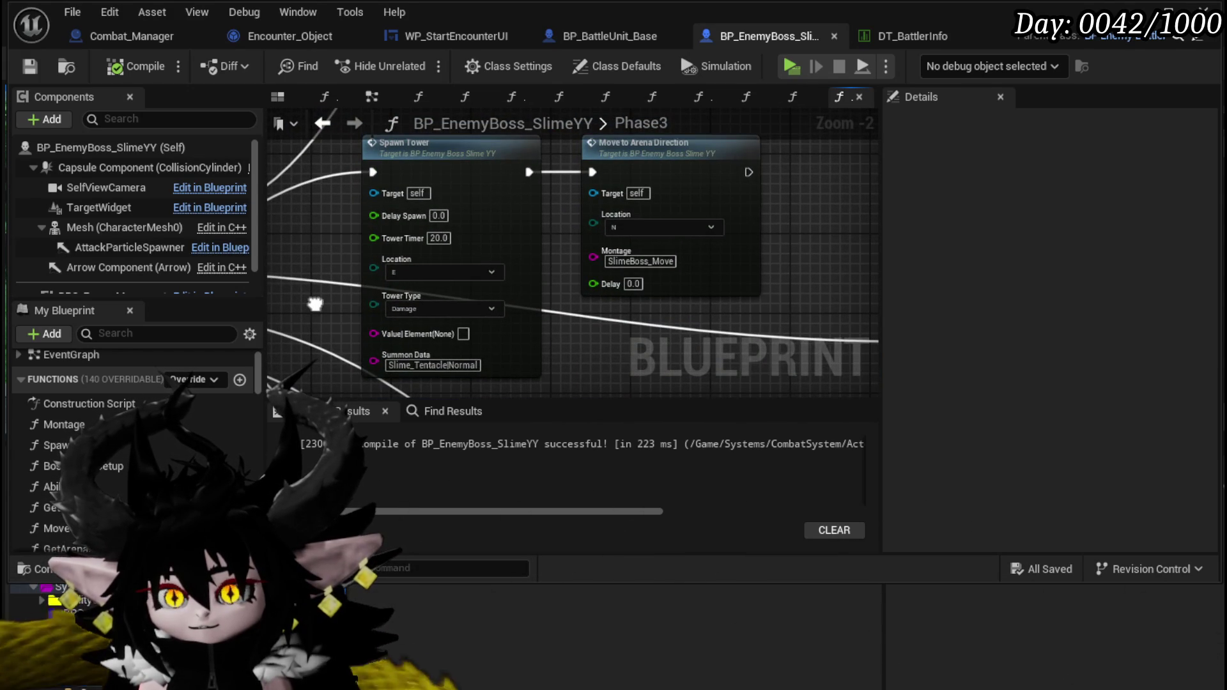
pyautogui.moveTo(315, 305); pyautogui.dragTo(348, 125)
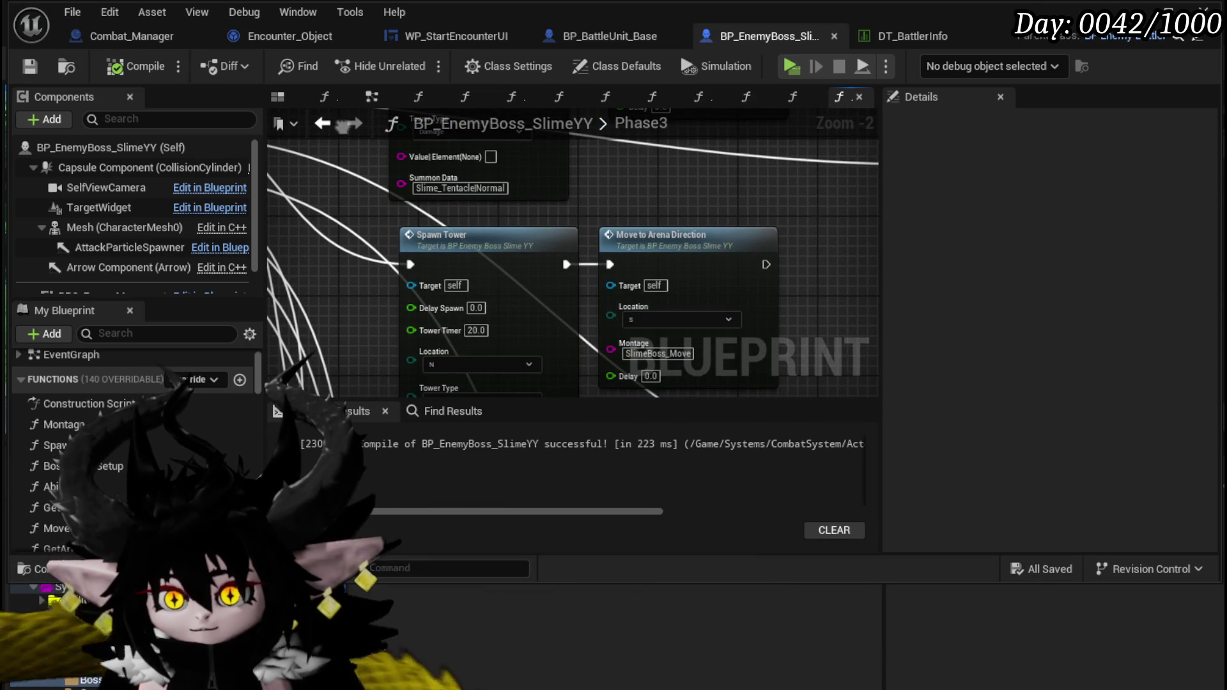
pyautogui.moveTo(348, 125)
pyautogui.mouseDown()
pyautogui.moveTo(479, 269)
pyautogui.moveTo(551, 289)
pyautogui.mouseUp()
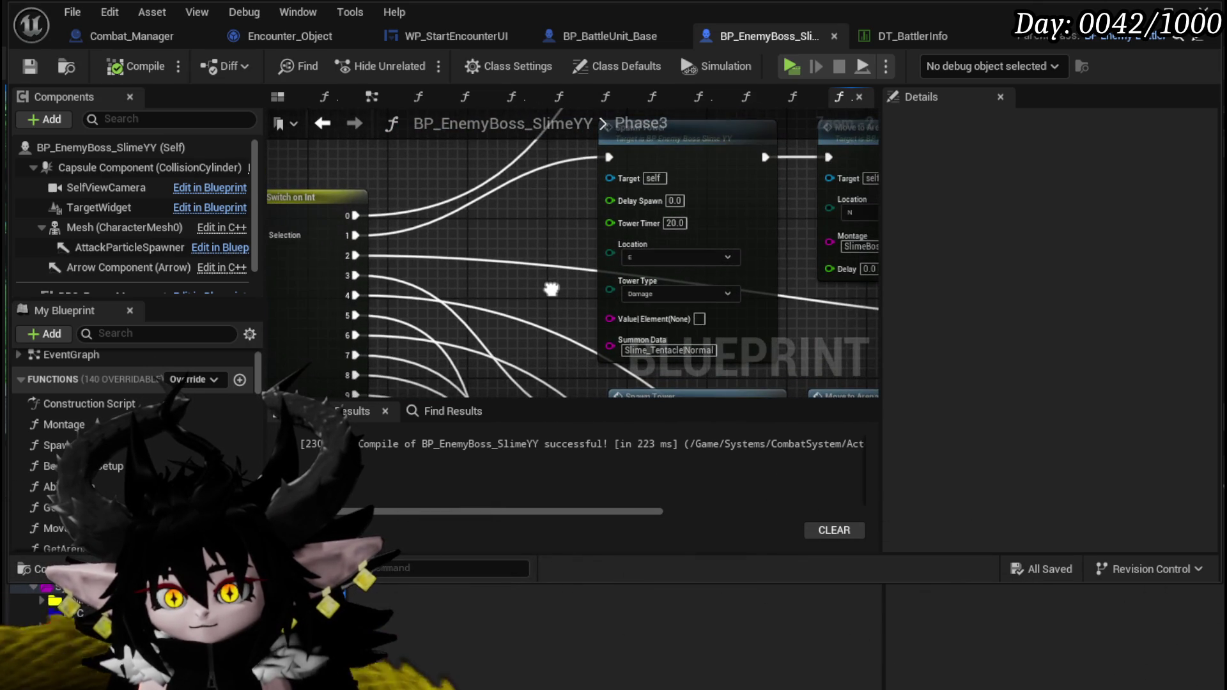
pyautogui.scroll(-2, 551, 289)
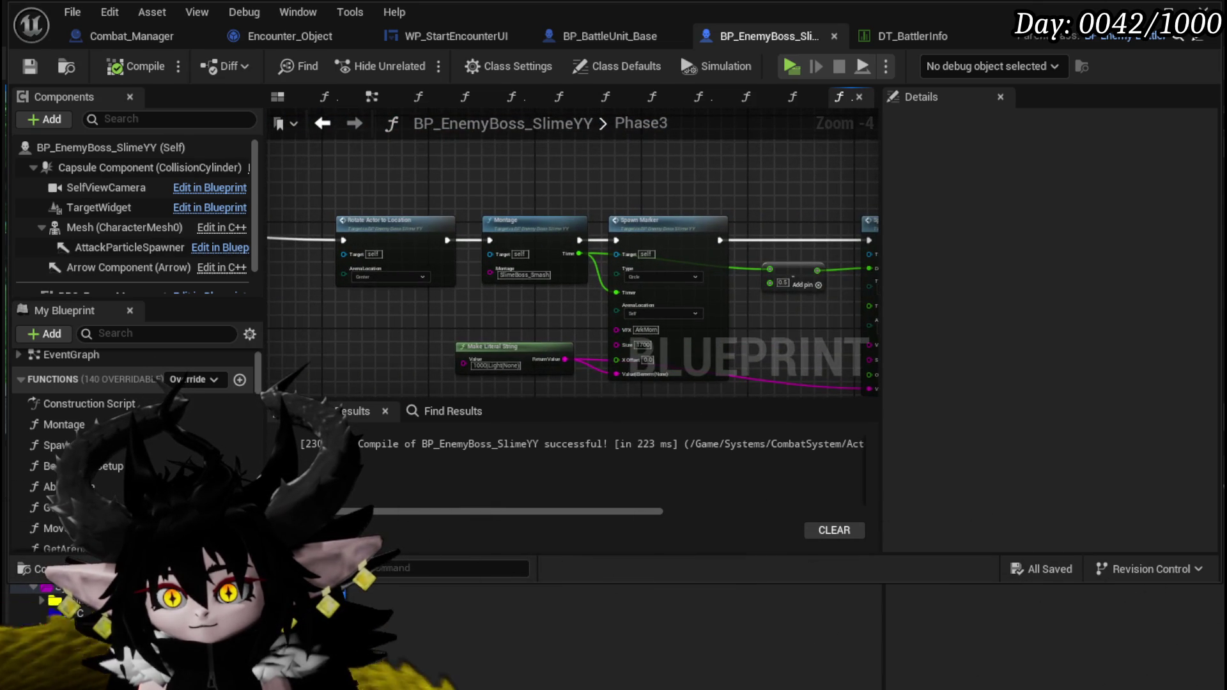
pyautogui.moveTo(551, 289); pyautogui.dragTo(307, 273)
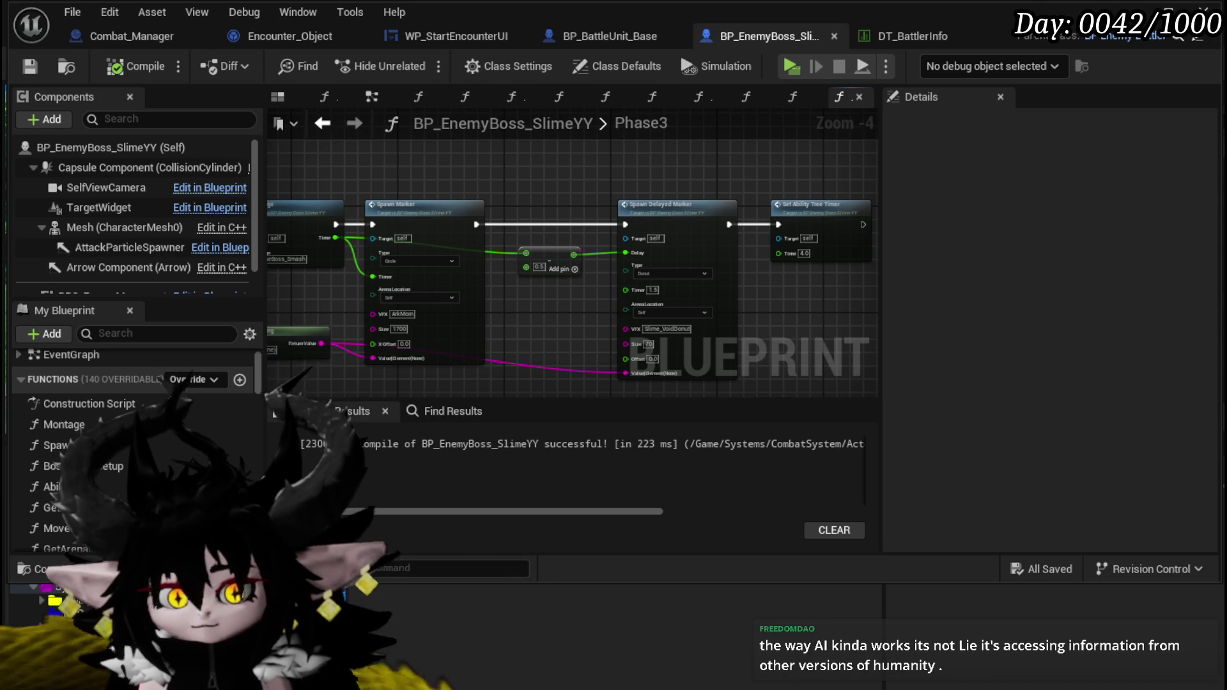
pyautogui.moveTo(275, 214); pyautogui.dragTo(337, 231)
pyautogui.scroll(-2, 340, 214)
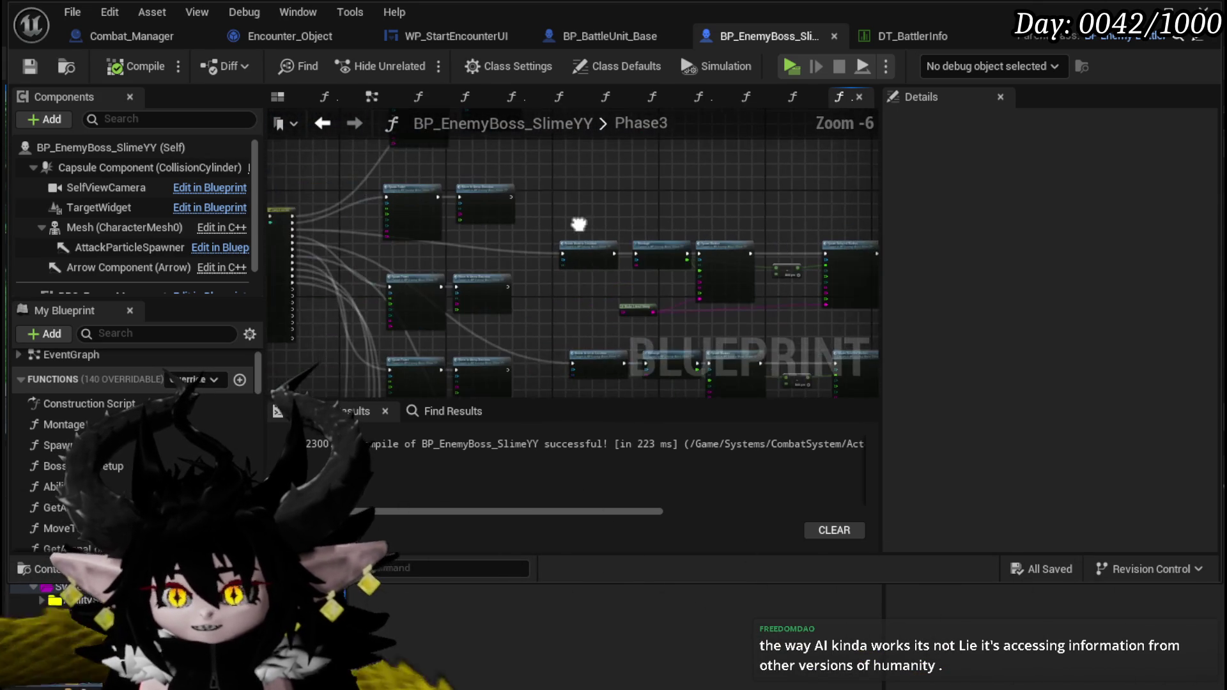
# Step: Marquee-select the Rotate Actor, Montage and Spawn Marker chain and drag it upward
pyautogui.moveTo(581, 228)
pyautogui.mouseDown()
pyautogui.moveTo(428, 214)
pyautogui.moveTo(767, 294)
pyautogui.moveTo(808, 328)
pyautogui.moveTo(769, 307)
pyautogui.mouseUp()
pyautogui.moveTo(429, 220); pyautogui.dragTo(633, 354)
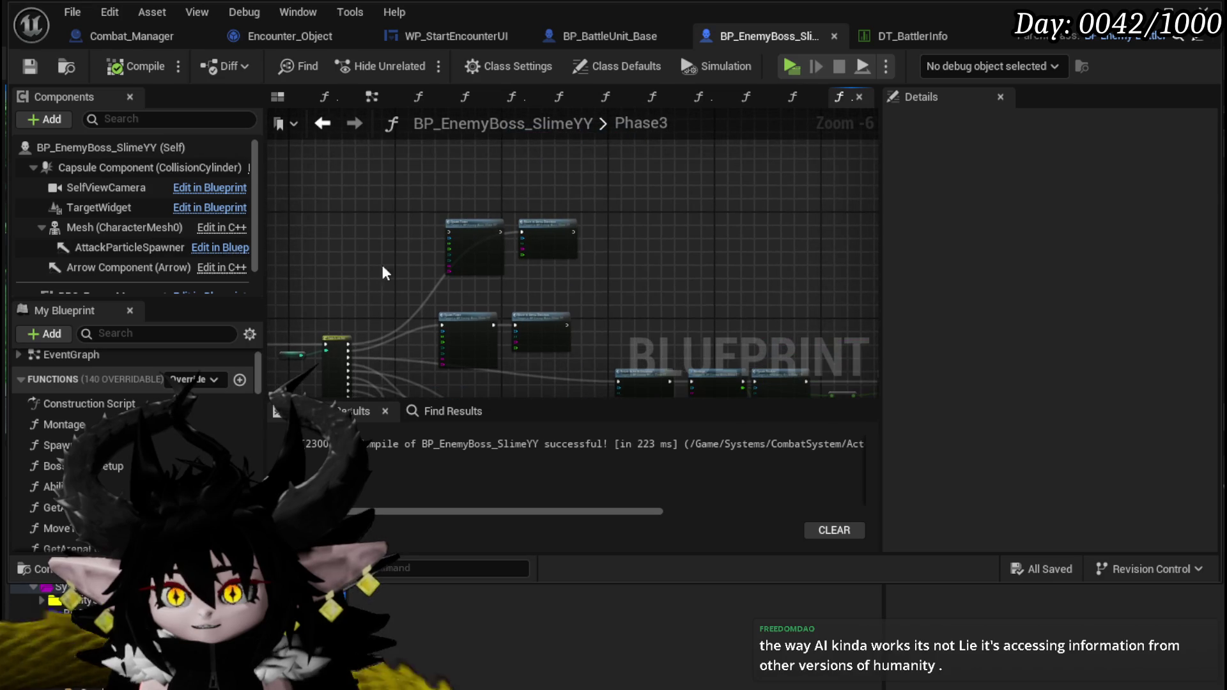
pyautogui.moveTo(430, 219)
pyautogui.mouseDown()
pyautogui.moveTo(349, 173)
pyautogui.moveTo(521, 353)
pyautogui.moveTo(502, 320)
pyautogui.moveTo(521, 259)
pyautogui.mouseUp()
pyautogui.moveTo(649, 305)
pyautogui.mouseDown()
pyautogui.moveTo(544, 268)
pyautogui.moveTo(400, 191)
pyautogui.moveTo(773, 313)
pyautogui.mouseUp()
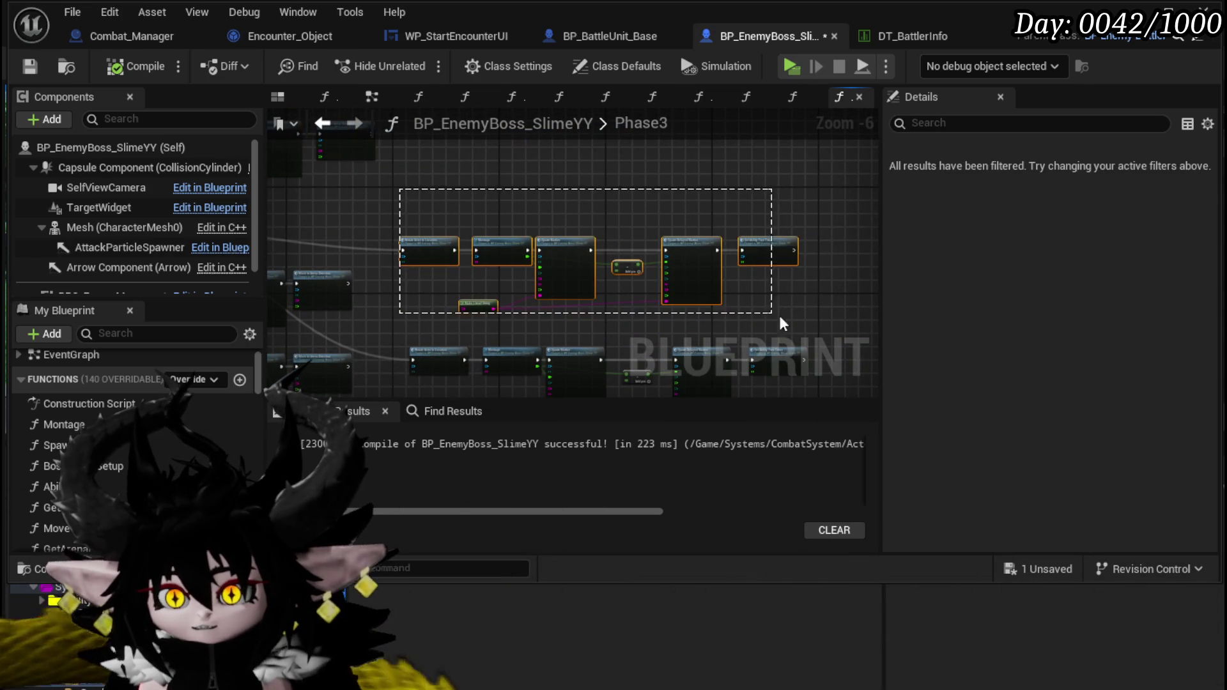
# Step: Drag the selected node row up and left, right beside the Switch on Int node
pyautogui.moveTo(537, 242)
pyautogui.mouseDown()
pyautogui.moveTo(522, 201)
pyautogui.moveTo(462, 181)
pyautogui.moveTo(549, 206)
pyautogui.moveTo(493, 197)
pyautogui.moveTo(651, 278)
pyautogui.mouseUp()
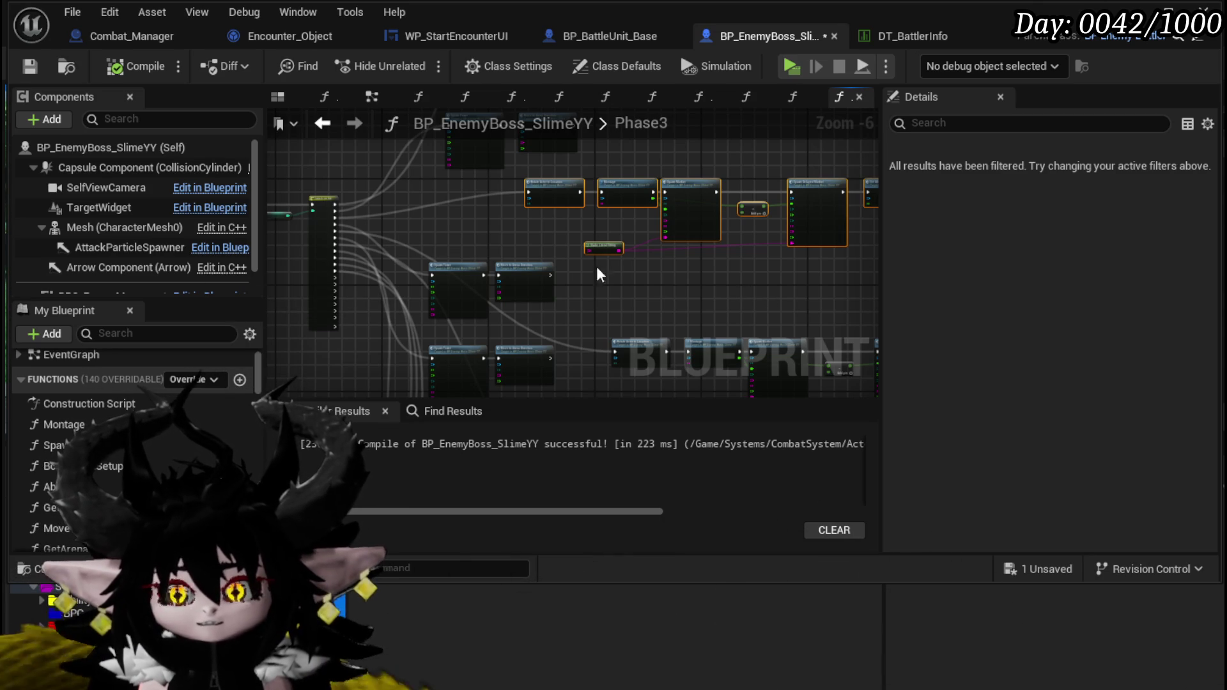
# Step: Select the Make Literal String node, then the Move to Arena Direction node
pyautogui.moveTo(629, 274); pyautogui.dragTo(486, 323)
pyautogui.scroll(4, 498, 297)
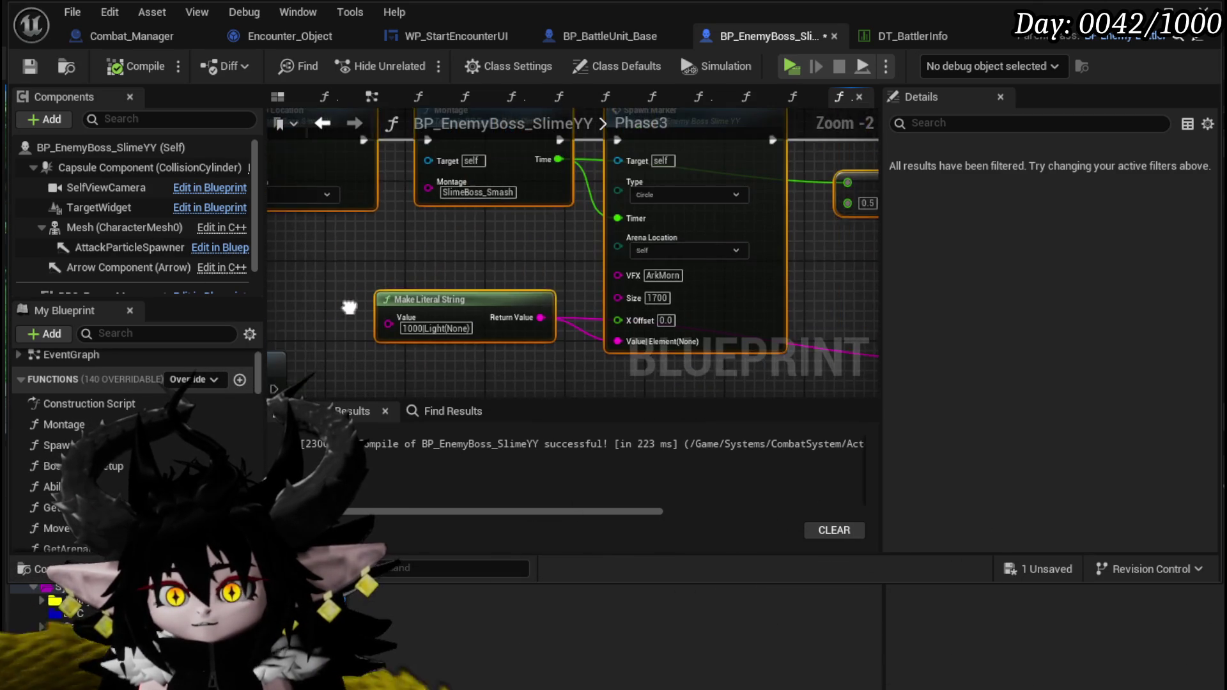
pyautogui.click(510, 295)
pyautogui.scroll(-4, 509, 294)
pyautogui.scroll(1, 336, 312)
pyautogui.moveTo(335, 311); pyautogui.dragTo(567, 203)
pyautogui.click(508, 248)
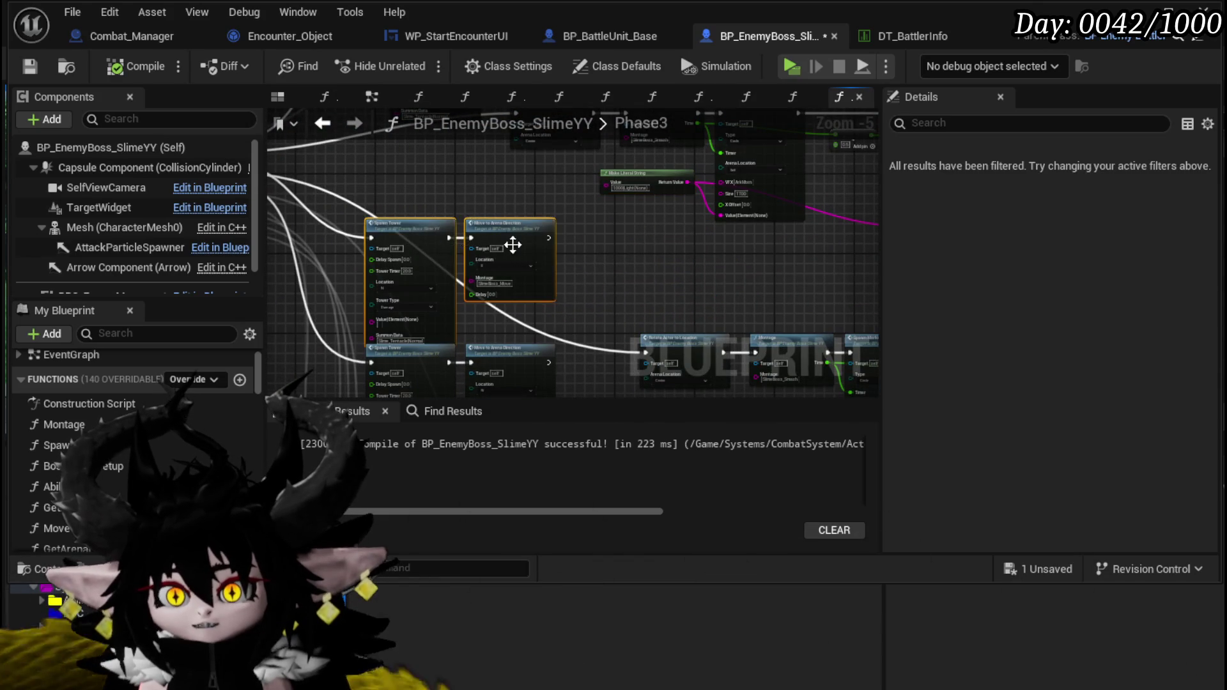
# Step: Survey the Montage, Spawn Marker and Switch on Int area, then marquee-select the Spawn Tower pair
pyautogui.moveTo(672, 261); pyautogui.dragTo(658, 96)
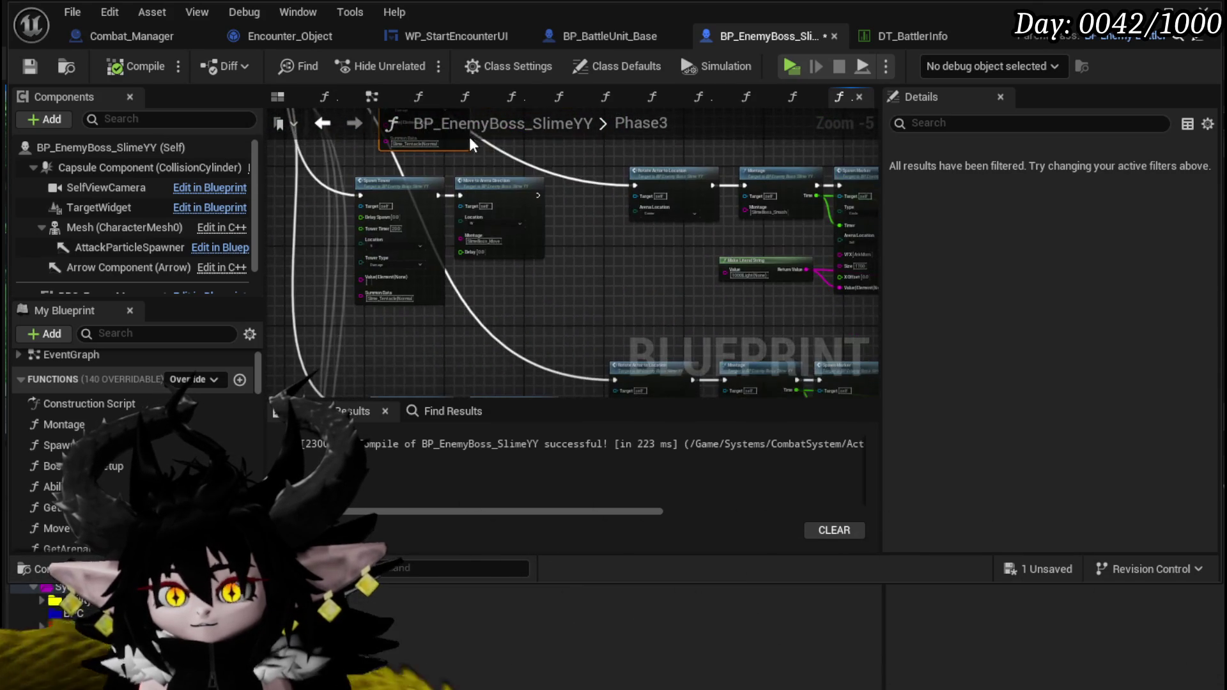
pyautogui.moveTo(552, 292)
pyautogui.mouseDown()
pyautogui.moveTo(584, 258)
pyautogui.moveTo(416, 211)
pyautogui.moveTo(372, 239)
pyautogui.mouseUp()
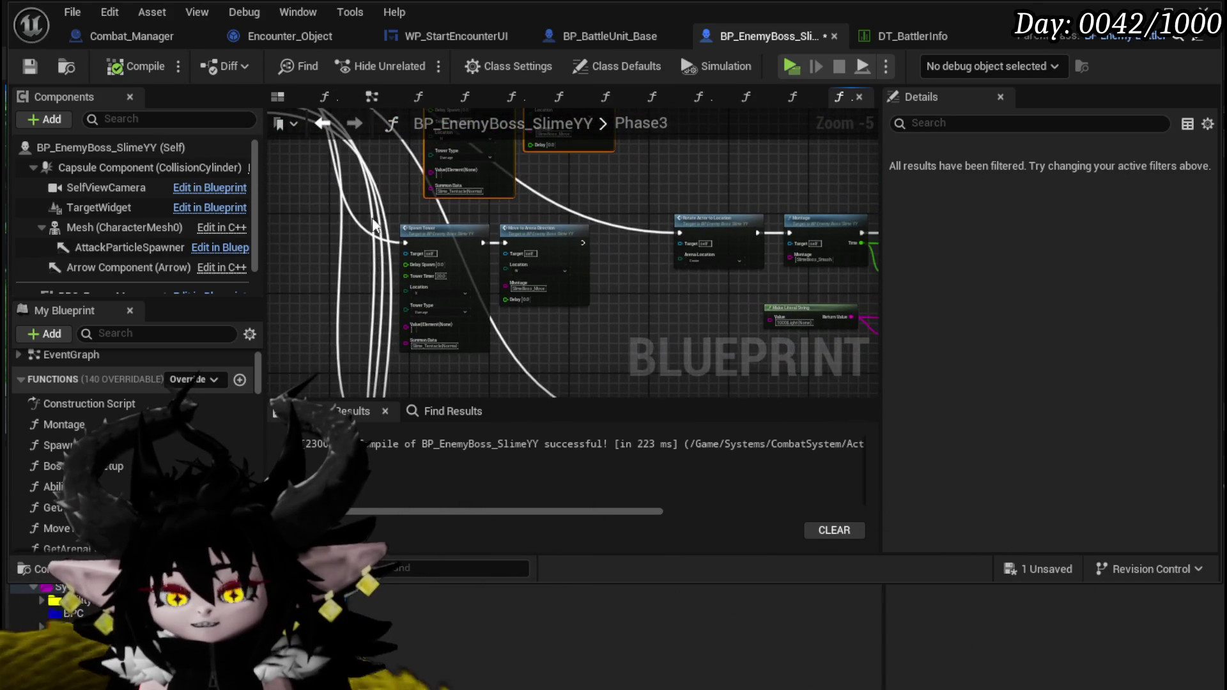
pyautogui.scroll(3, 466, 297)
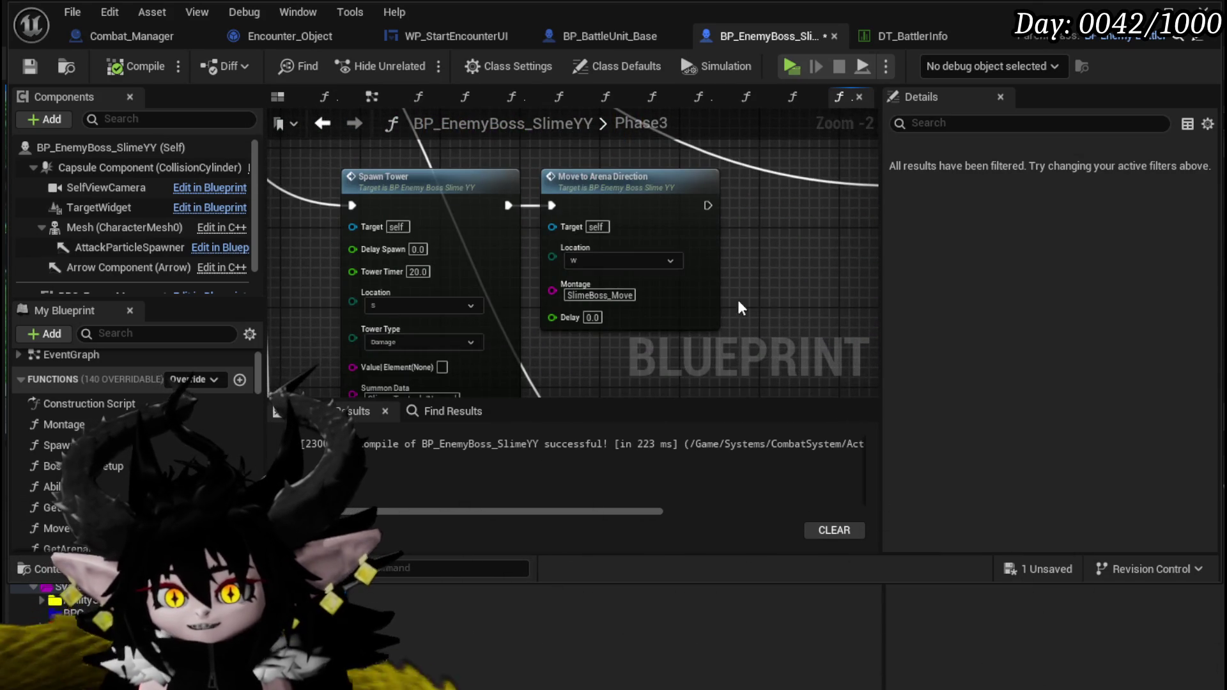
pyautogui.scroll(-3, 700, 307)
pyautogui.moveTo(700, 307)
pyautogui.mouseDown()
pyautogui.moveTo(334, 342)
pyautogui.moveTo(335, 357)
pyautogui.moveTo(648, 421)
pyautogui.mouseUp()
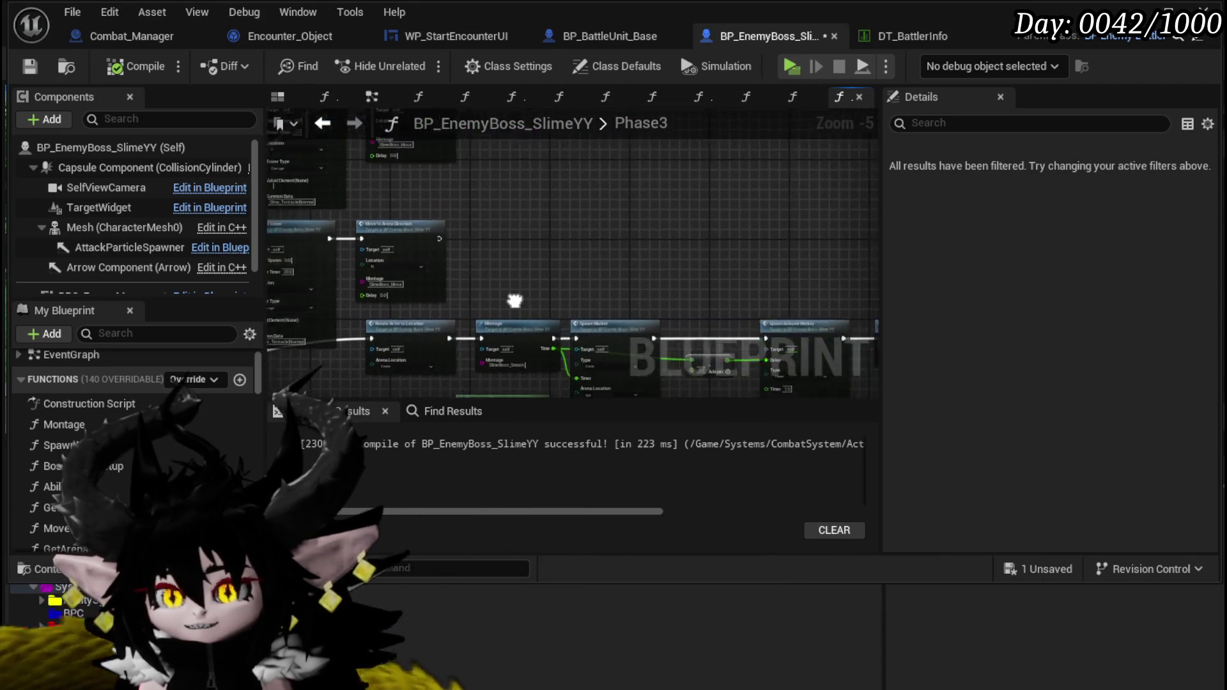
pyautogui.moveTo(462, 219); pyautogui.dragTo(843, 194)
pyautogui.moveTo(332, 358)
pyautogui.mouseDown()
pyautogui.moveTo(405, 310)
pyautogui.moveTo(568, 345)
pyautogui.moveTo(696, 337)
pyautogui.moveTo(699, 384)
pyautogui.mouseUp()
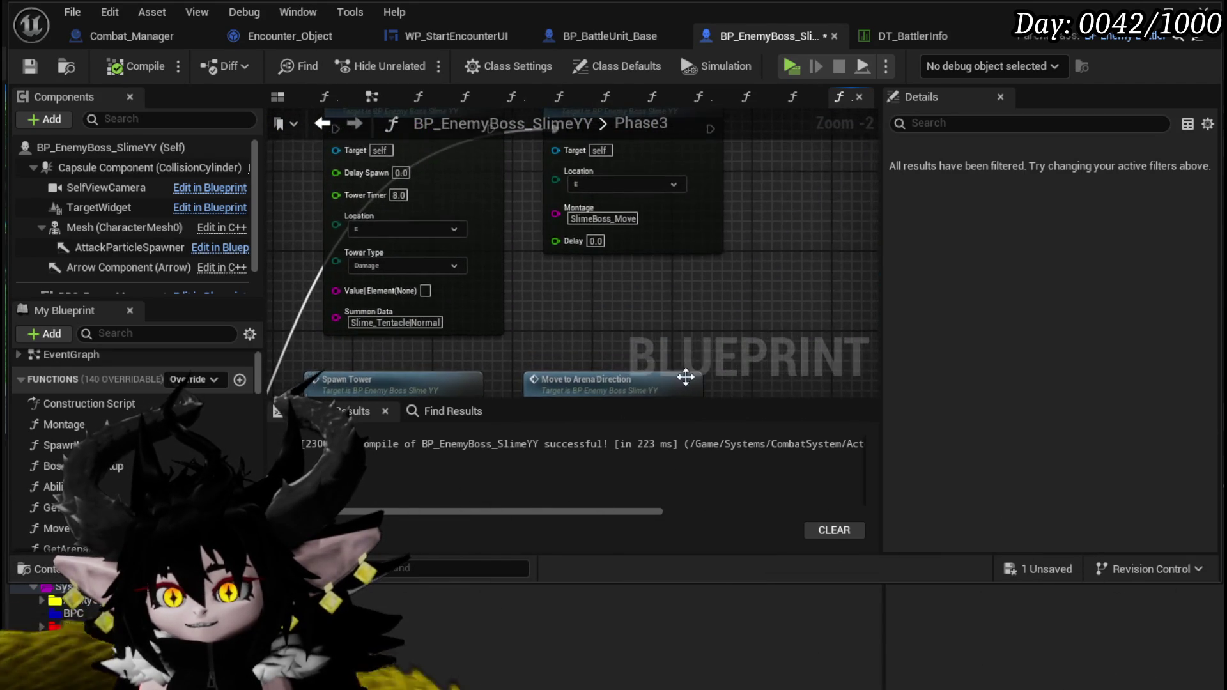
pyautogui.scroll(-2, 609, 317)
pyautogui.moveTo(414, 164)
pyautogui.mouseDown()
pyautogui.moveTo(618, 183)
pyautogui.moveTo(626, 255)
pyautogui.moveTo(538, 251)
pyautogui.moveTo(513, 302)
pyautogui.mouseUp()
# Step: Move the Spawn Tower and Move to Arena Direction nodes up and to the right
pyautogui.scroll(2, 518, 313)
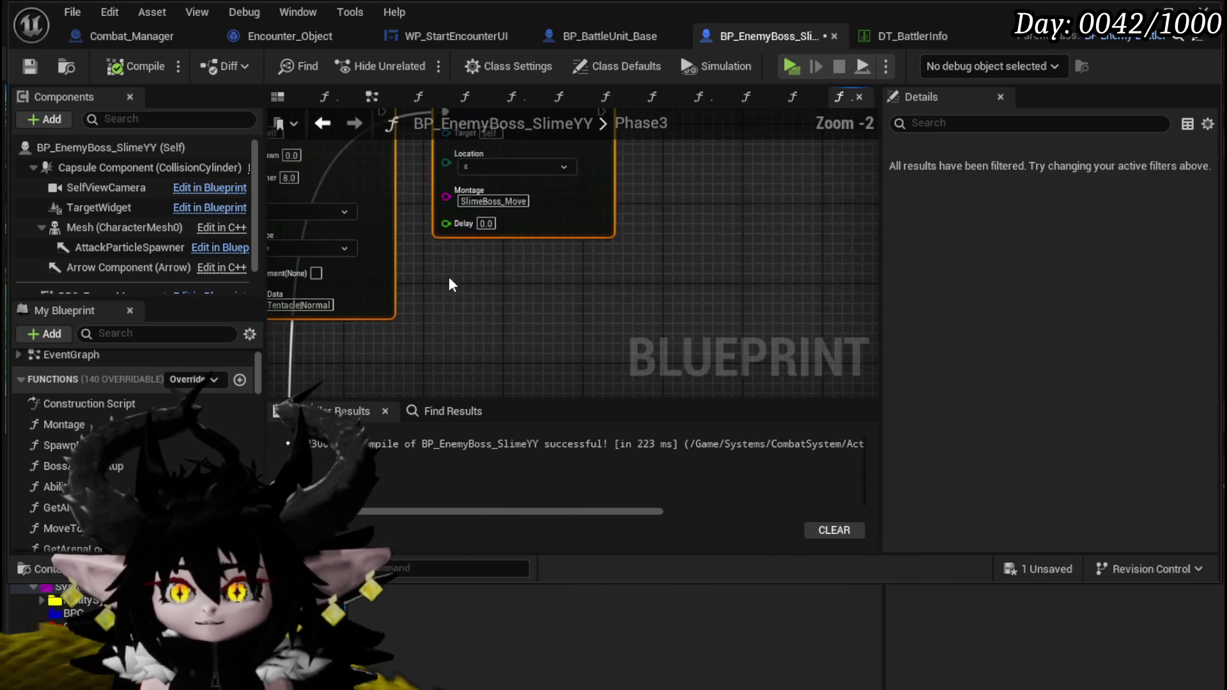
pyautogui.scroll(-3, 547, 351)
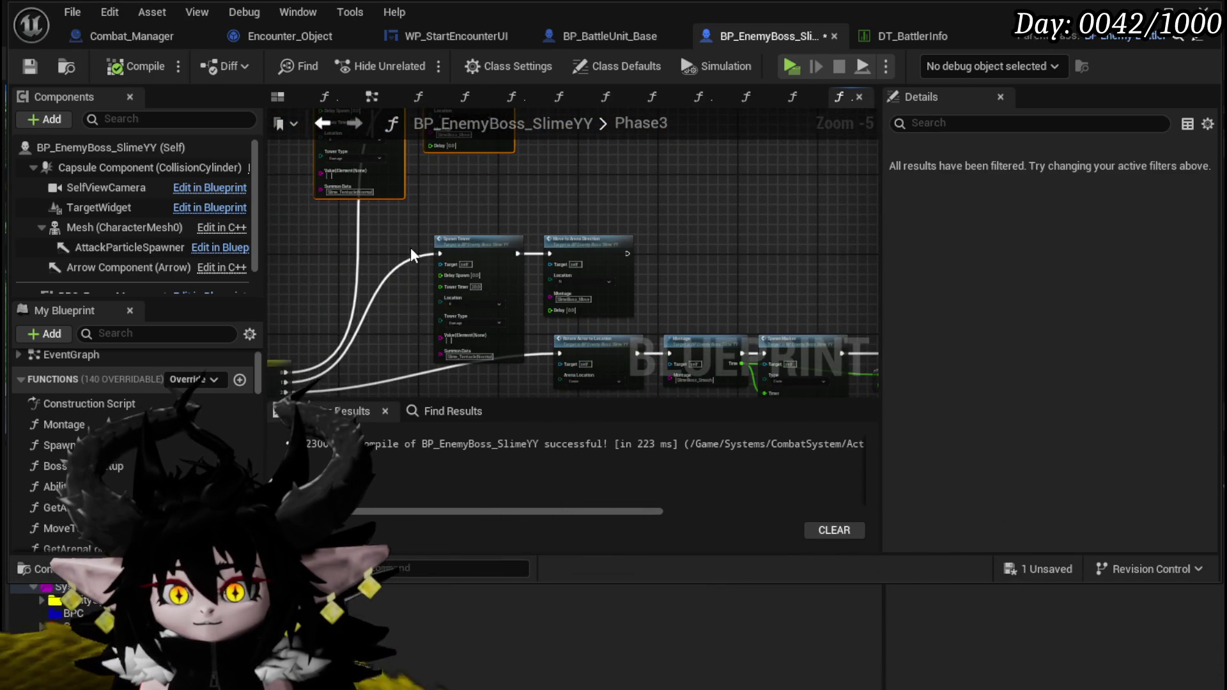
pyautogui.moveTo(411, 256); pyautogui.dragTo(371, 253)
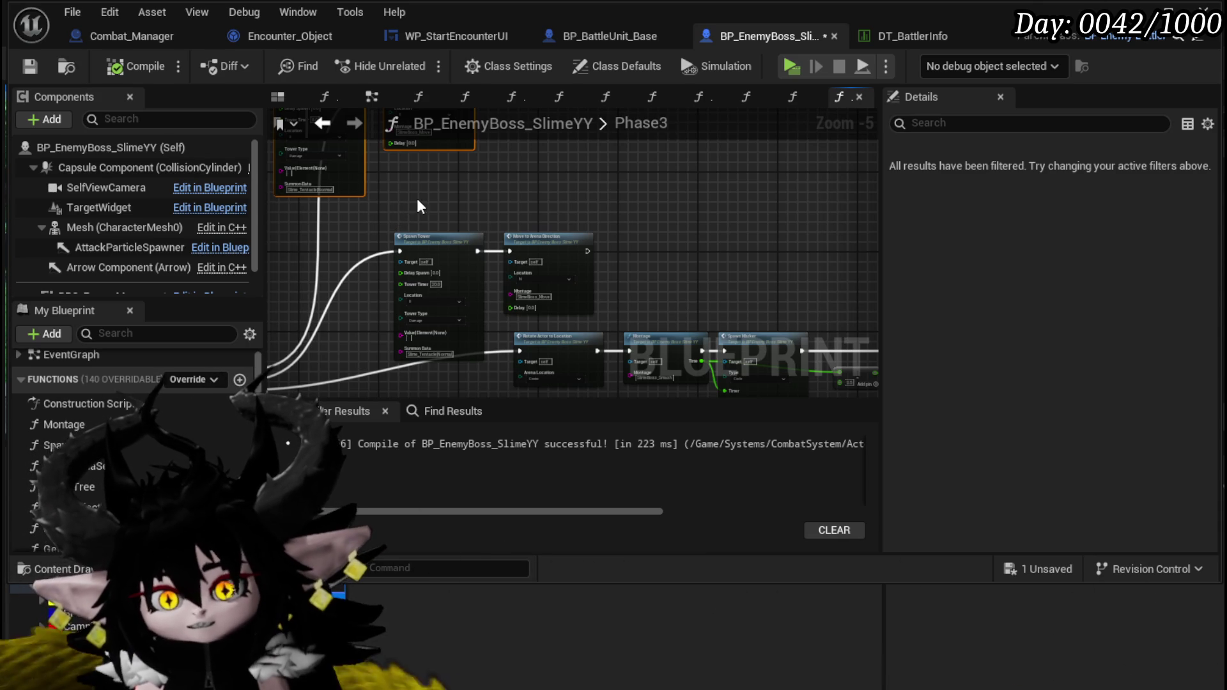
pyautogui.moveTo(390, 210)
pyautogui.mouseDown()
pyautogui.moveTo(554, 258)
pyautogui.moveTo(597, 213)
pyautogui.mouseUp()
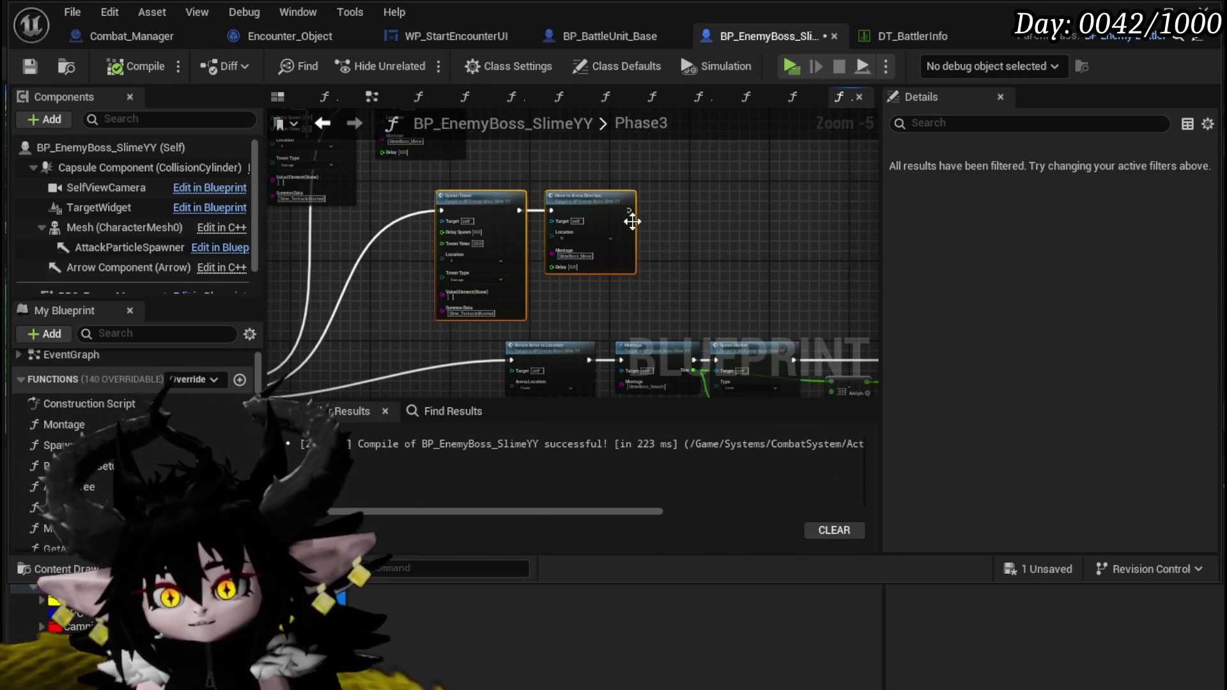
pyautogui.scroll(3, 588, 298)
pyautogui.moveTo(590, 301); pyautogui.dragTo(657, 307)
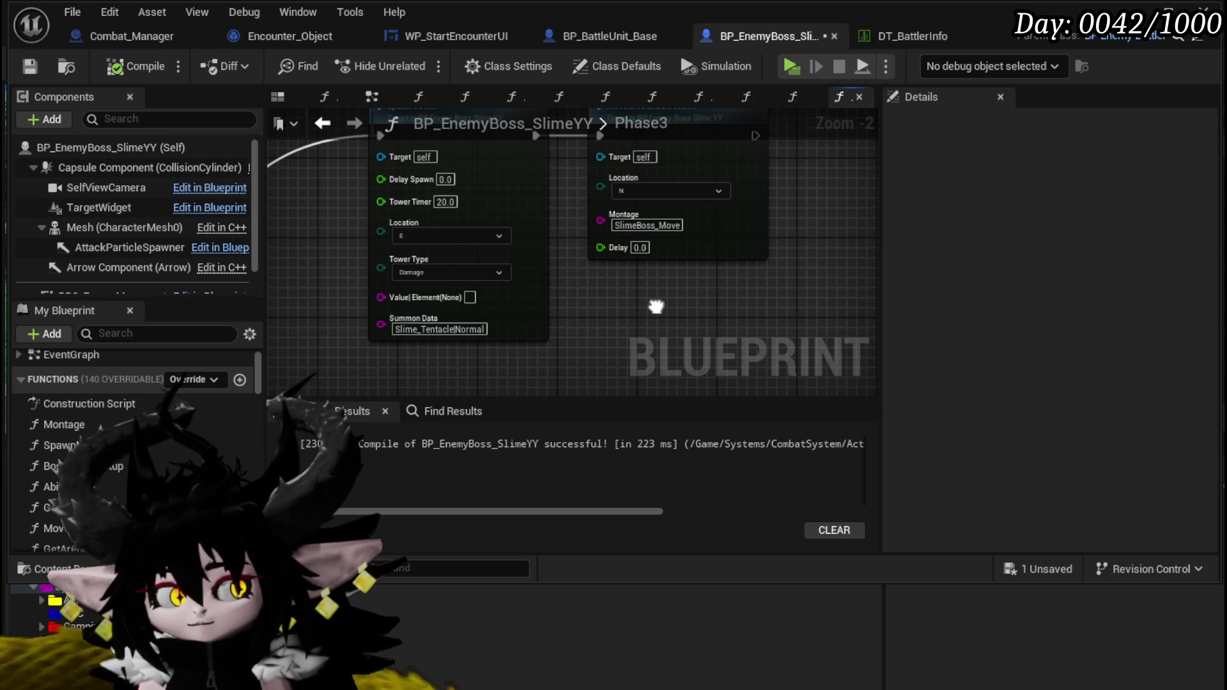
pyautogui.scroll(-2, 656, 307)
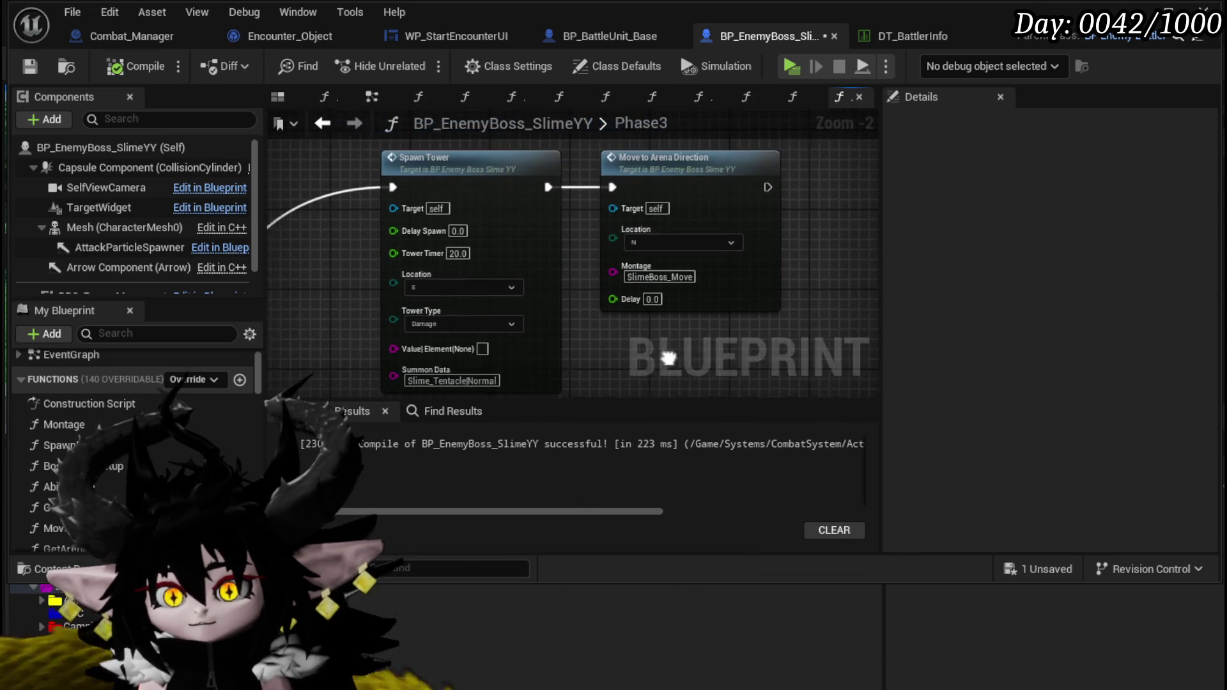
pyautogui.moveTo(329, 233)
pyautogui.mouseDown()
pyautogui.moveTo(493, 285)
pyautogui.moveTo(469, 217)
pyautogui.moveTo(476, 192)
pyautogui.moveTo(406, 255)
pyautogui.moveTo(328, 227)
pyautogui.moveTo(317, 267)
pyautogui.moveTo(214, 146)
pyautogui.mouseUp()
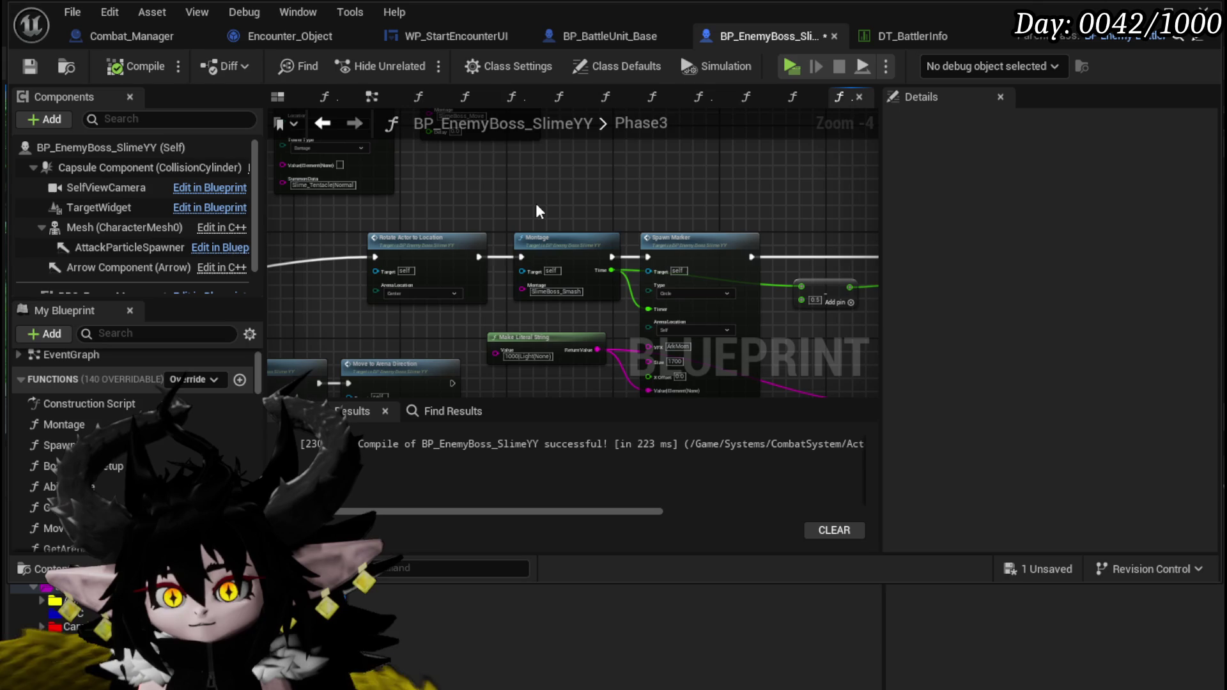
# Step: Marquee-select the whole node chain running from Spawn Tower through the Spawn Marker chain
pyautogui.scroll(-2, 535, 203)
pyautogui.scroll(3, 555, 298)
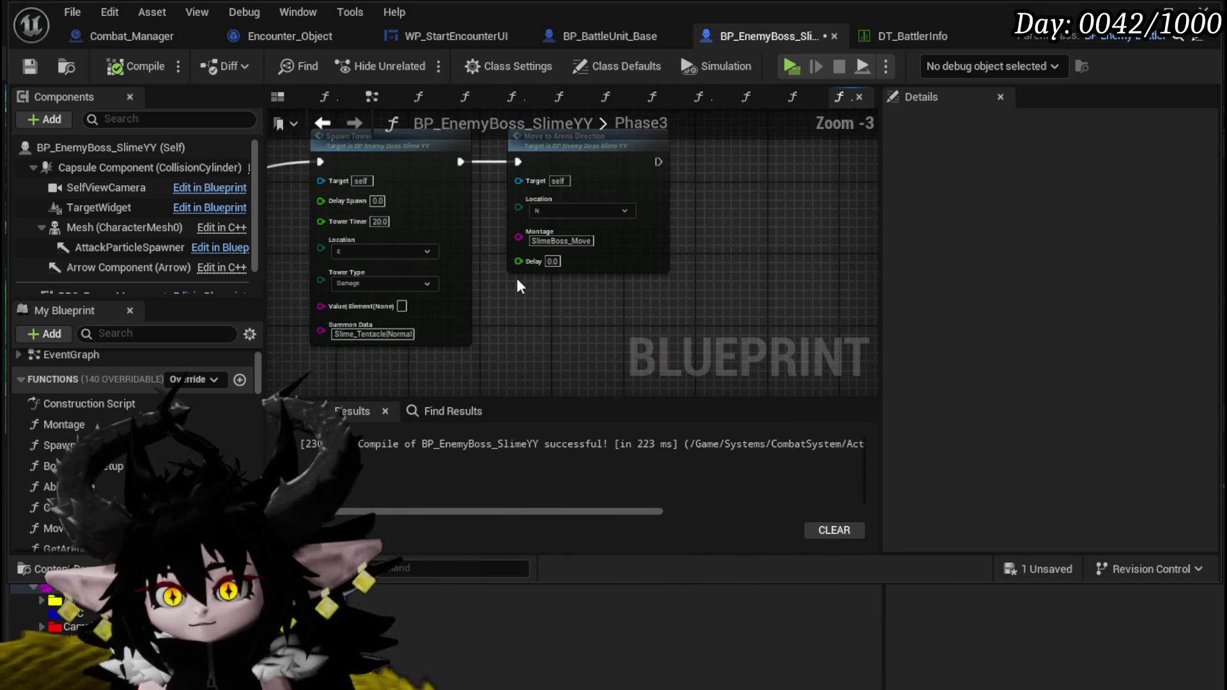
pyautogui.scroll(-3, 517, 279)
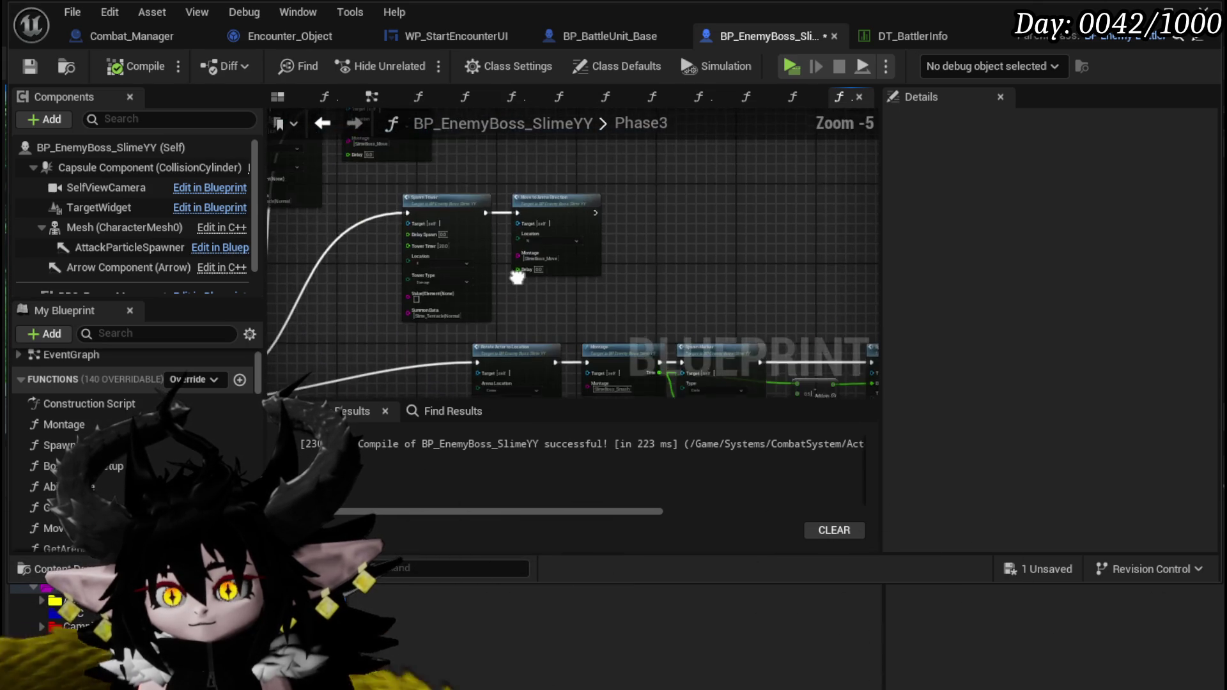
pyautogui.scroll(1, 689, 370)
pyautogui.moveTo(689, 370)
pyautogui.mouseDown()
pyautogui.moveTo(621, 228)
pyautogui.moveTo(436, 180)
pyautogui.mouseUp()
pyautogui.moveTo(486, 217); pyautogui.dragTo(351, 208)
pyautogui.moveTo(481, 213); pyautogui.dragTo(539, 215)
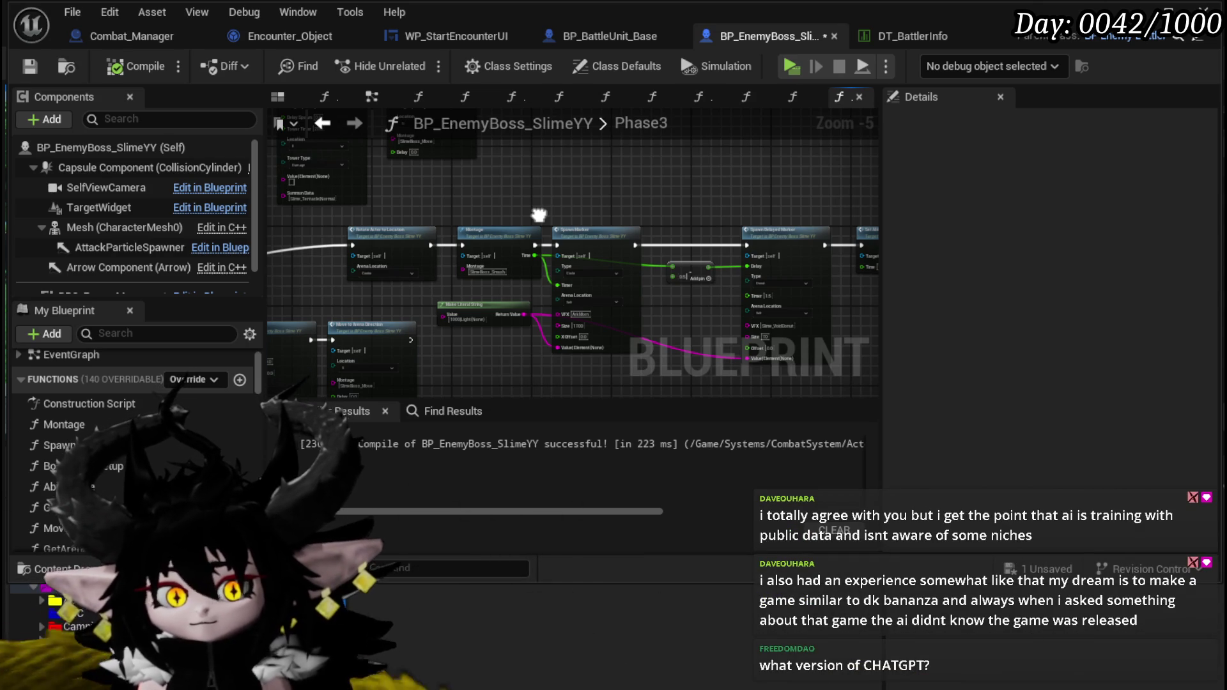
pyautogui.moveTo(538, 215)
pyautogui.mouseDown()
pyautogui.moveTo(465, 218)
pyautogui.moveTo(546, 184)
pyautogui.moveTo(464, 239)
pyautogui.moveTo(319, 245)
pyautogui.mouseUp()
pyautogui.moveTo(389, 176)
pyautogui.mouseDown()
pyautogui.moveTo(601, 297)
pyautogui.moveTo(617, 291)
pyautogui.mouseUp()
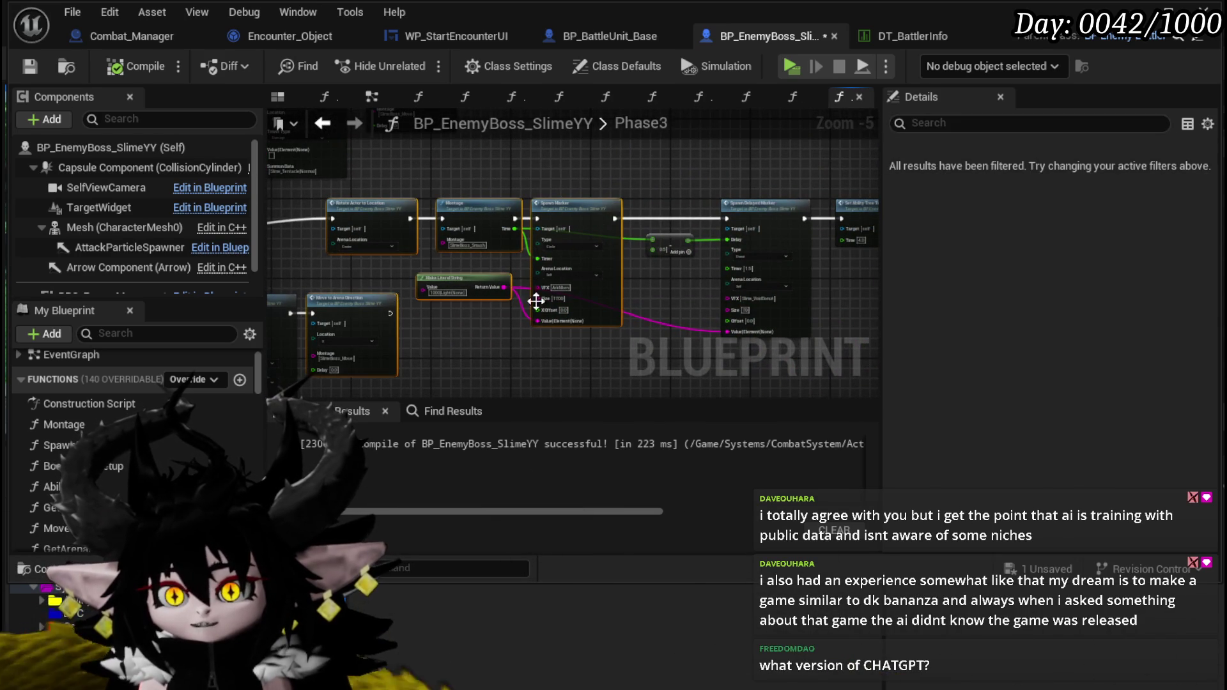
pyautogui.moveTo(311, 187)
pyautogui.mouseDown()
pyautogui.moveTo(651, 291)
pyautogui.moveTo(855, 280)
pyautogui.mouseUp()
pyautogui.moveTo(392, 204); pyautogui.dragTo(472, 235)
# Step: Reselect just the Spawn Tower and Move to Arena Direction node pair
pyautogui.scroll(2, 473, 224)
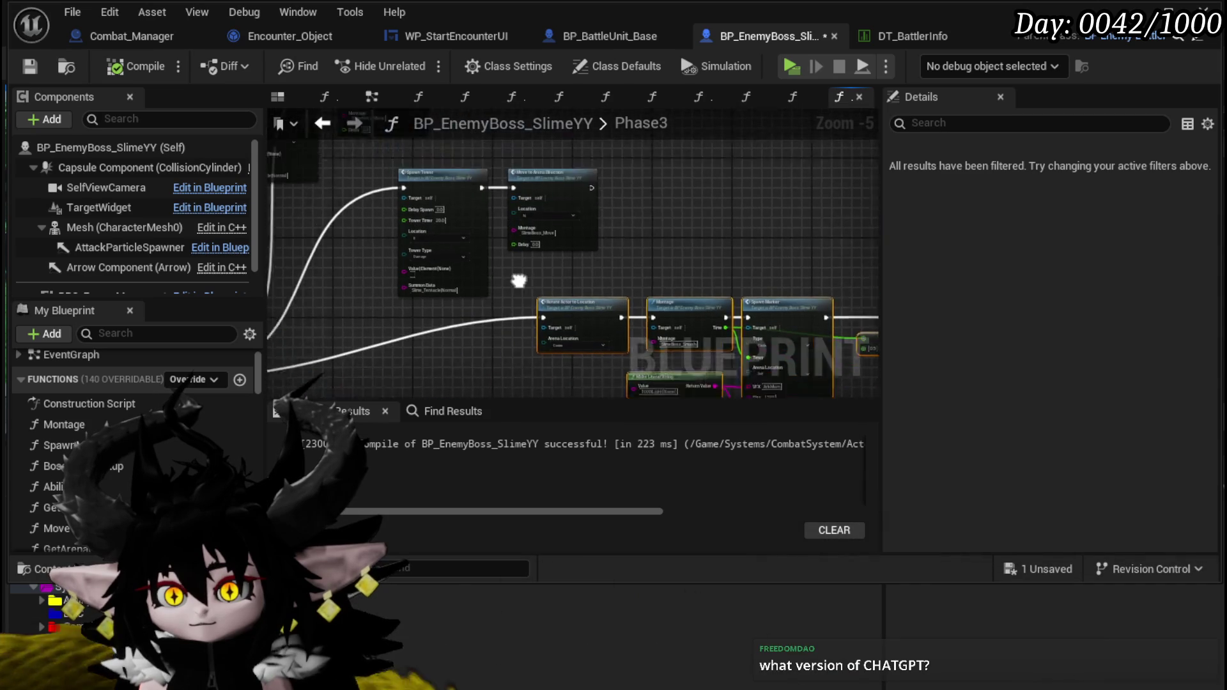
pyautogui.moveTo(420, 222)
pyautogui.mouseDown()
pyautogui.moveTo(358, 191)
pyautogui.moveTo(469, 200)
pyautogui.moveTo(416, 195)
pyautogui.mouseUp()
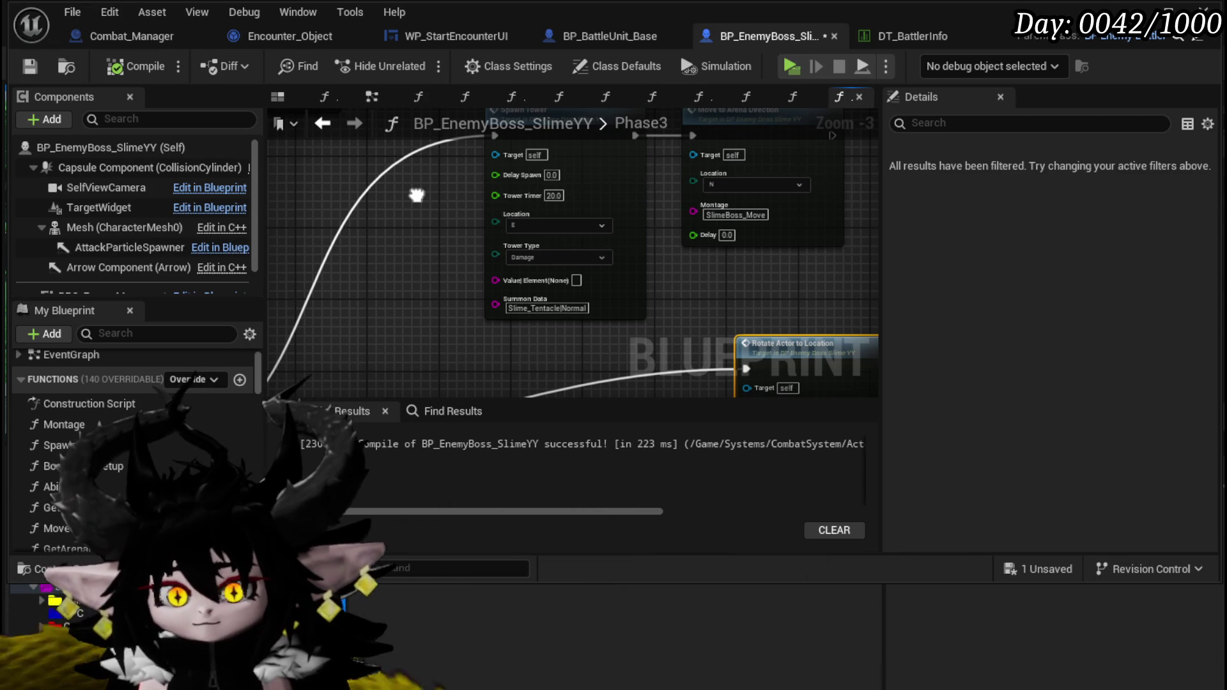
pyautogui.moveTo(416, 195)
pyautogui.mouseDown()
pyautogui.moveTo(337, 192)
pyautogui.moveTo(474, 192)
pyautogui.moveTo(343, 200)
pyautogui.moveTo(466, 211)
pyautogui.moveTo(422, 199)
pyautogui.moveTo(433, 203)
pyautogui.moveTo(404, 217)
pyautogui.moveTo(573, 255)
pyautogui.mouseUp()
pyautogui.scroll(-1, 432, 201)
pyautogui.scroll(3, 441, 223)
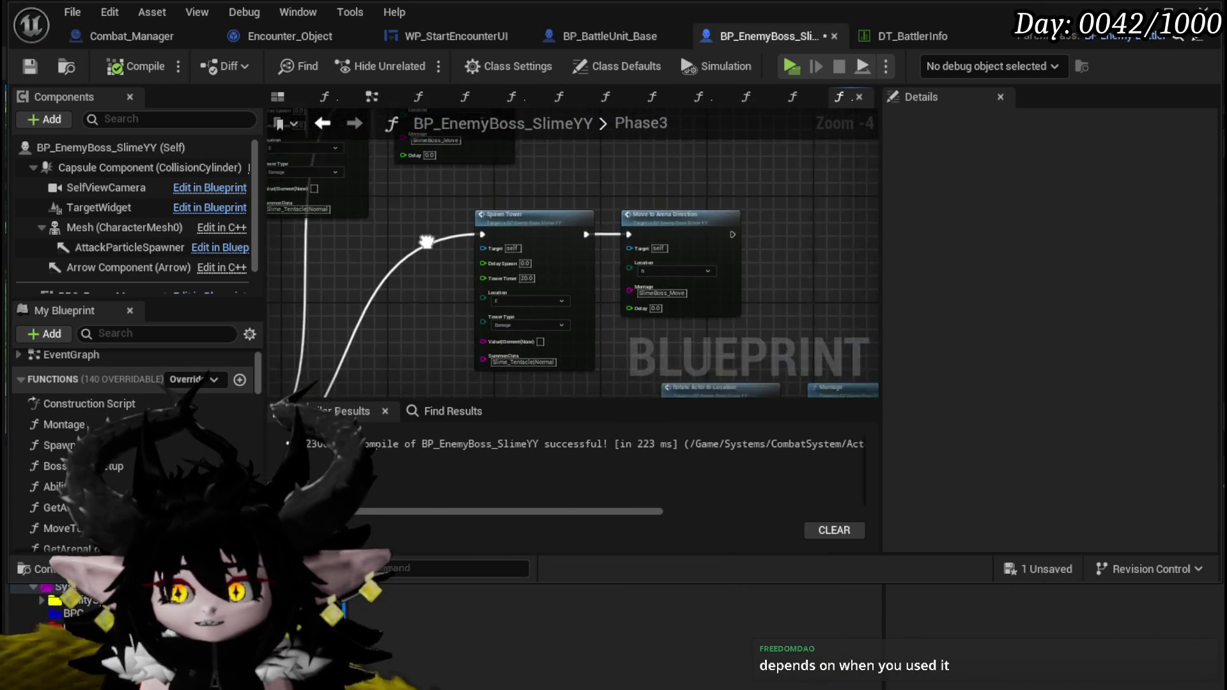
pyautogui.scroll(-2, 331, 204)
pyautogui.moveTo(341, 259)
pyautogui.mouseDown()
pyautogui.moveTo(361, 292)
pyautogui.moveTo(578, 252)
pyautogui.moveTo(731, 186)
pyautogui.mouseUp()
pyautogui.scroll(-2, 731, 185)
pyautogui.moveTo(620, 287)
pyautogui.mouseDown()
pyautogui.moveTo(613, 231)
pyautogui.moveTo(566, 242)
pyautogui.moveTo(515, 233)
pyautogui.moveTo(557, 179)
pyautogui.moveTo(484, 173)
pyautogui.mouseUp()
pyautogui.scroll(3, 480, 211)
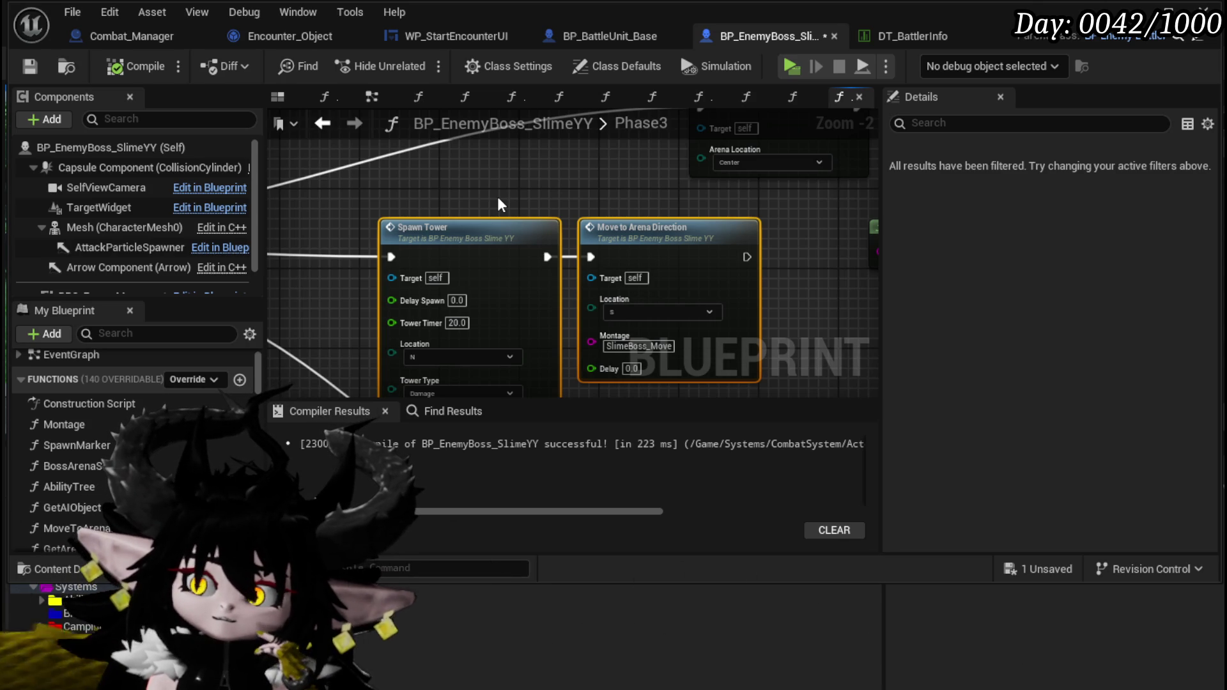
pyautogui.scroll(-3, 497, 197)
pyautogui.moveTo(404, 188); pyautogui.dragTo(312, 173)
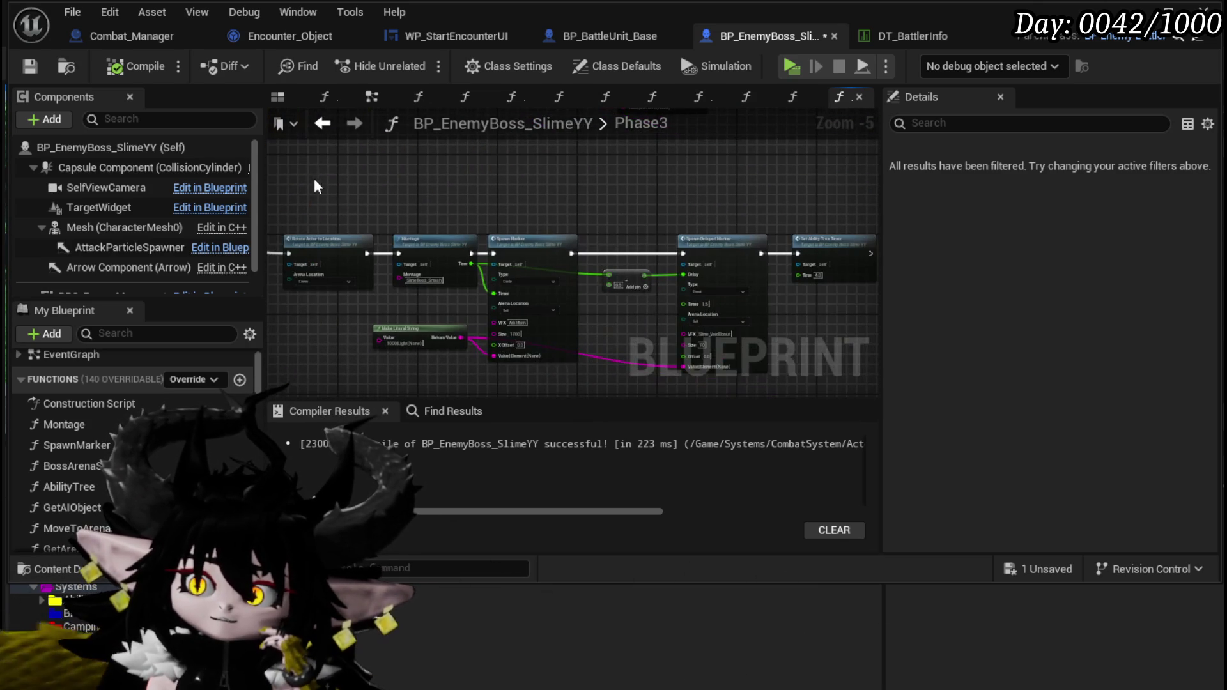
# Step: Select the upper node row and shift the Spawn Tower pair to the right
pyautogui.moveTo(808, 351); pyautogui.dragTo(808, 351)
pyautogui.moveTo(352, 234); pyautogui.dragTo(530, 300)
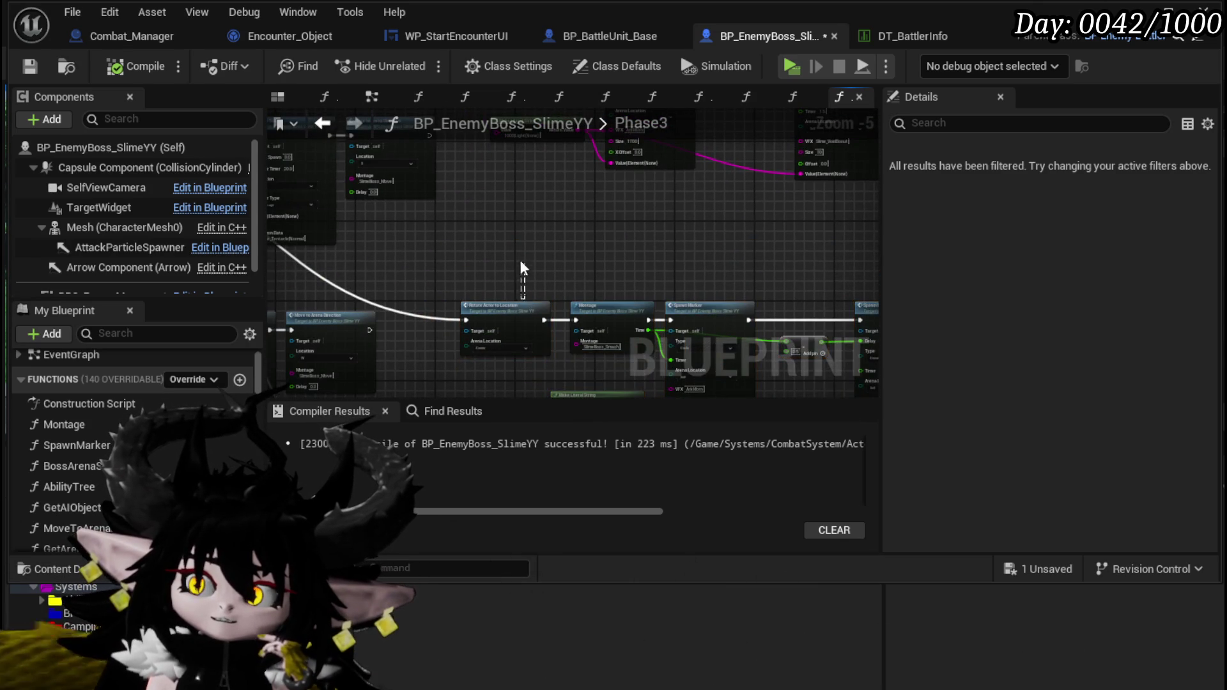
pyautogui.scroll(-2, 370, 188)
pyautogui.moveTo(335, 212); pyautogui.dragTo(776, 318)
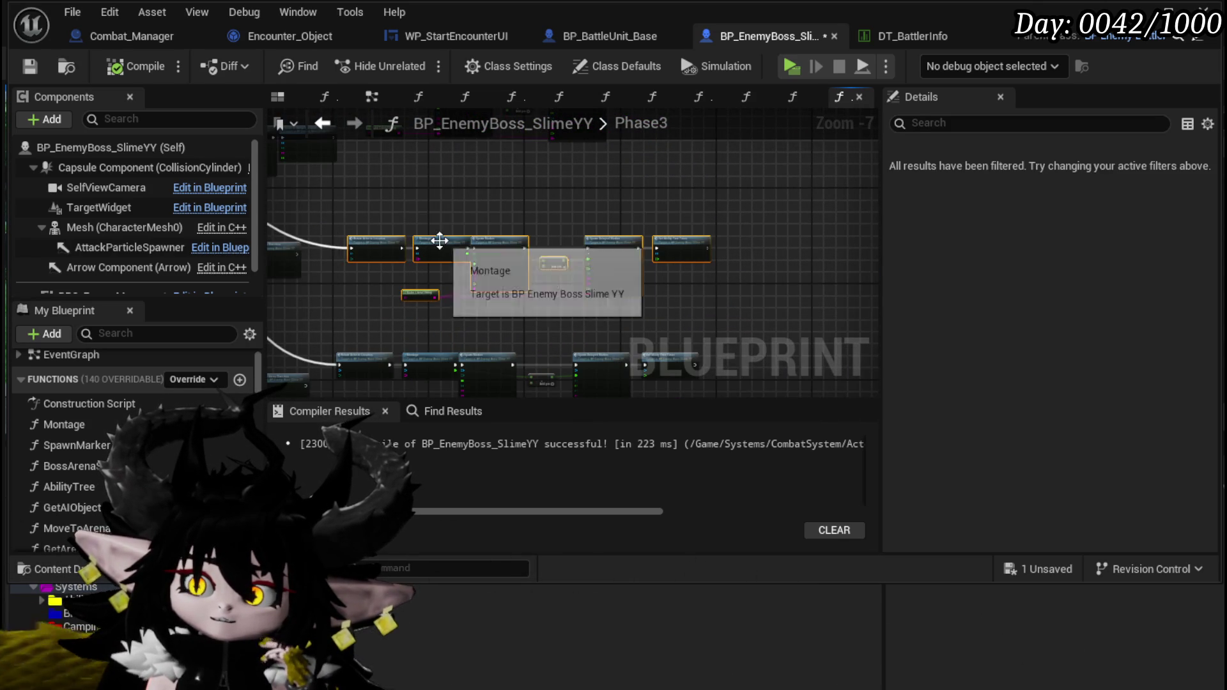
pyautogui.scroll(3, 430, 186)
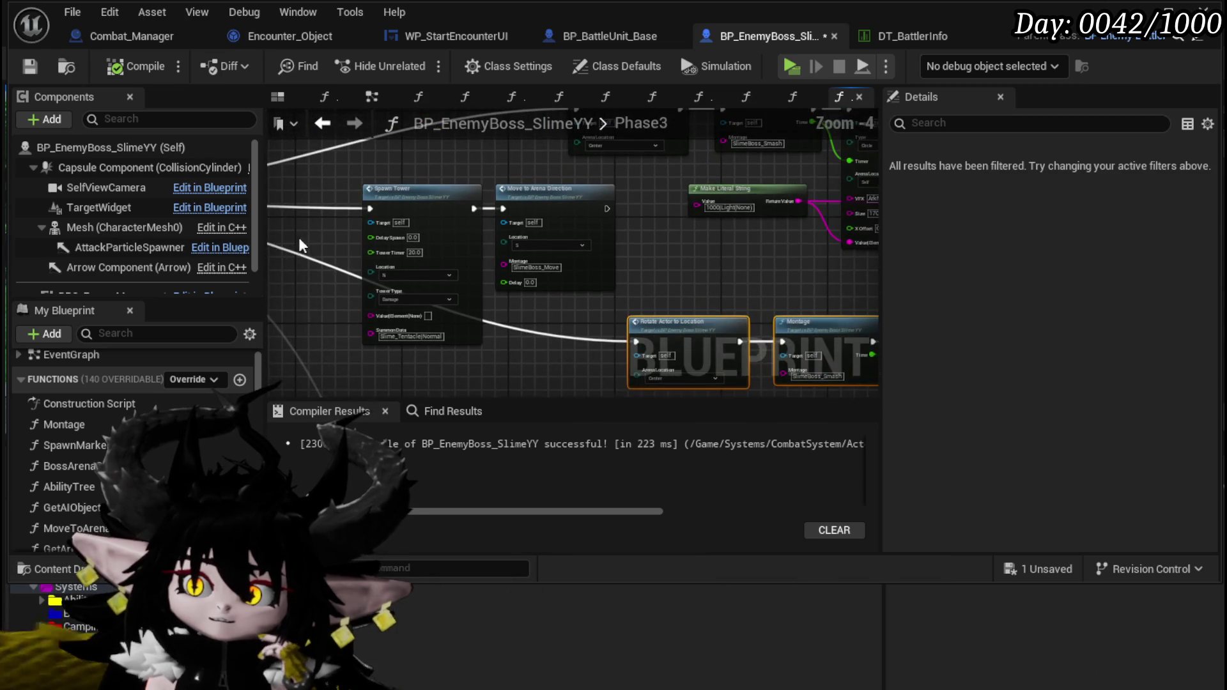
pyautogui.moveTo(522, 213)
pyautogui.mouseDown()
pyautogui.moveTo(557, 198)
pyautogui.moveTo(576, 207)
pyautogui.mouseUp()
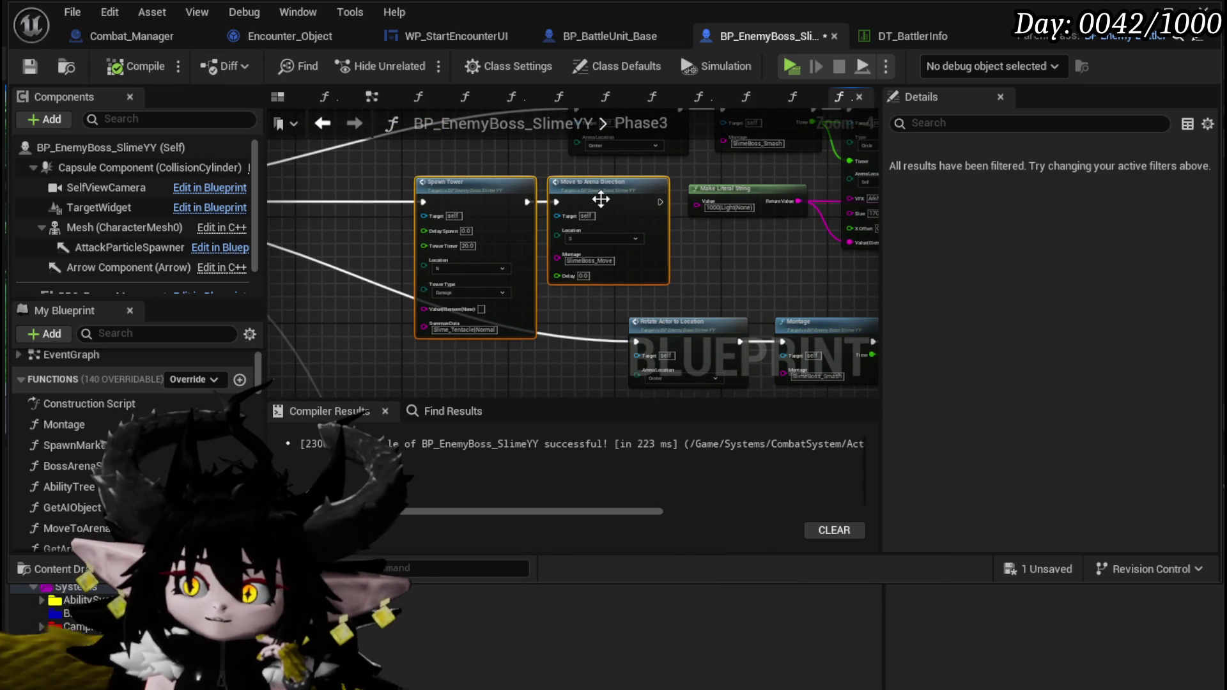
pyautogui.click(695, 279)
# Step: Place the Spawn Tower pair further right and down near Spawn Delayed Marker, then save the Blueprint
pyautogui.moveTo(697, 247)
pyautogui.mouseDown()
pyautogui.moveTo(603, 308)
pyautogui.moveTo(482, 282)
pyautogui.moveTo(1000, 282)
pyautogui.mouseUp()
pyautogui.moveTo(431, 260)
pyautogui.mouseDown()
pyautogui.moveTo(580, 175)
pyautogui.moveTo(461, 224)
pyautogui.mouseUp()
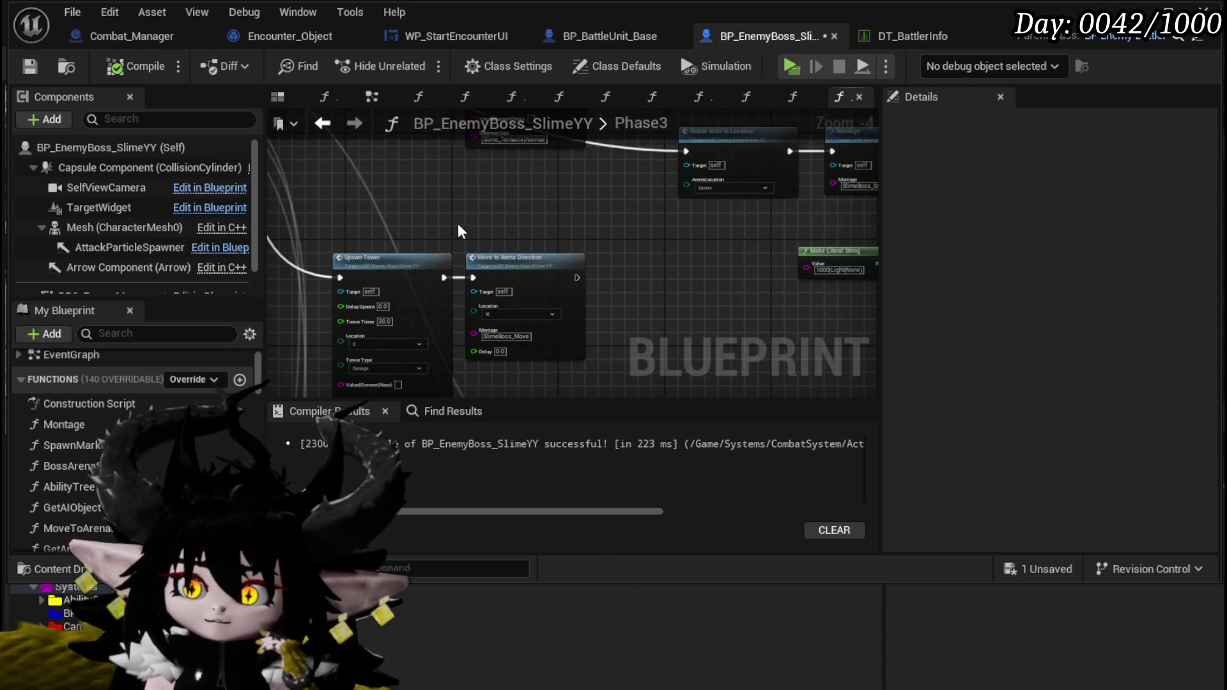
pyautogui.moveTo(513, 279)
pyautogui.mouseDown()
pyautogui.moveTo(575, 211)
pyautogui.moveTo(524, 342)
pyautogui.moveTo(409, 228)
pyautogui.moveTo(206, 177)
pyautogui.mouseUp()
pyautogui.moveTo(332, 211)
pyautogui.mouseDown()
pyautogui.moveTo(488, 250)
pyautogui.moveTo(392, 181)
pyautogui.moveTo(700, 290)
pyautogui.mouseUp()
pyautogui.scroll(-2, 486, 259)
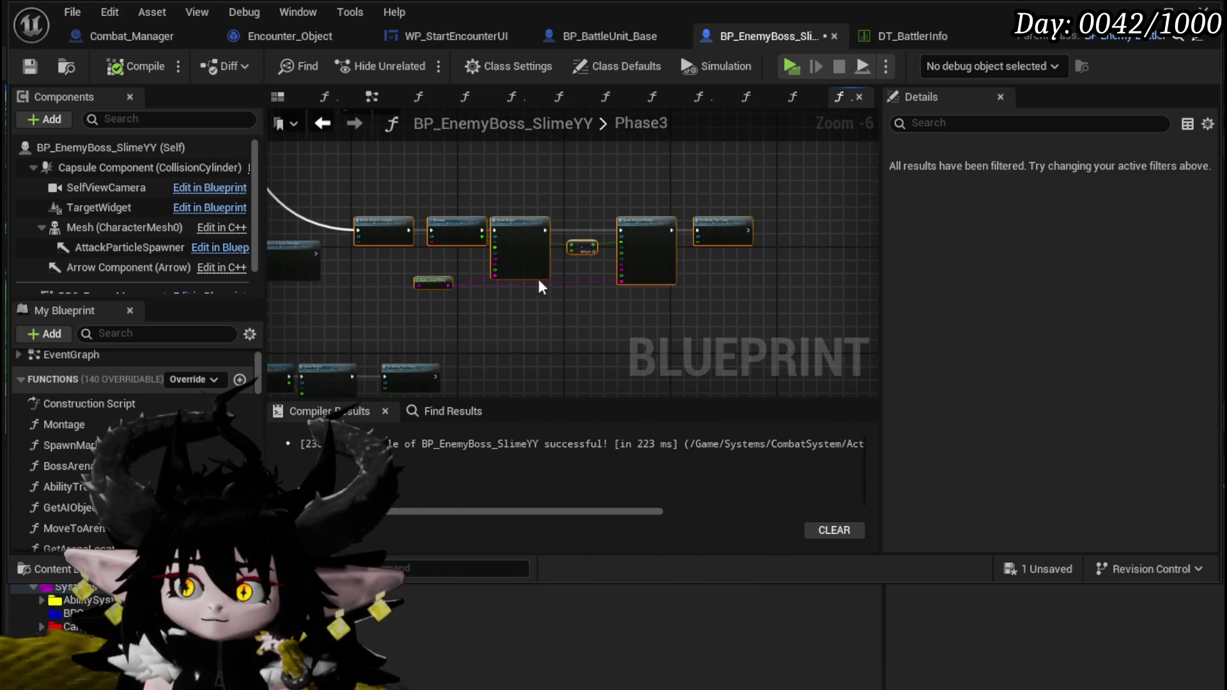
pyautogui.moveTo(523, 248)
pyautogui.mouseDown()
pyautogui.moveTo(478, 248)
pyautogui.moveTo(422, 315)
pyautogui.moveTo(387, 317)
pyautogui.mouseUp()
pyautogui.moveTo(448, 260)
pyautogui.mouseDown()
pyautogui.moveTo(550, 276)
pyautogui.moveTo(366, 217)
pyautogui.moveTo(391, 342)
pyautogui.mouseUp()
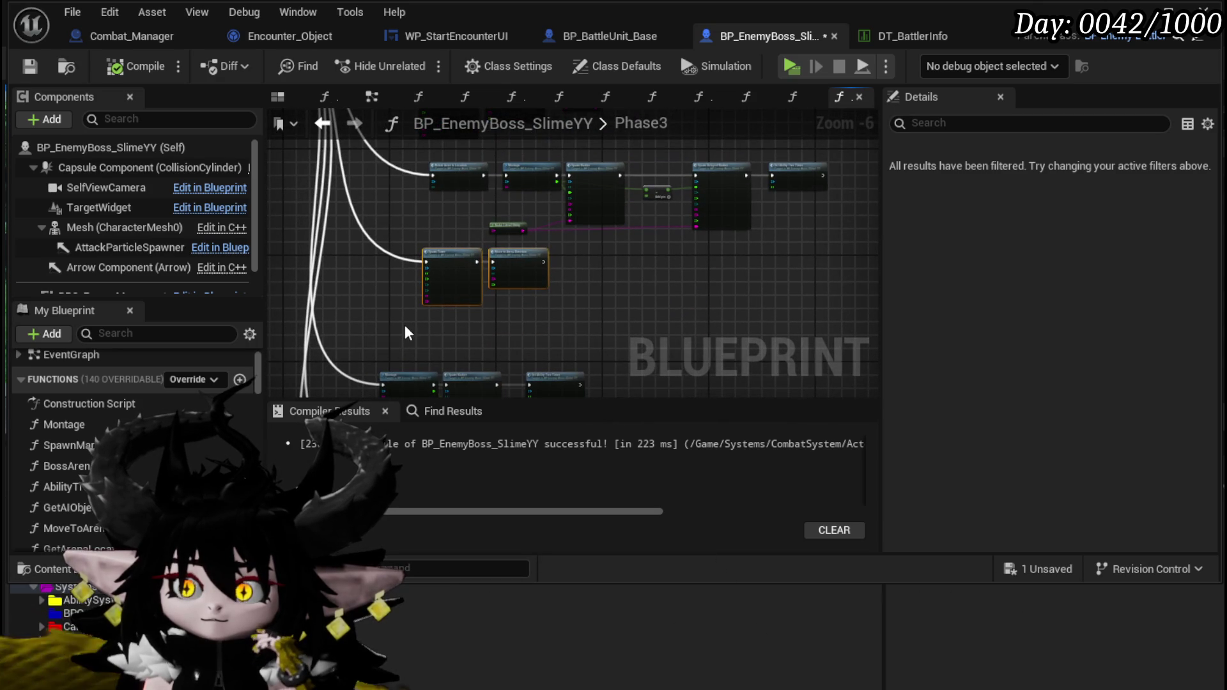
pyautogui.scroll(2, 408, 208)
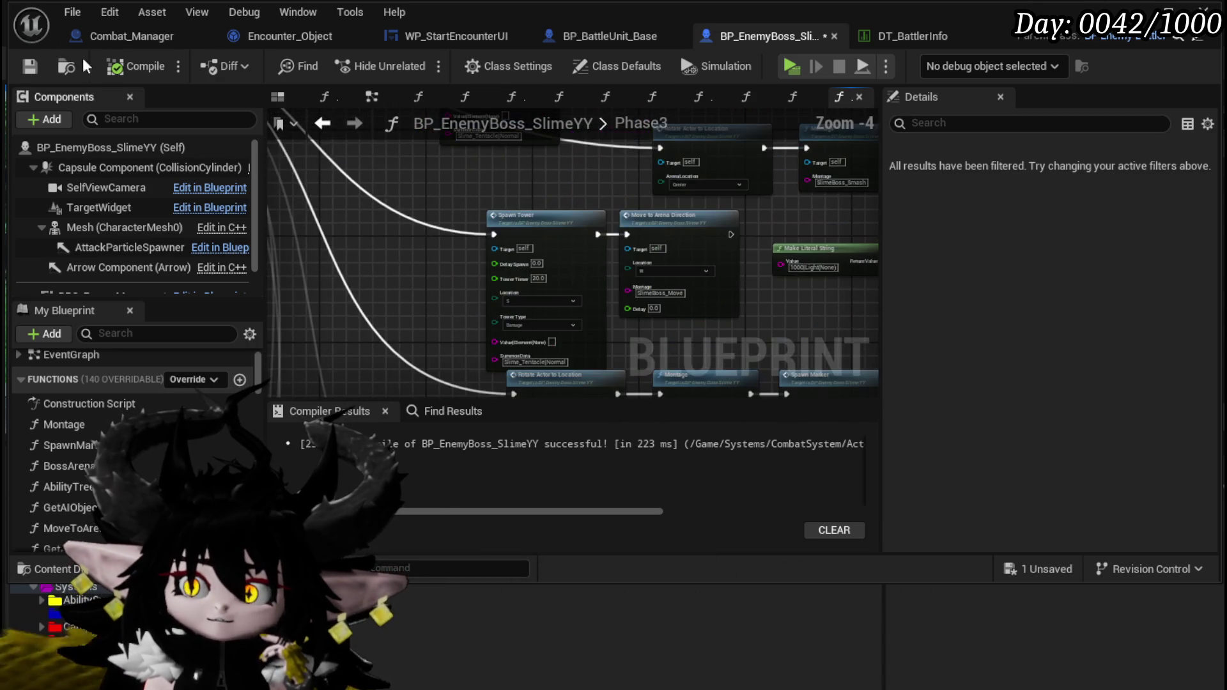
pyautogui.click(27, 65)
# Step: Review the saved Phase3 graph's Spawn Tower chains and the Rotate Actor, Montage and Spawn Marker nodes
pyautogui.moveTo(432, 203)
pyautogui.mouseDown()
pyautogui.moveTo(381, 270)
pyautogui.moveTo(397, 346)
pyautogui.moveTo(450, 326)
pyautogui.moveTo(460, 368)
pyautogui.mouseUp()
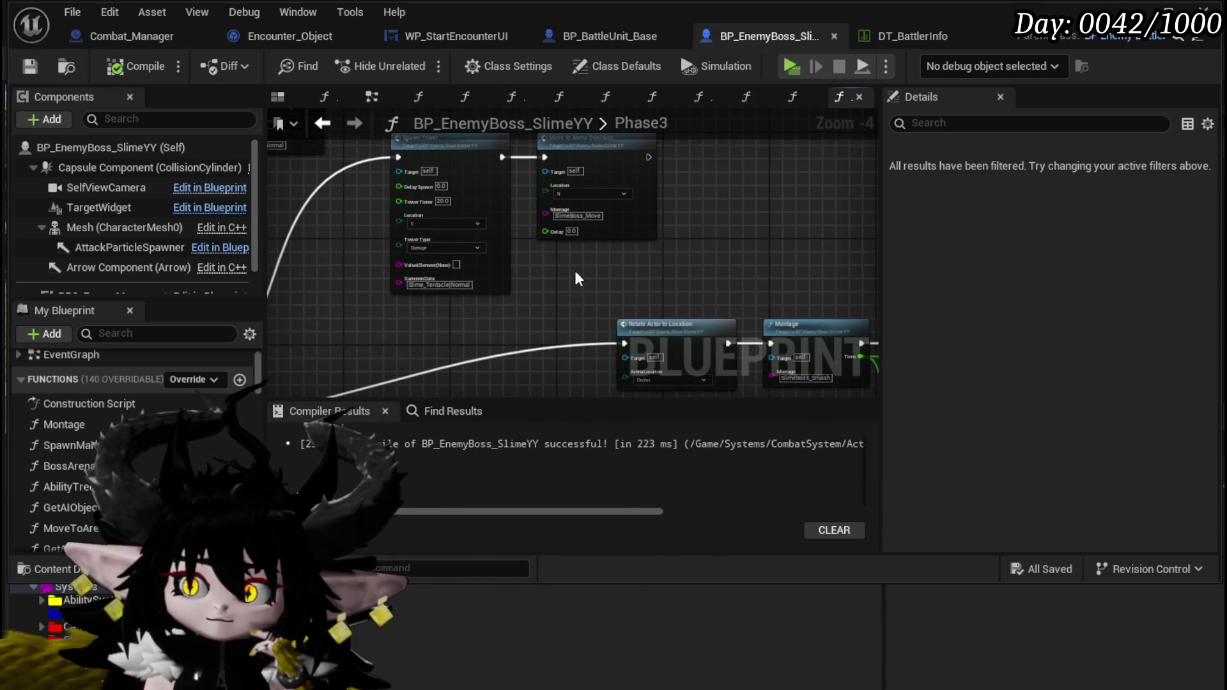
pyautogui.moveTo(581, 271); pyautogui.dragTo(672, 381)
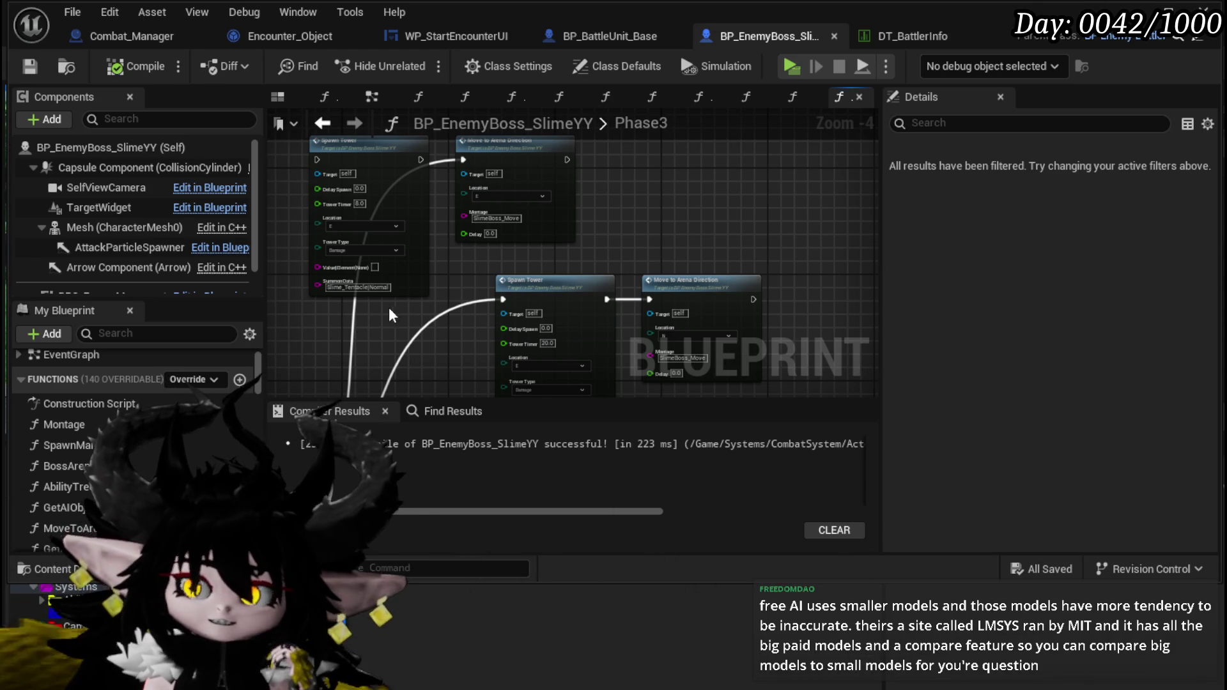
pyautogui.moveTo(382, 312); pyautogui.dragTo(424, 237)
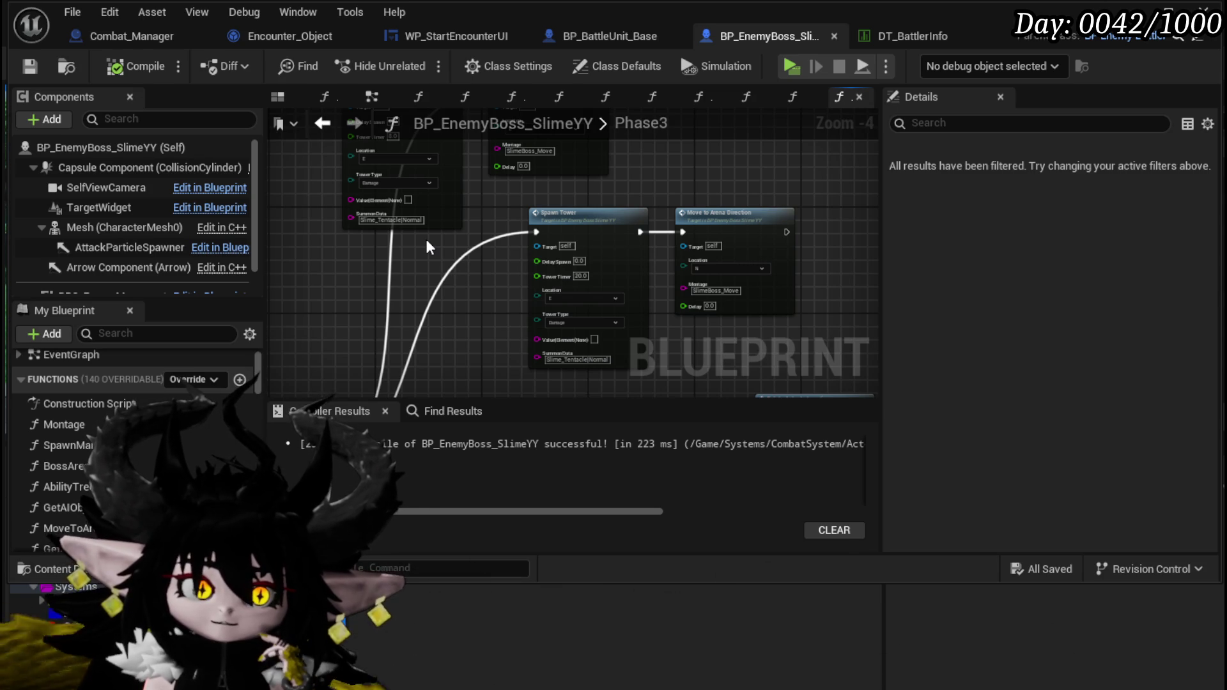
pyautogui.moveTo(427, 246)
pyautogui.mouseDown()
pyautogui.moveTo(411, 348)
pyautogui.moveTo(359, 246)
pyautogui.moveTo(377, 221)
pyautogui.mouseUp()
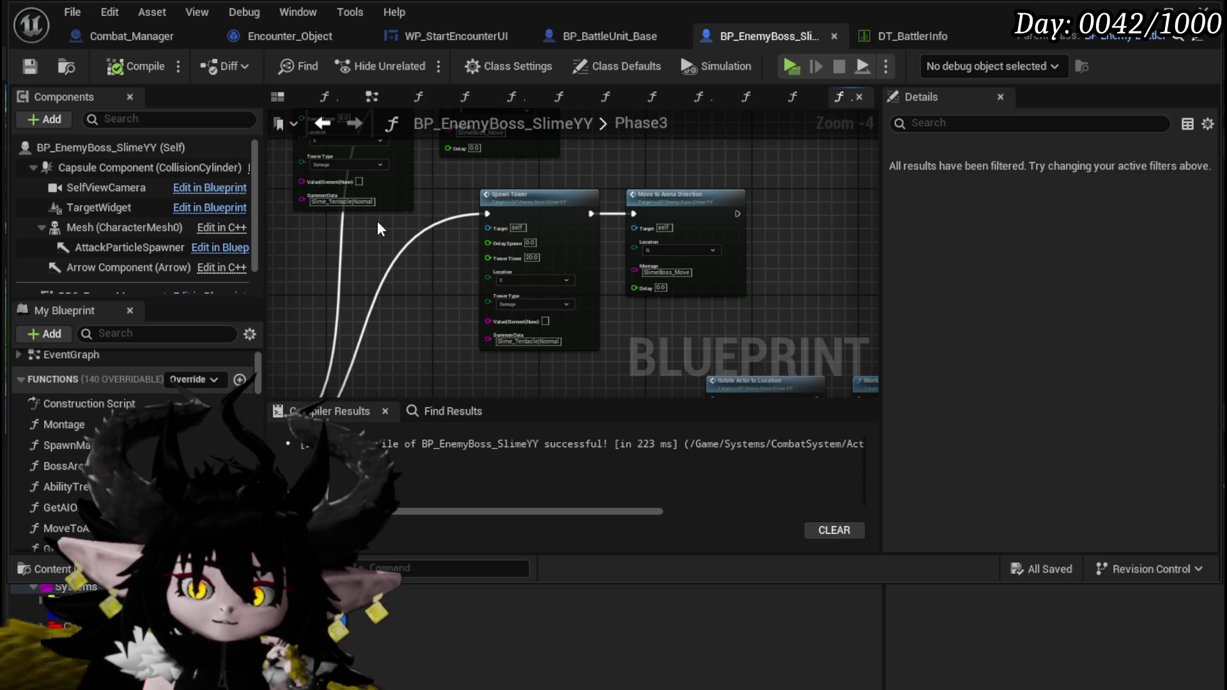
pyautogui.scroll(4, 316, 278)
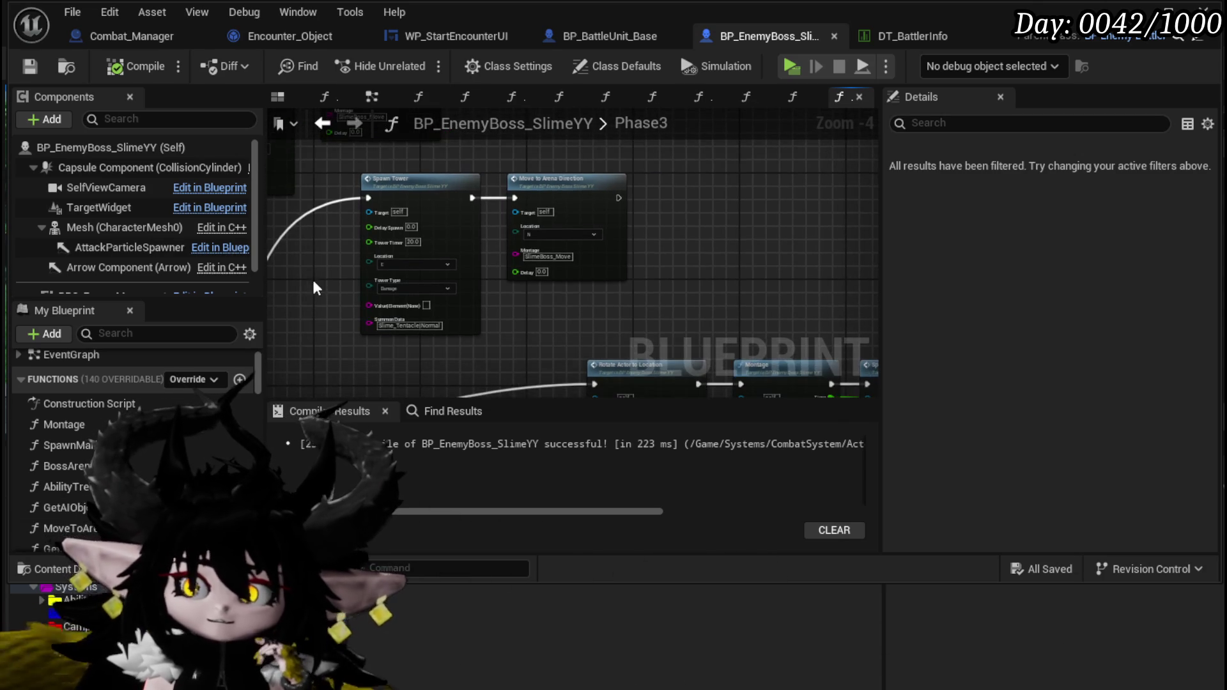
pyautogui.scroll(-2, 327, 266)
pyautogui.scroll(-1, 381, 208)
pyautogui.scroll(-1, 532, 216)
pyautogui.moveTo(532, 217)
pyautogui.mouseDown()
pyautogui.moveTo(562, 278)
pyautogui.moveTo(621, 246)
pyautogui.mouseUp()
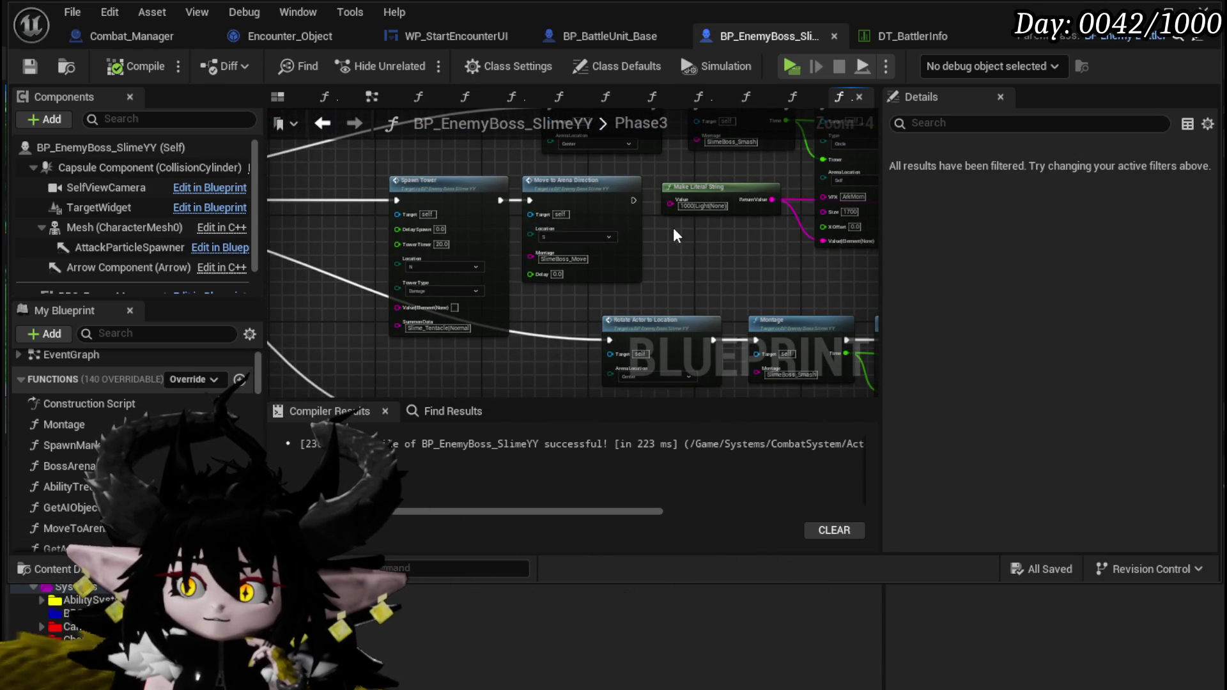
pyautogui.moveTo(528, 320)
pyautogui.mouseDown()
pyautogui.moveTo(450, 218)
pyautogui.moveTo(275, 218)
pyautogui.moveTo(406, 196)
pyautogui.mouseUp()
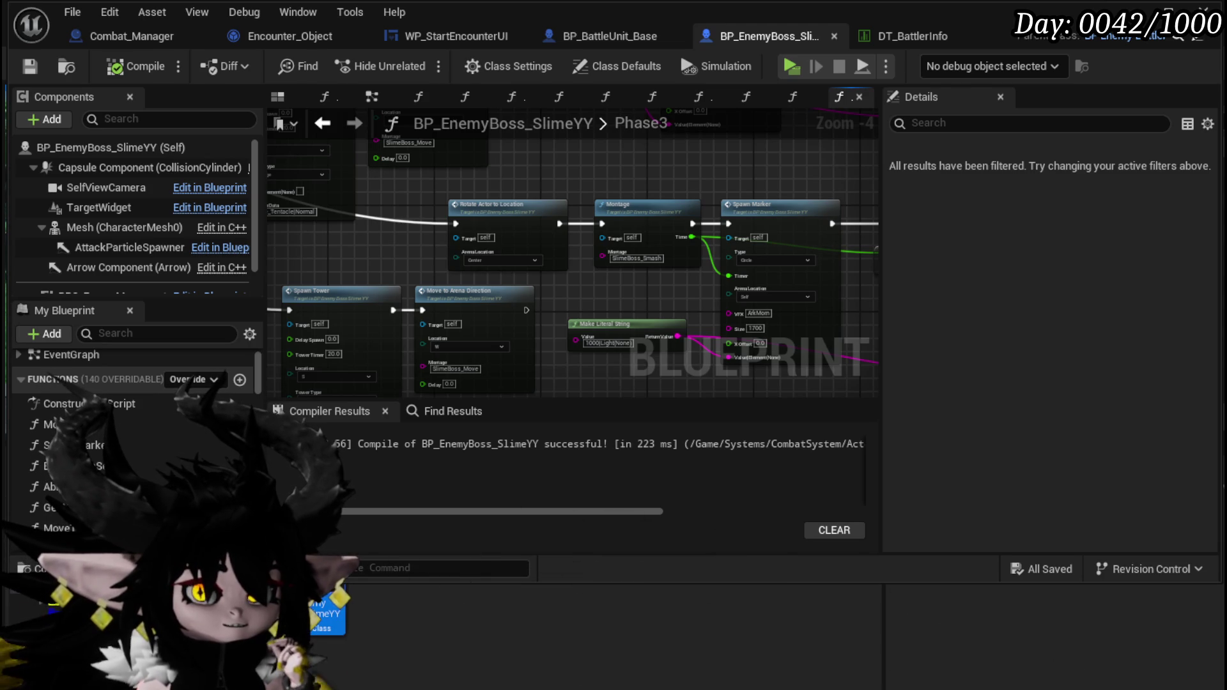
# Step: Look over the Spawn Marker, Rotate Actor, Montage and Spawn Tower rows of the Phase3 graph
pyautogui.scroll(-2, 613, 283)
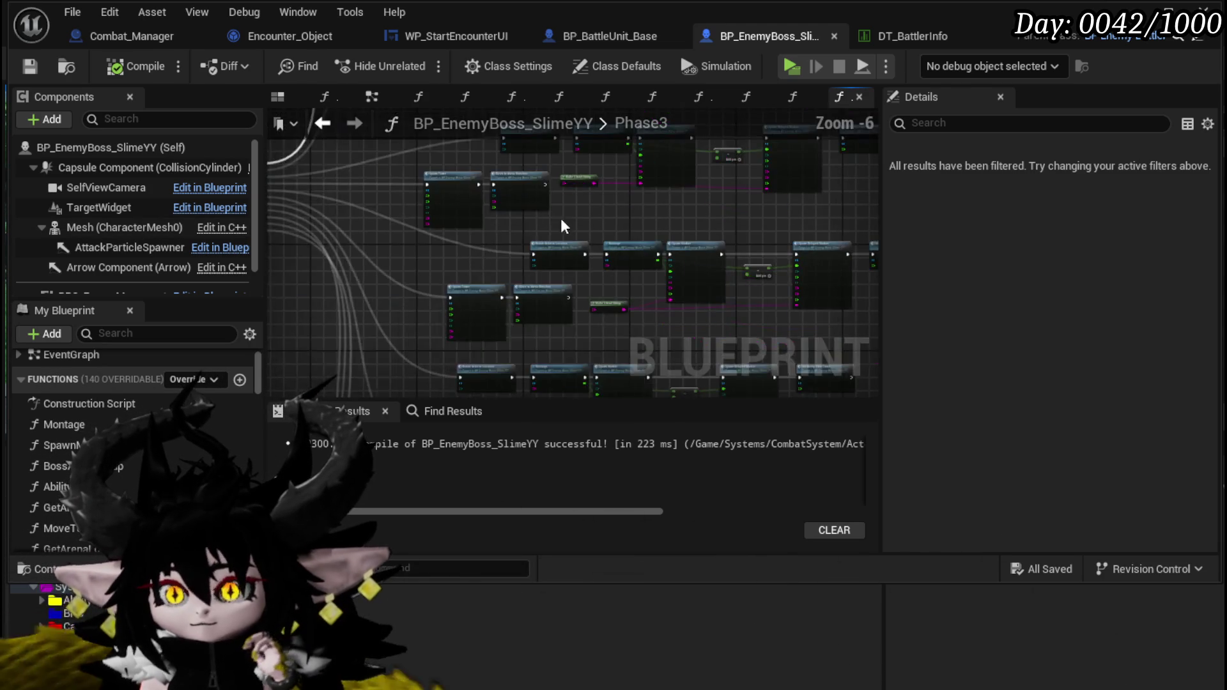
pyautogui.scroll(3, 578, 263)
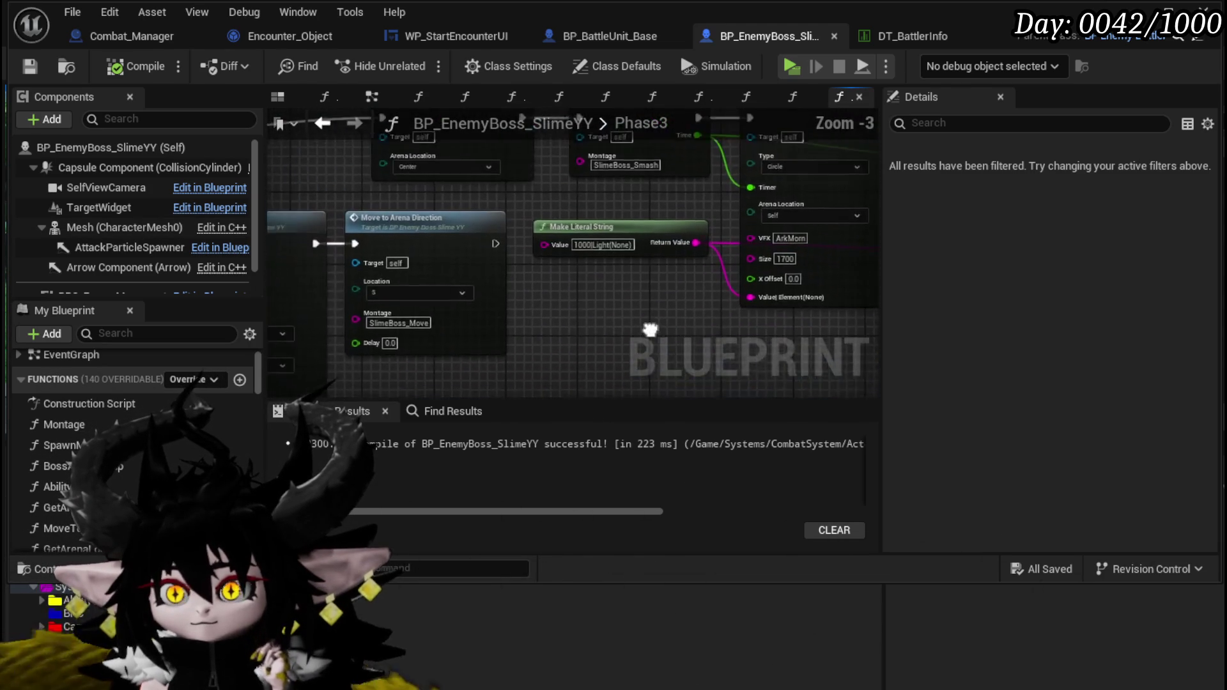
pyautogui.scroll(-1, 792, 301)
pyautogui.moveTo(793, 300); pyautogui.dragTo(490, 286)
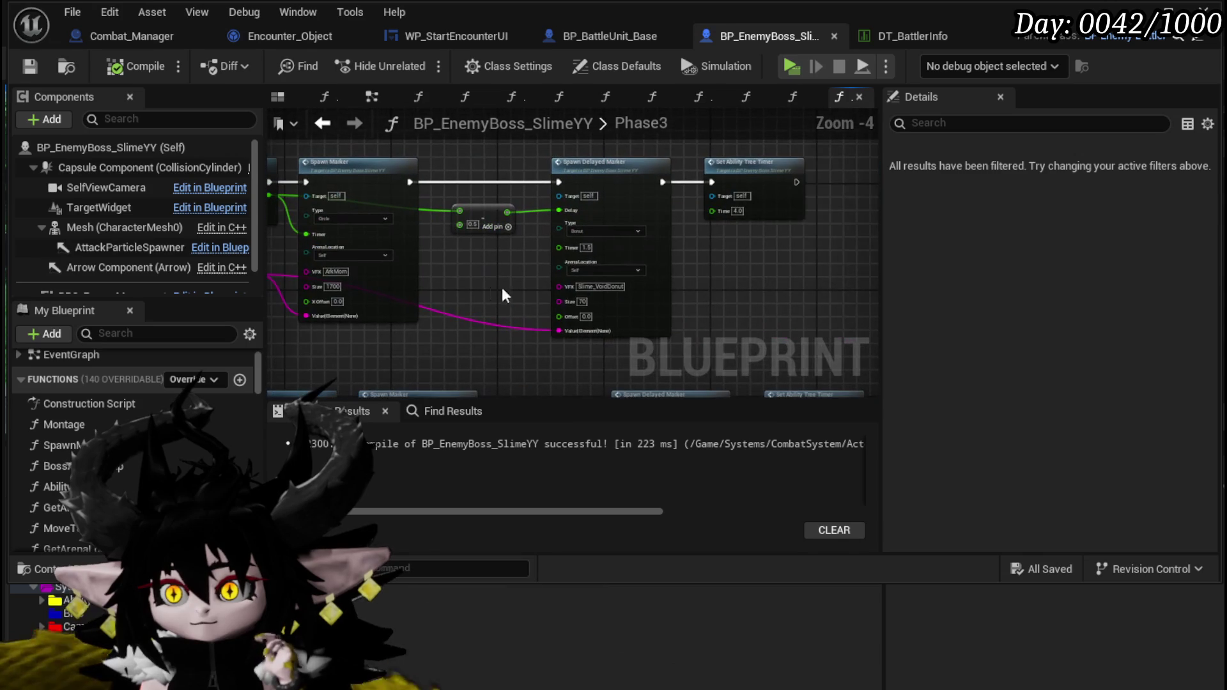
pyautogui.moveTo(720, 256)
pyautogui.mouseDown()
pyautogui.moveTo(811, 258)
pyautogui.moveTo(742, 272)
pyautogui.moveTo(684, 241)
pyautogui.moveTo(375, 181)
pyautogui.mouseUp()
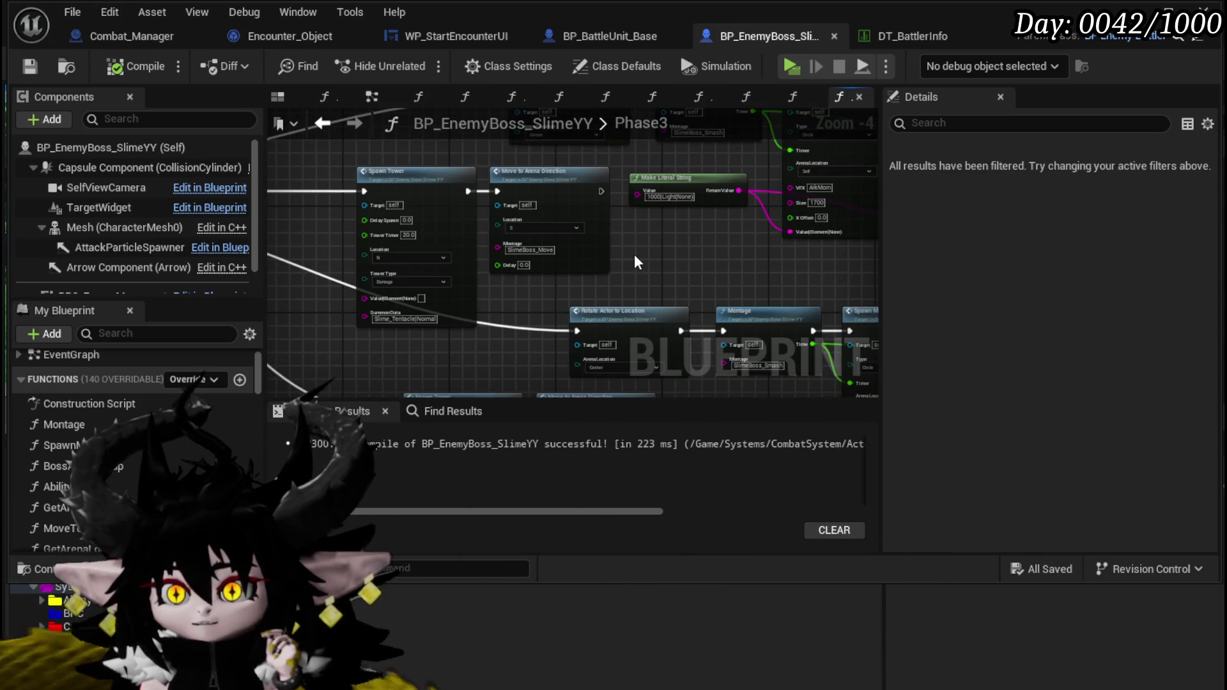
pyautogui.moveTo(634, 254); pyautogui.dragTo(481, 278)
pyautogui.scroll(2, 377, 242)
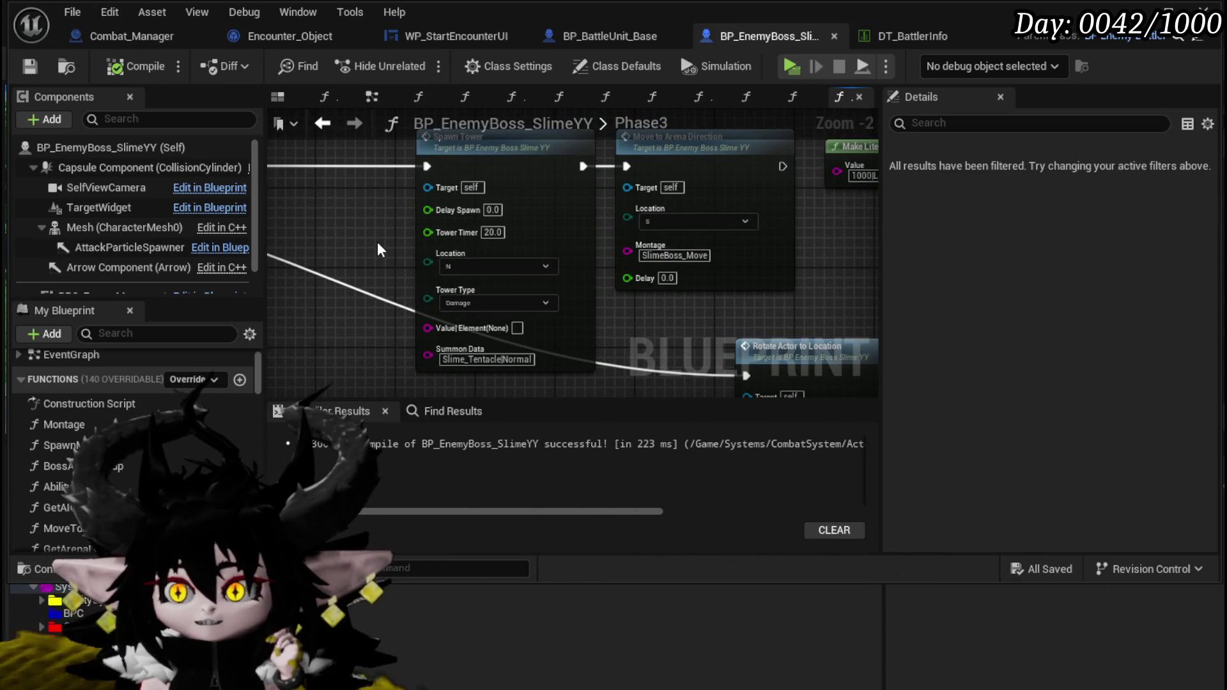
pyautogui.scroll(-3, 378, 242)
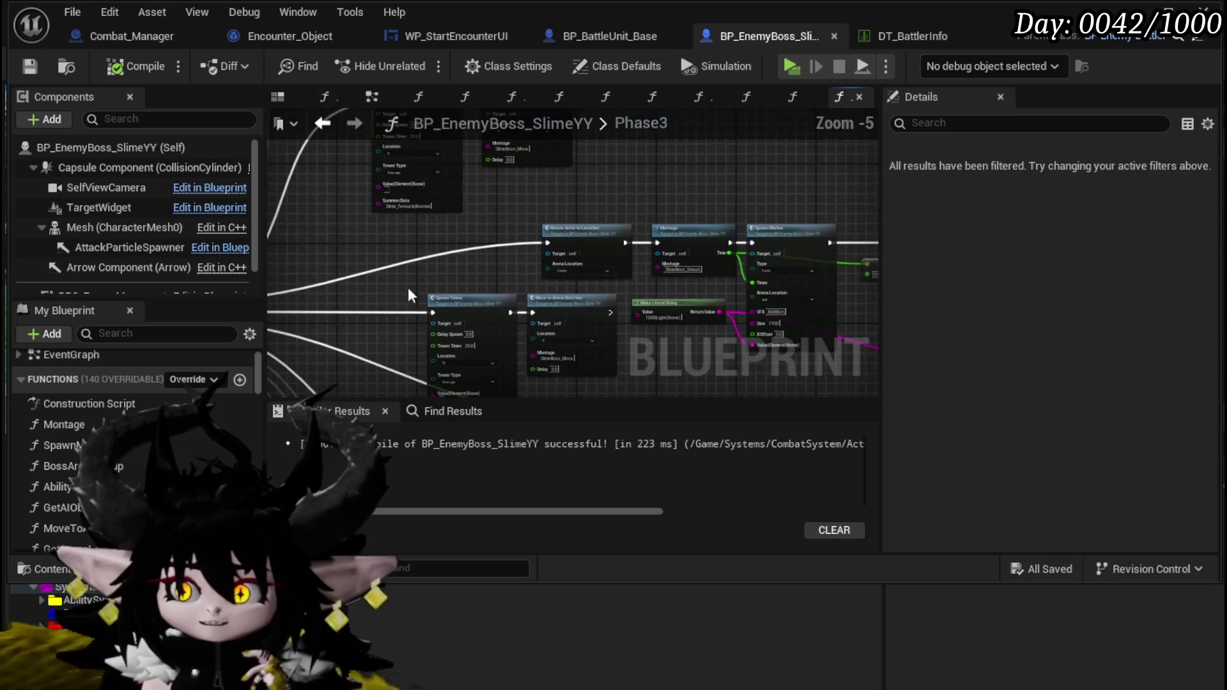
pyautogui.moveTo(420, 365)
pyautogui.mouseDown()
pyautogui.moveTo(541, 349)
pyautogui.moveTo(562, 261)
pyautogui.moveTo(577, 309)
pyautogui.moveTo(443, 268)
pyautogui.moveTo(379, 167)
pyautogui.moveTo(562, 274)
pyautogui.moveTo(592, 310)
pyautogui.moveTo(611, 294)
pyautogui.moveTo(489, 273)
pyautogui.moveTo(558, 289)
pyautogui.moveTo(620, 266)
pyautogui.moveTo(582, 320)
pyautogui.moveTo(501, 309)
pyautogui.mouseUp()
# Step: Marquee-select the middle row of Phase3 nodes and delete it
pyautogui.scroll(2, 489, 273)
pyautogui.scroll(-1, 489, 274)
pyautogui.scroll(-1, 489, 271)
pyautogui.scroll(-1, 510, 305)
pyautogui.moveTo(426, 326); pyautogui.dragTo(831, 268)
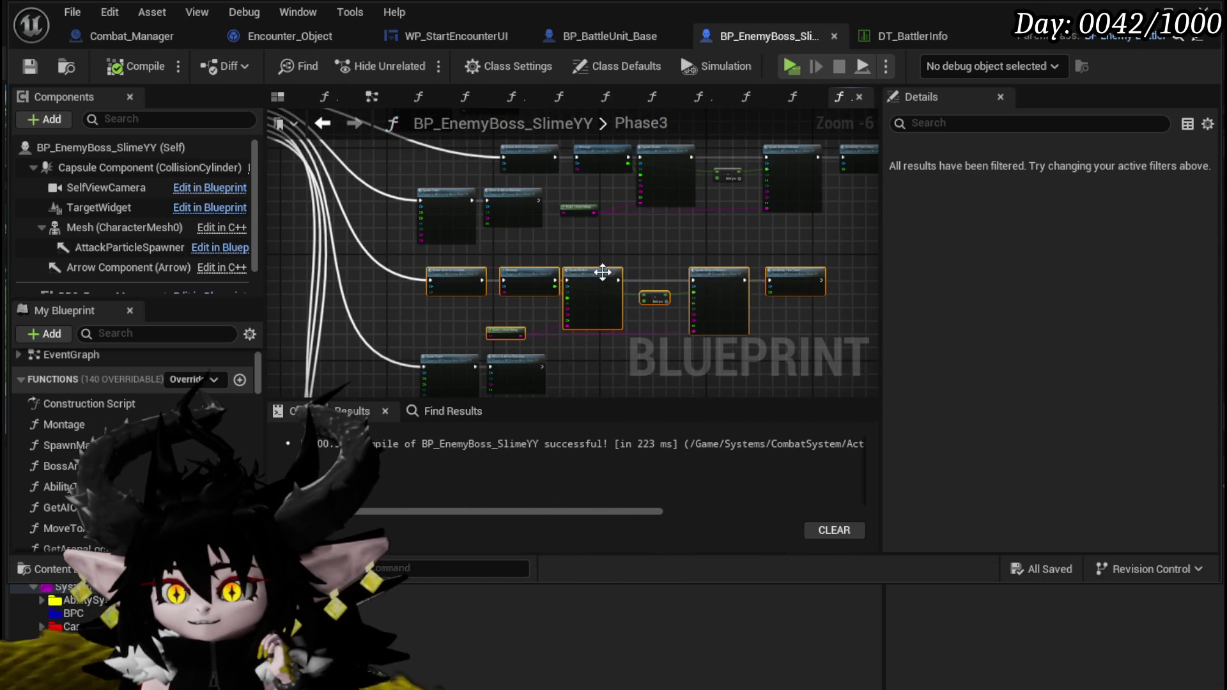
pyautogui.press('Delete')
# Step: Pan and zoom across the Phase3 graph to bring more node rows into view
pyautogui.scroll(3, 543, 288)
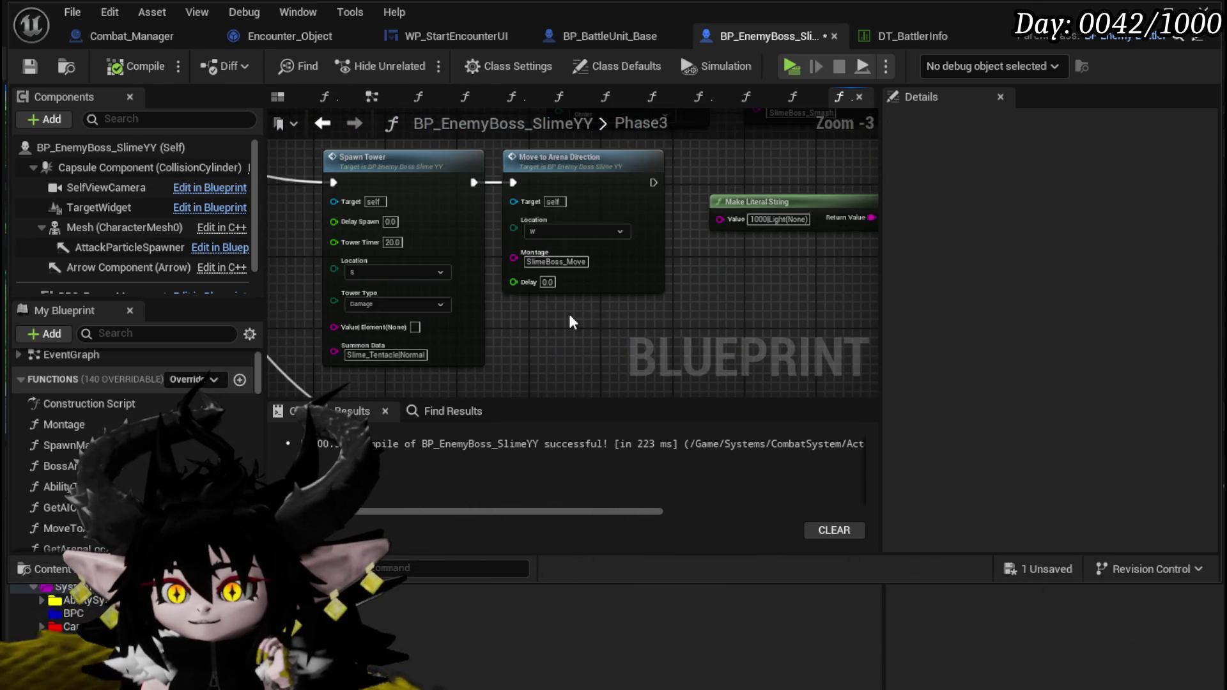
pyautogui.scroll(-2, 581, 318)
pyautogui.moveTo(580, 318)
pyautogui.mouseDown()
pyautogui.moveTo(537, 390)
pyautogui.moveTo(518, 355)
pyautogui.moveTo(499, 365)
pyautogui.moveTo(503, 381)
pyautogui.moveTo(479, 377)
pyautogui.moveTo(465, 349)
pyautogui.moveTo(504, 315)
pyautogui.moveTo(718, 384)
pyautogui.moveTo(515, 279)
pyautogui.mouseUp()
pyautogui.scroll(1, 453, 255)
pyautogui.scroll(1, 453, 250)
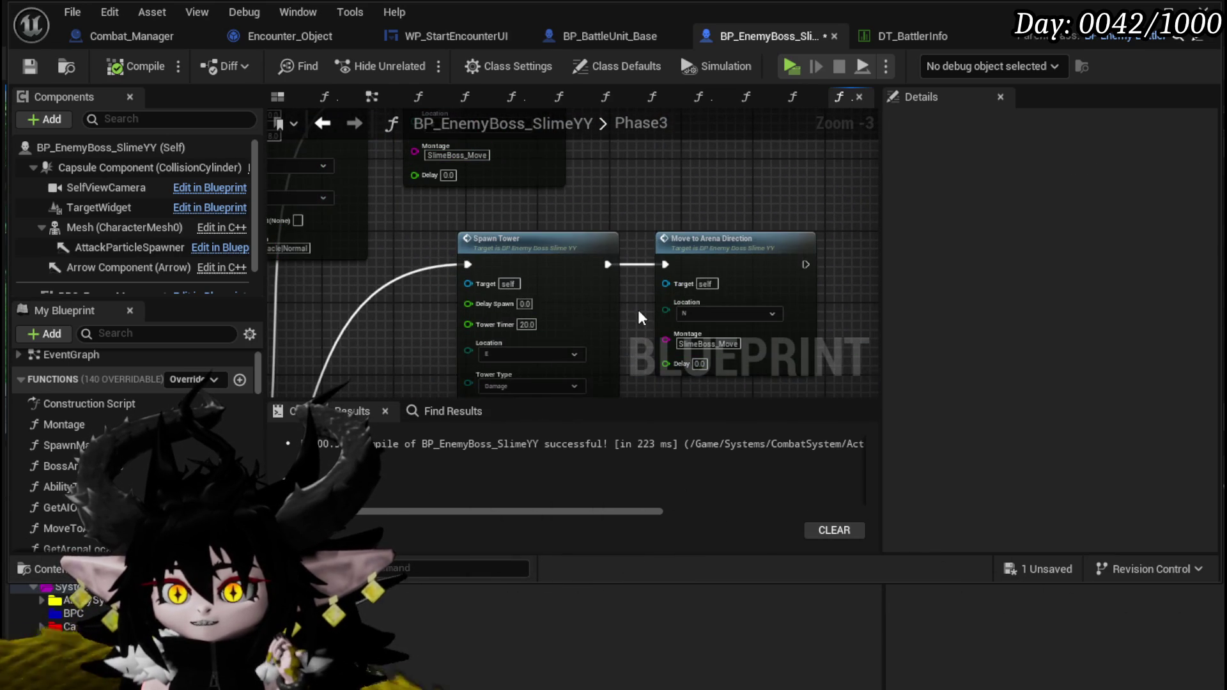
pyautogui.scroll(-2, 638, 309)
pyautogui.moveTo(561, 273)
pyautogui.mouseDown()
pyautogui.moveTo(392, 252)
pyautogui.moveTo(443, 257)
pyautogui.mouseUp()
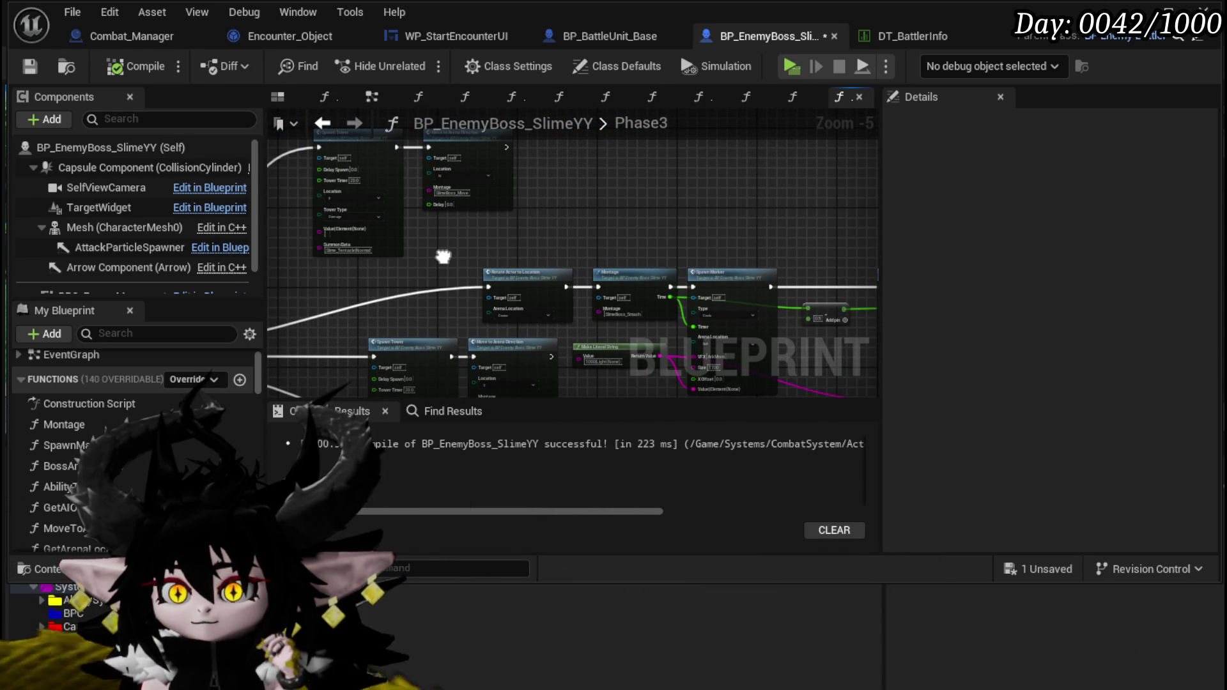
pyautogui.moveTo(444, 257); pyautogui.dragTo(390, 130)
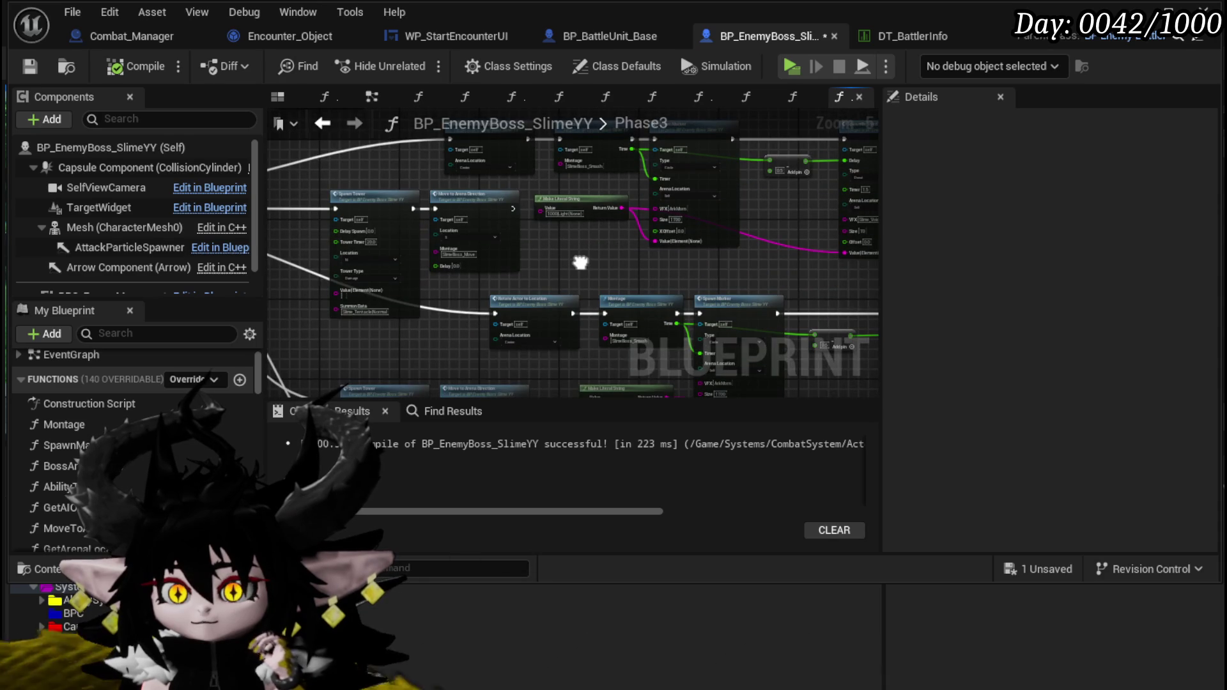
pyautogui.moveTo(580, 262); pyautogui.dragTo(658, 275)
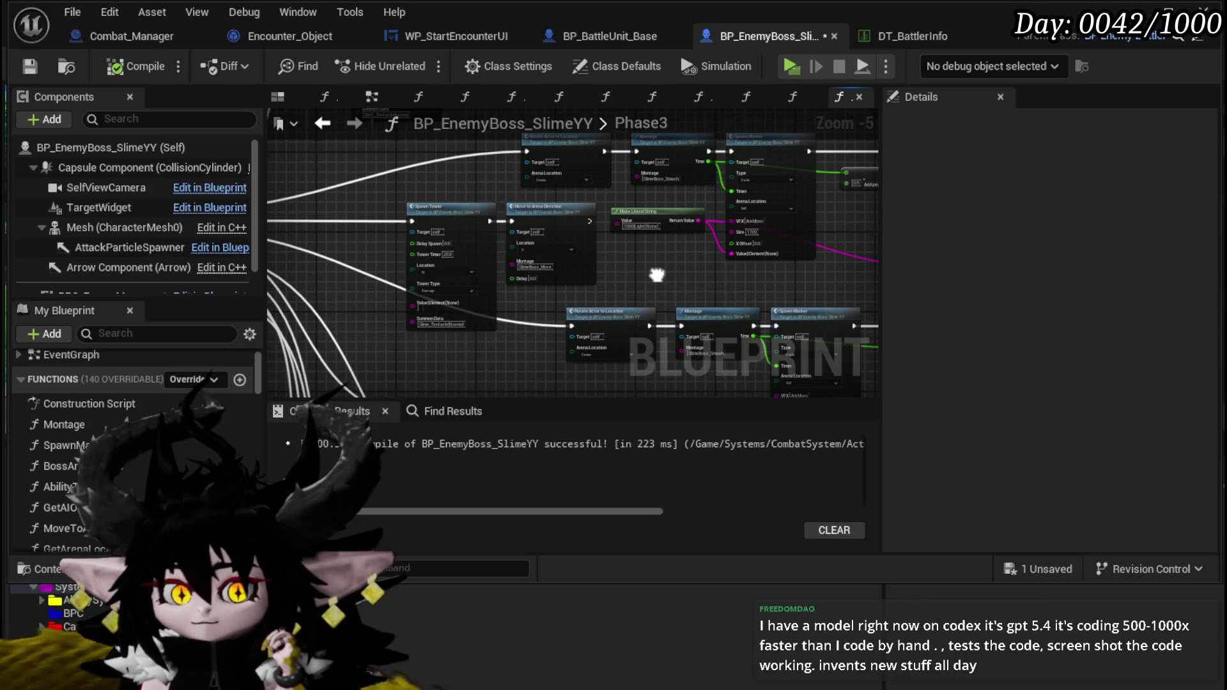
pyautogui.moveTo(657, 275)
pyautogui.mouseDown()
pyautogui.moveTo(696, 268)
pyautogui.moveTo(617, 268)
pyautogui.mouseUp()
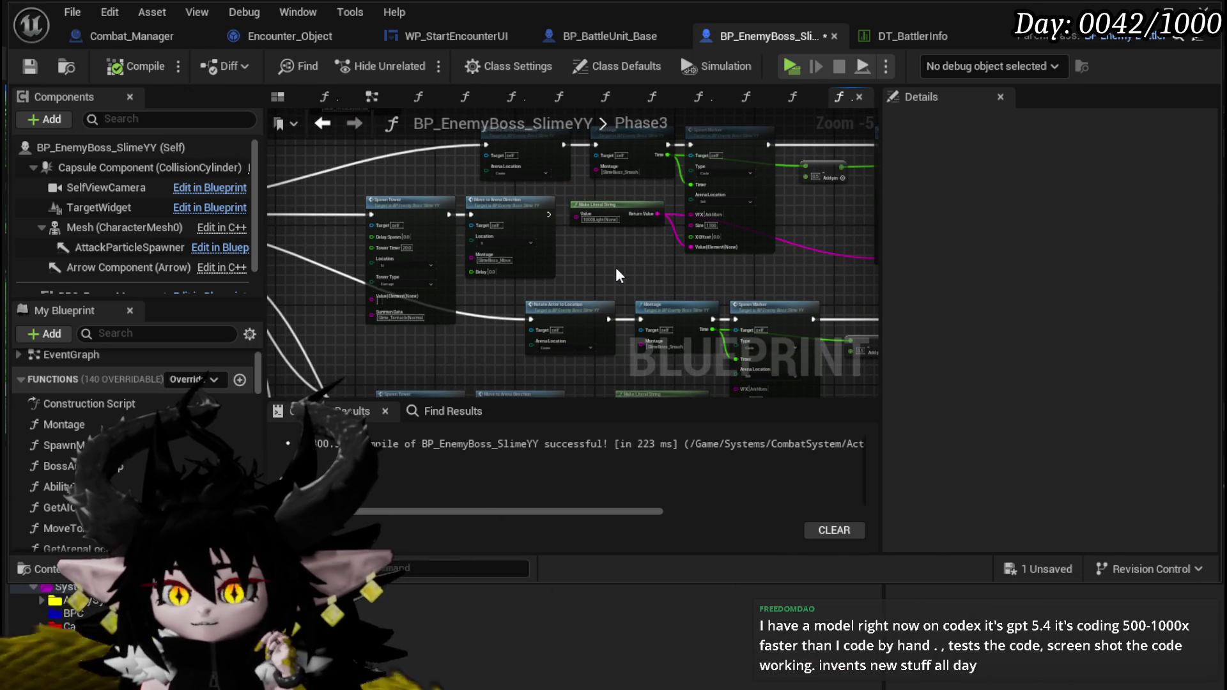
# Step: Box-select the Spawn Tower and Move to Arena Direction nodes, clearing and reselecting once
pyautogui.scroll(3, 487, 224)
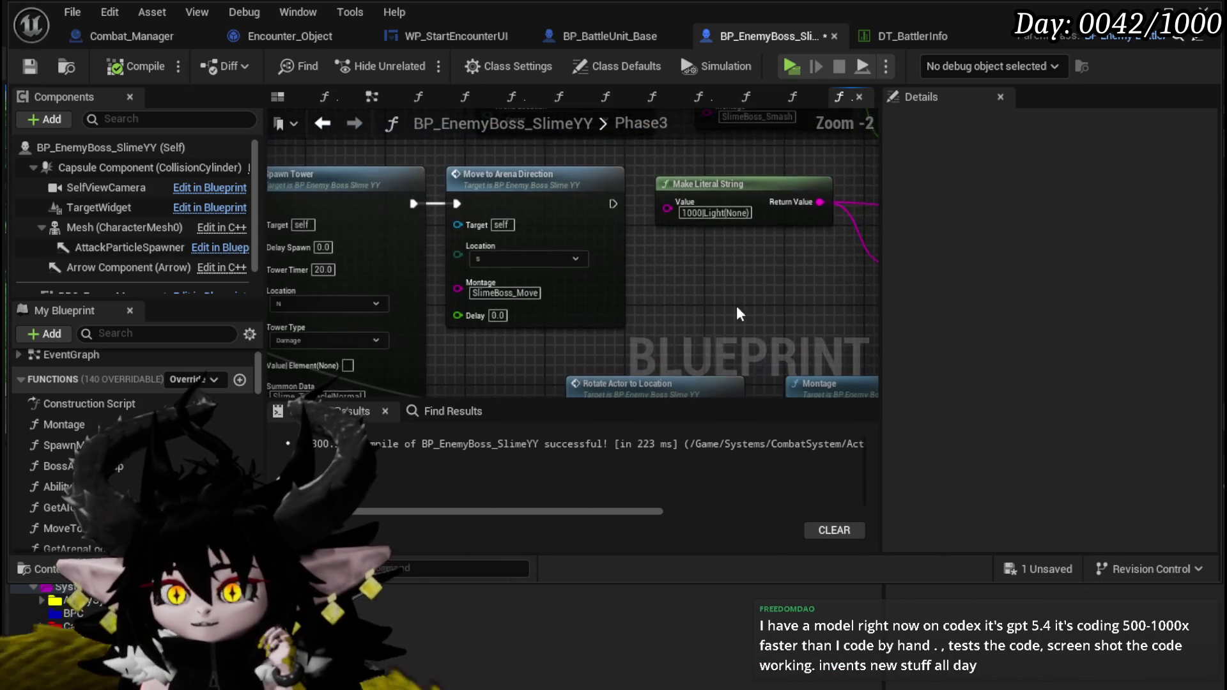
pyautogui.scroll(-2, 340, 192)
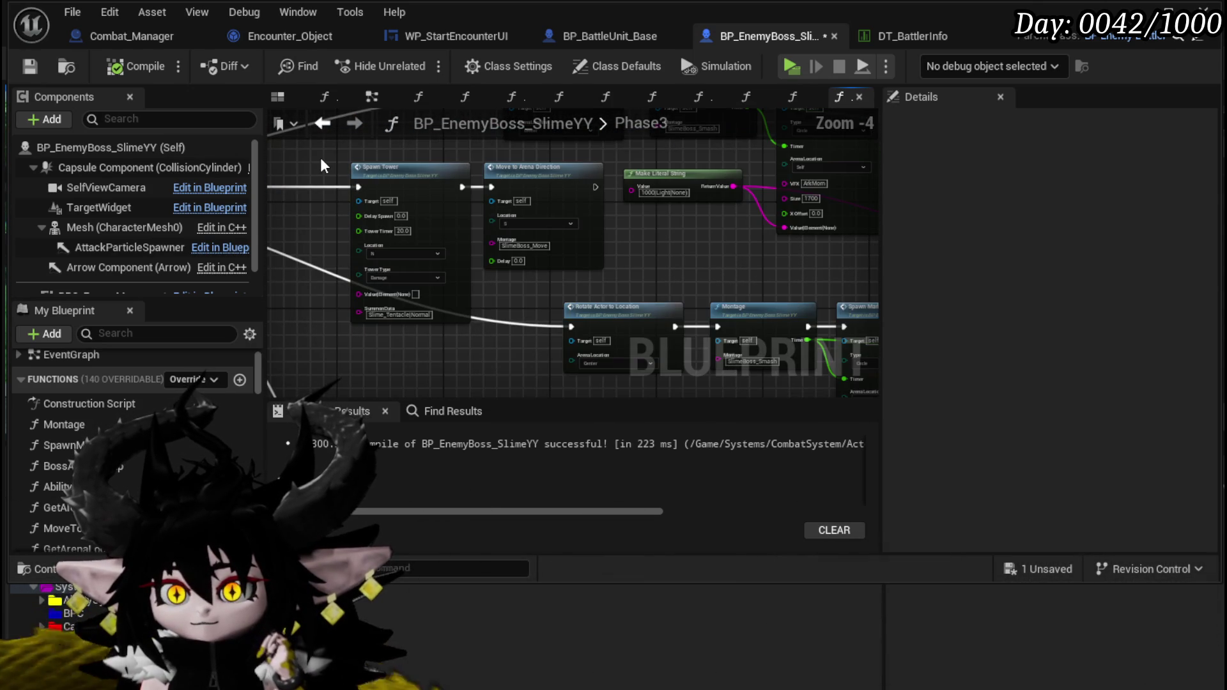
pyautogui.moveTo(320, 158); pyautogui.dragTo(608, 290)
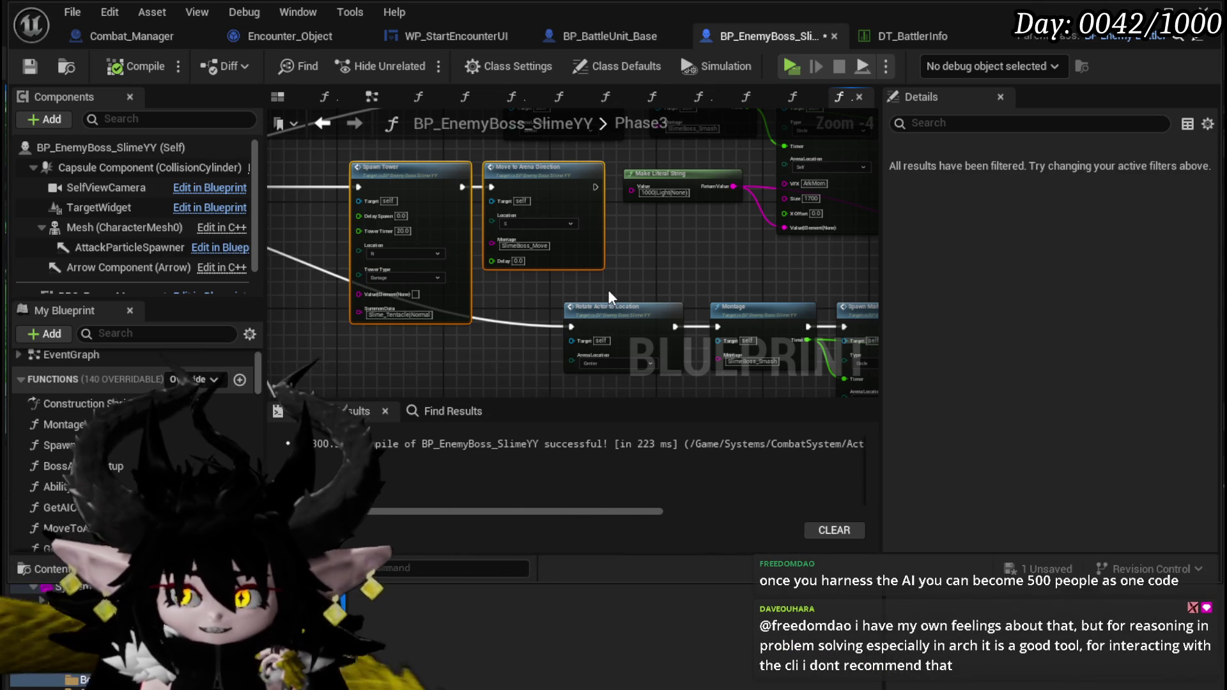
pyautogui.scroll(1, 374, 206)
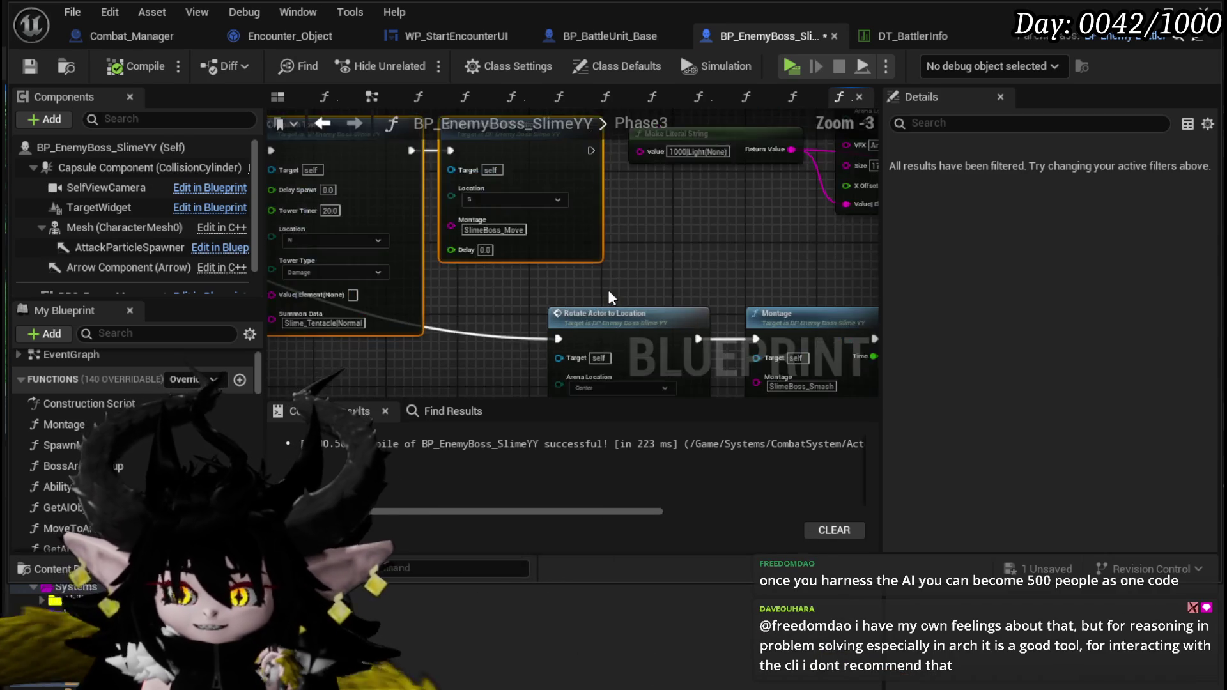
pyautogui.click(345, 194)
pyautogui.scroll(-1, 345, 194)
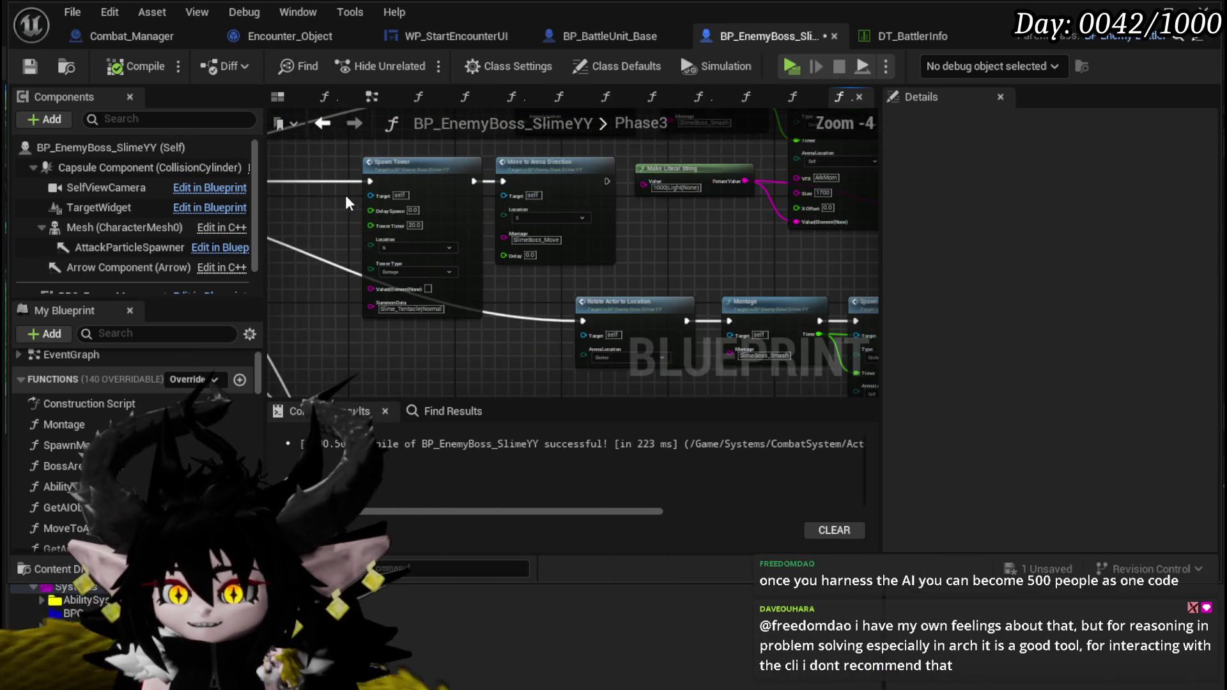
pyautogui.moveTo(326, 148); pyautogui.dragTo(617, 274)
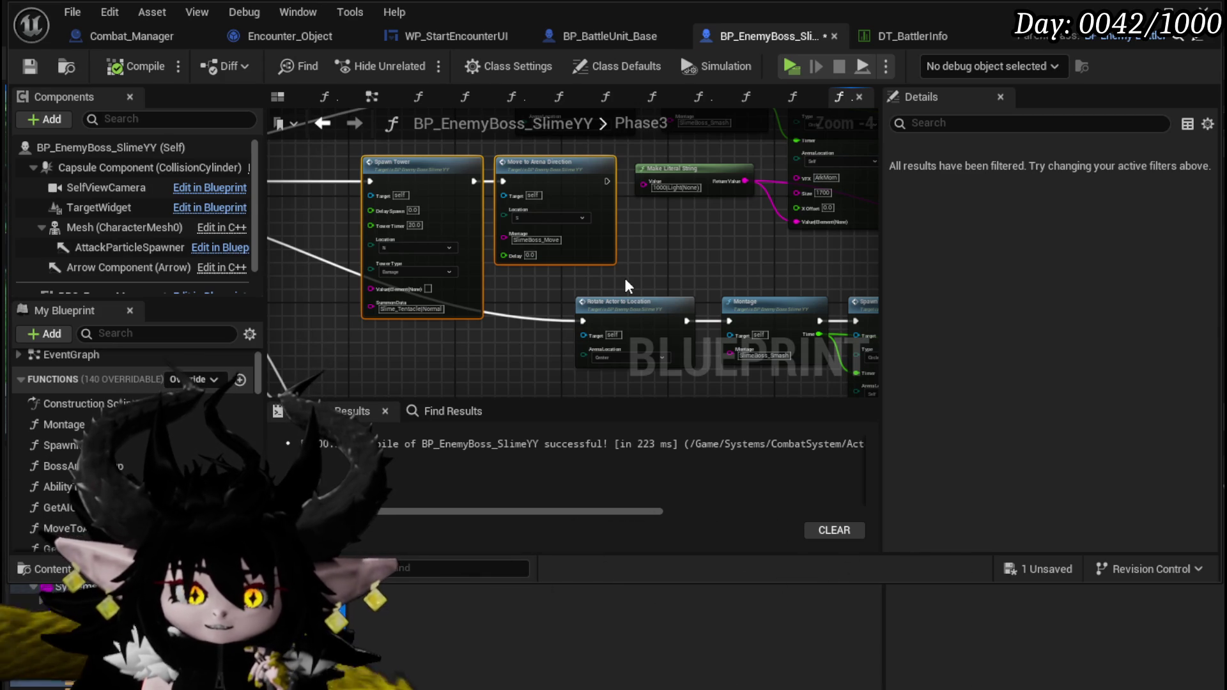
# Step: Hide the Content Drawer and save the BP_EnemyBoss_SlimeYY Blueprint
pyautogui.scroll(2, 624, 279)
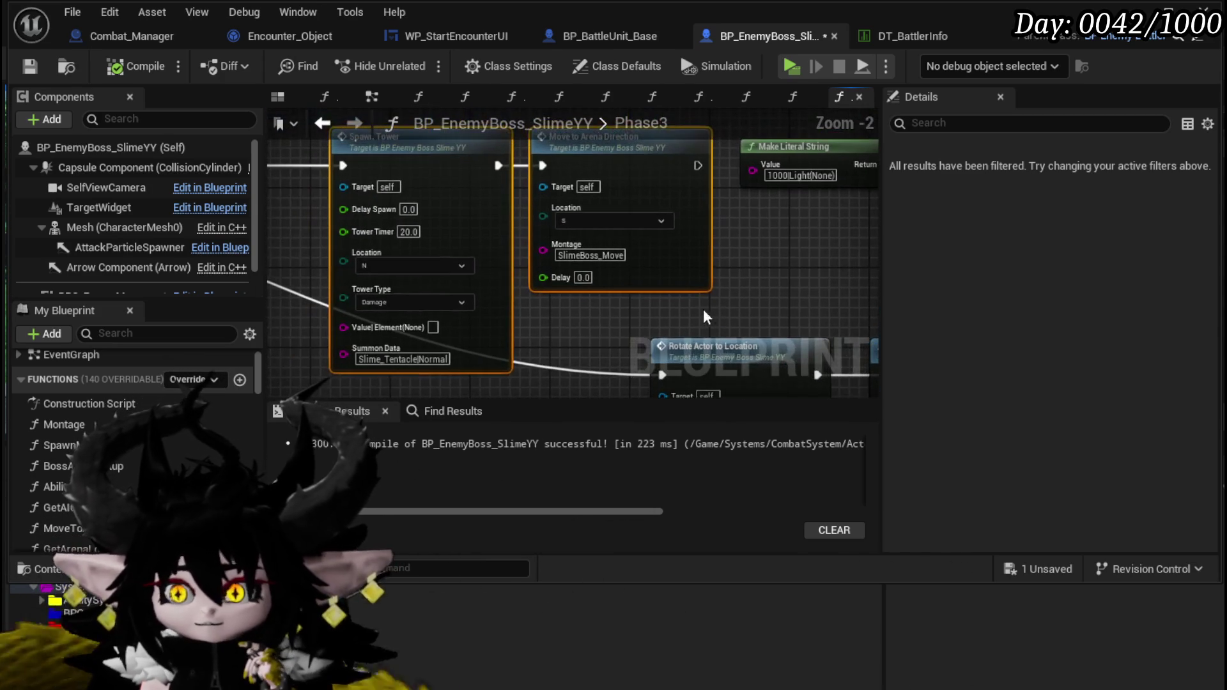
pyautogui.scroll(-1, 743, 290)
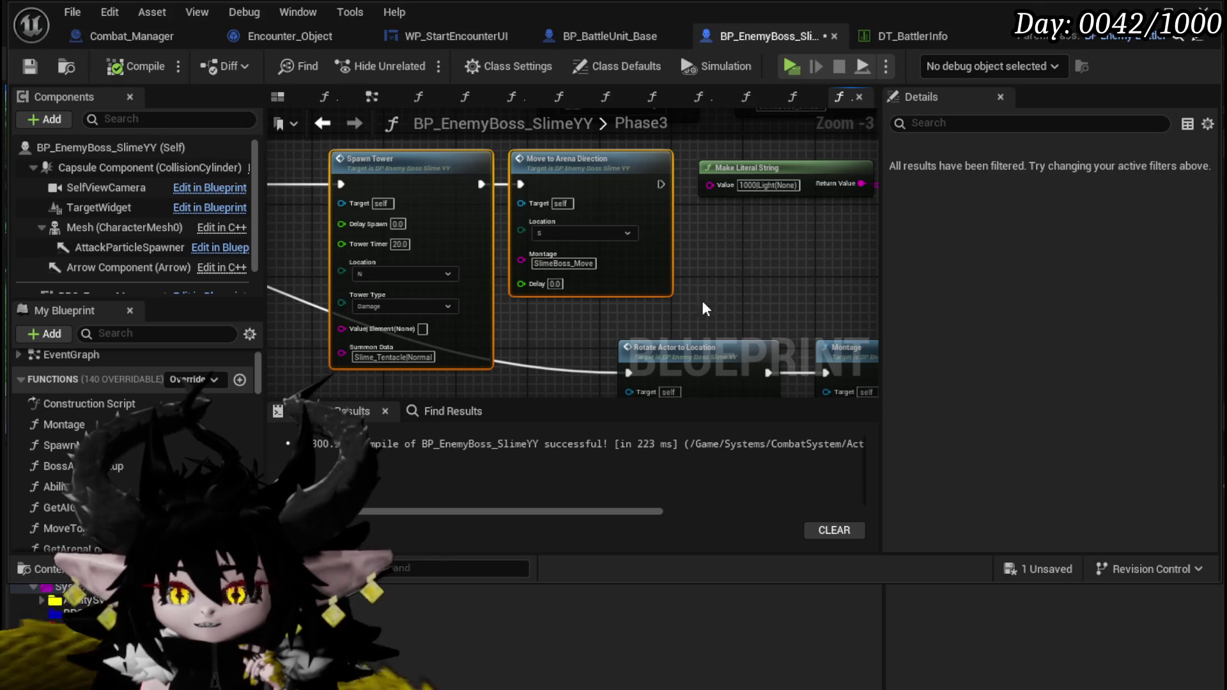
pyautogui.click(684, 444)
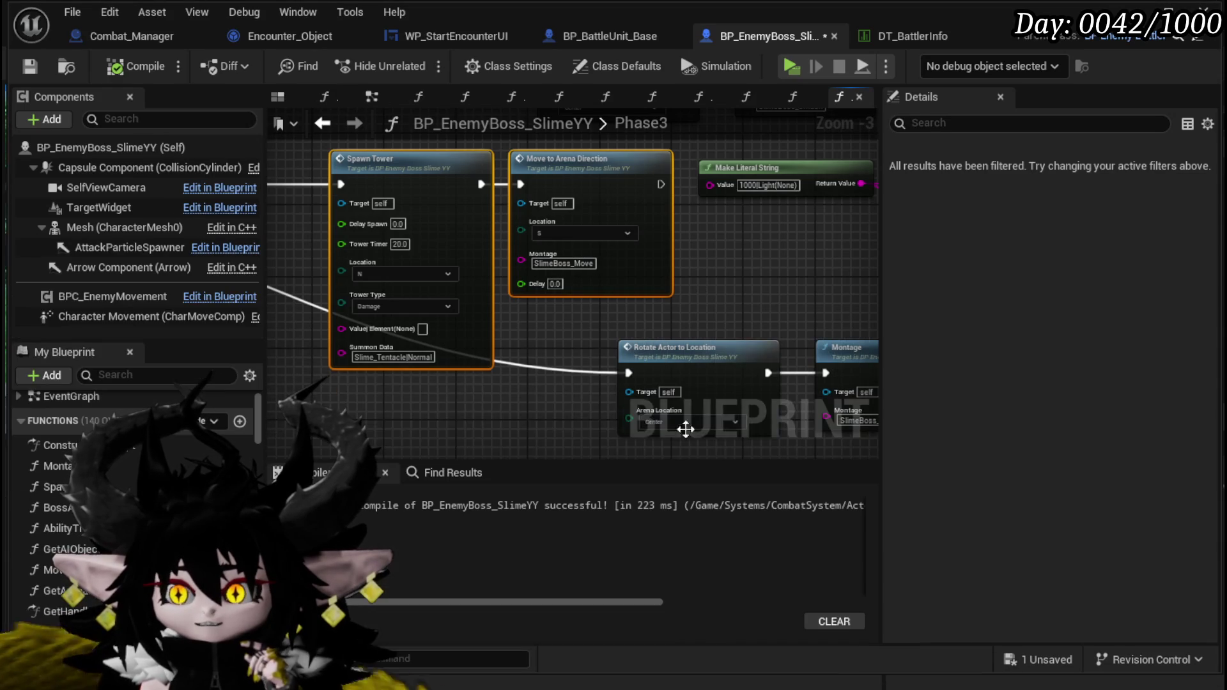
pyautogui.moveTo(576, 360)
pyautogui.mouseDown()
pyautogui.moveTo(569, 408)
pyautogui.moveTo(591, 394)
pyautogui.mouseUp()
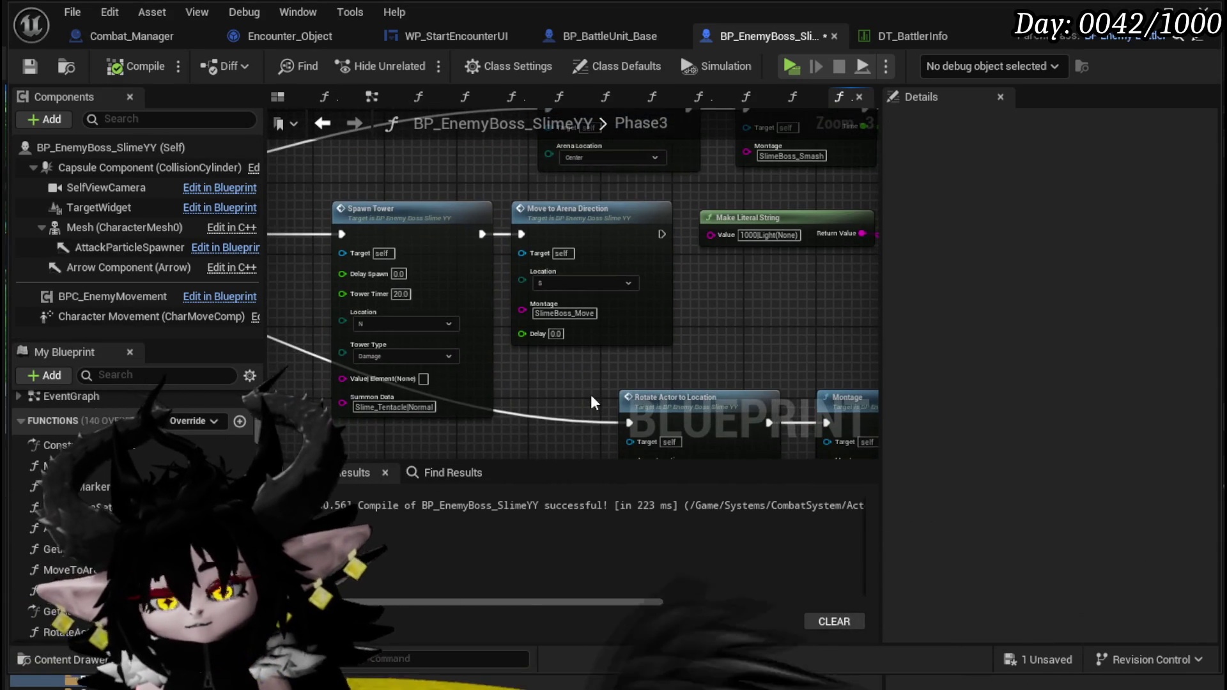
pyautogui.click(32, 67)
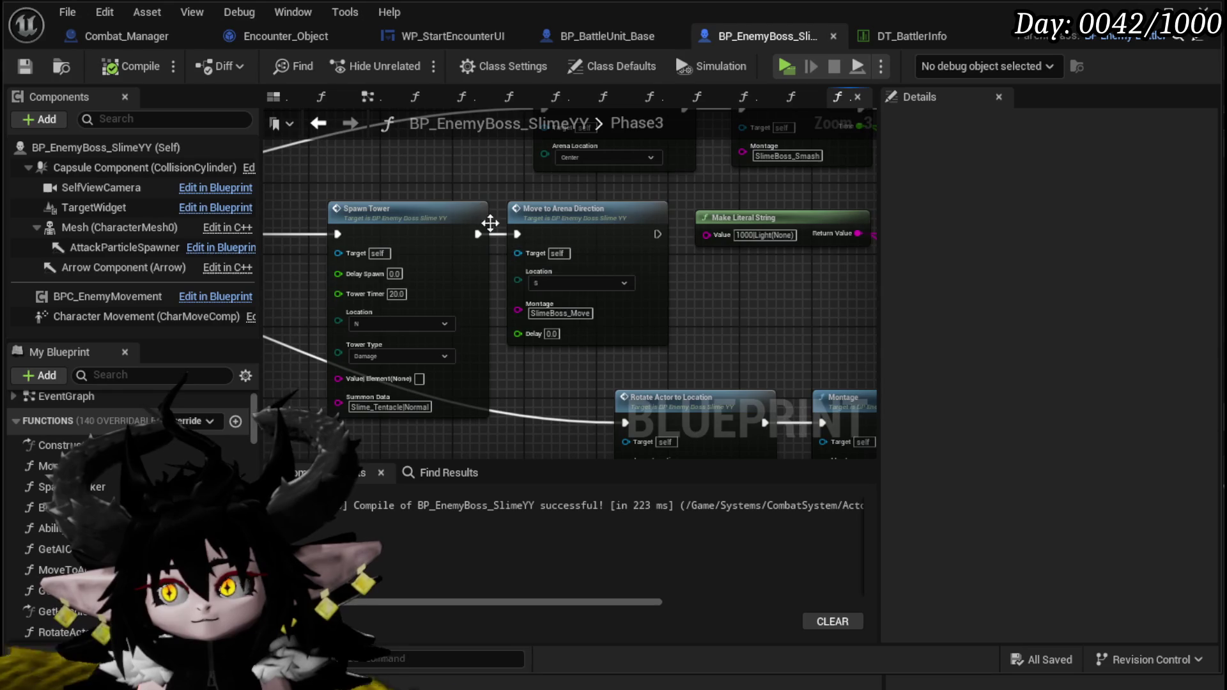
pyautogui.moveTo(726, 315); pyautogui.dragTo(556, 285)
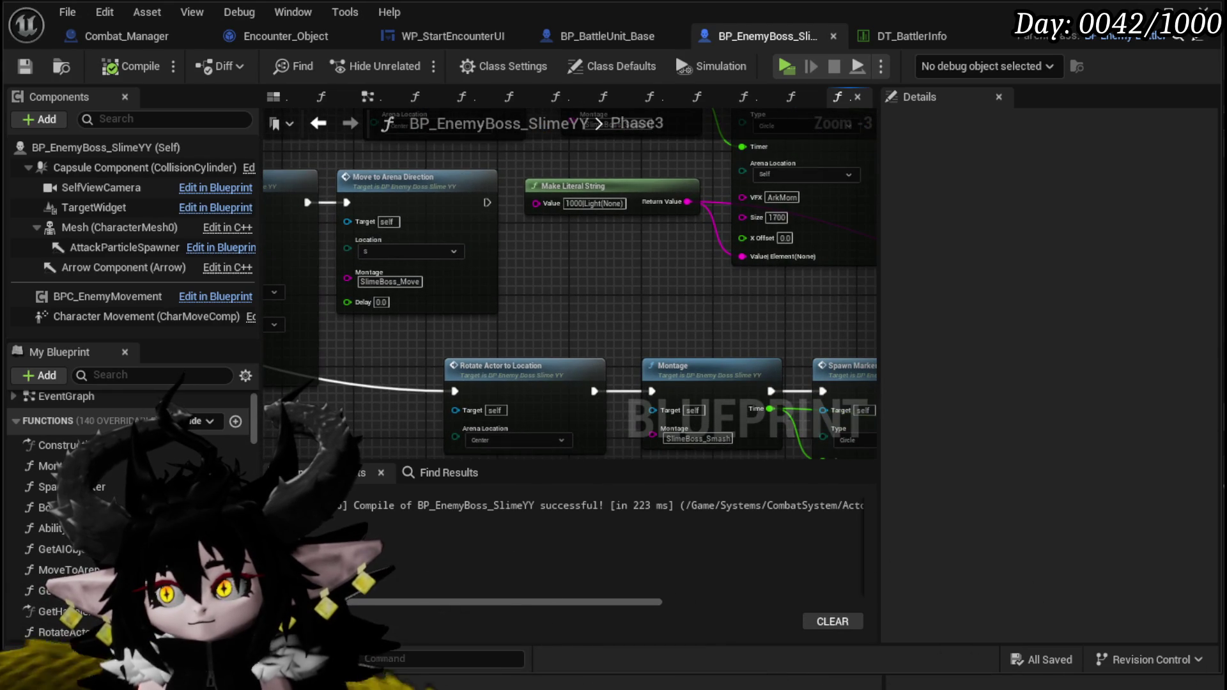
# Step: Drag the graph/Details splitter right twice, then recentre on the Spawn Tower nodes
pyautogui.moveTo(881, 282); pyautogui.dragTo(1055, 285)
pyautogui.moveTo(691, 323); pyautogui.dragTo(765, 293)
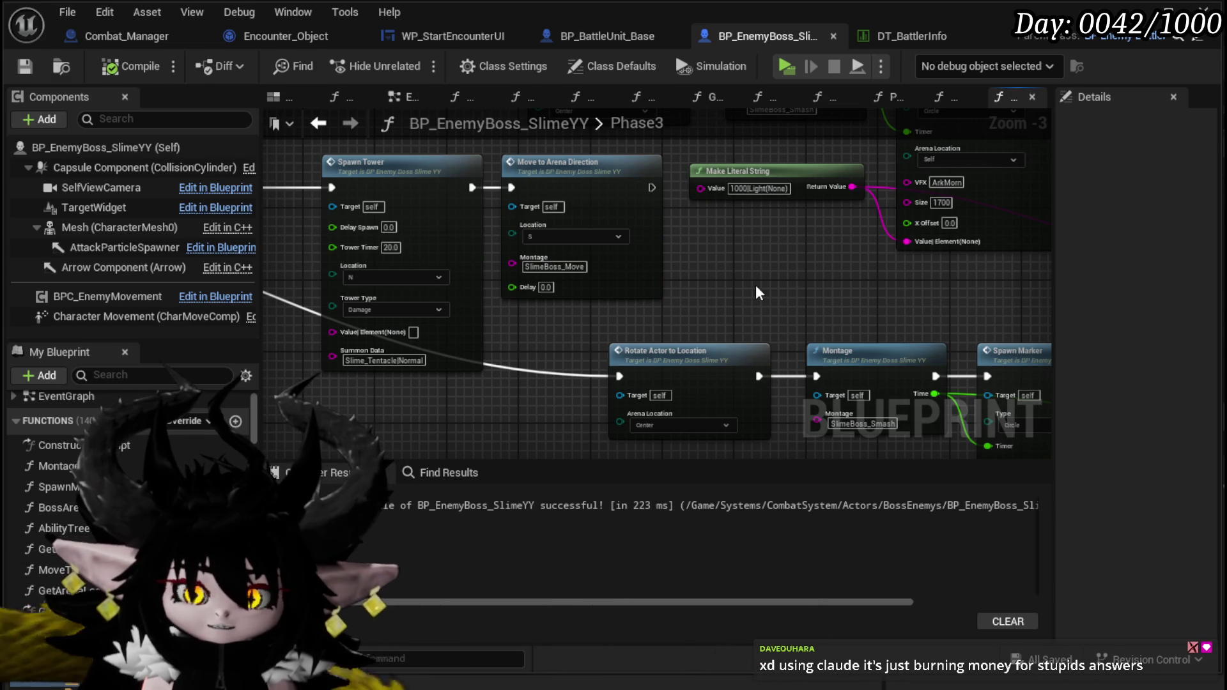
pyautogui.moveTo(751, 285)
pyautogui.mouseDown()
pyautogui.moveTo(735, 268)
pyautogui.moveTo(578, 348)
pyautogui.moveTo(525, 342)
pyautogui.mouseUp()
pyautogui.scroll(-1, 525, 342)
pyautogui.moveTo(486, 281); pyautogui.dragTo(566, 301)
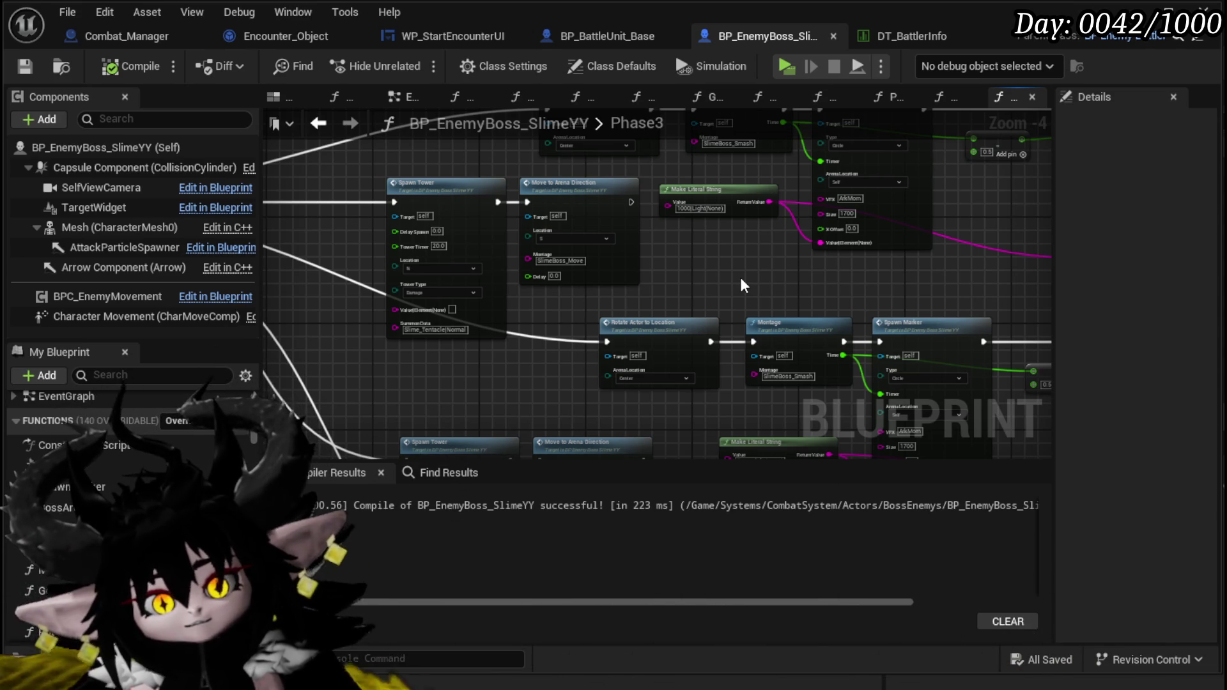
pyautogui.scroll(1, 534, 295)
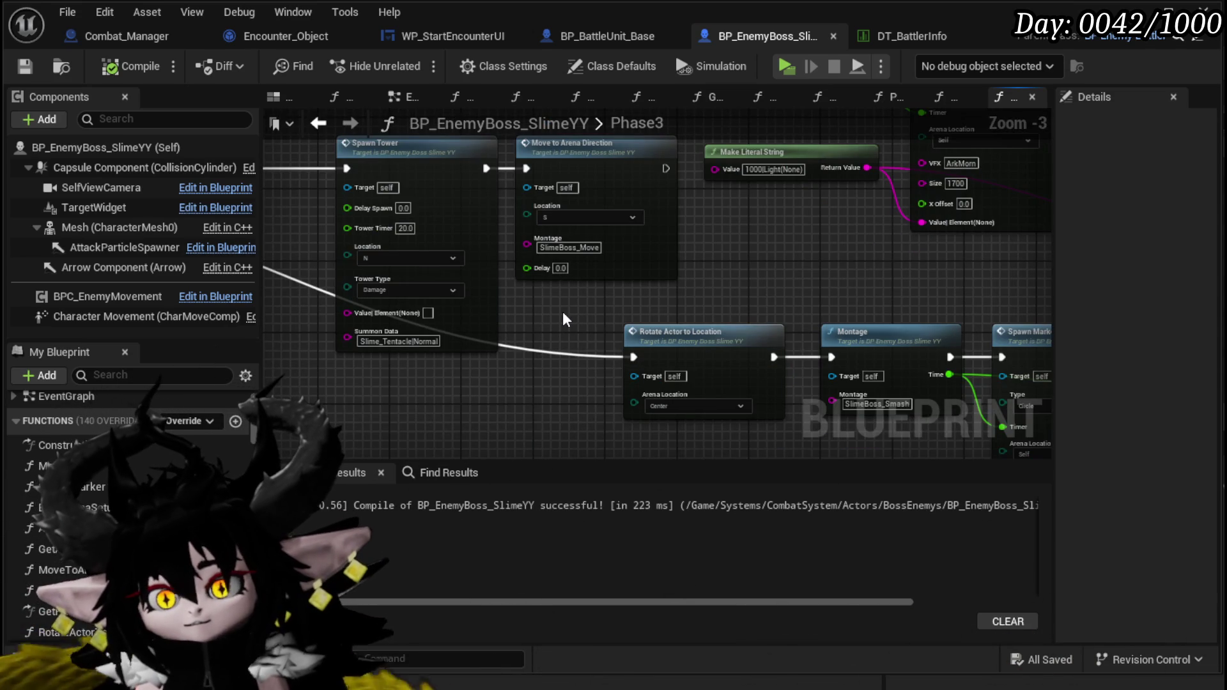
pyautogui.moveTo(563, 312)
pyautogui.mouseDown()
pyautogui.moveTo(562, 329)
pyautogui.moveTo(535, 328)
pyautogui.mouseUp()
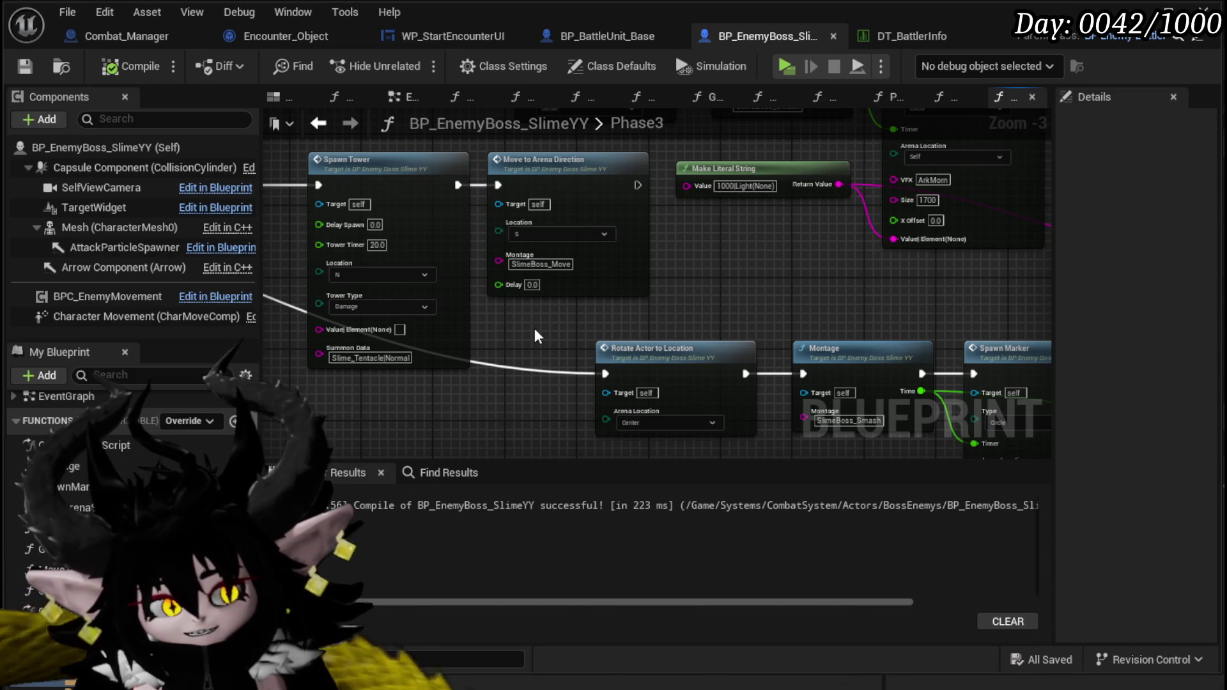
pyautogui.moveTo(535, 328); pyautogui.dragTo(549, 347)
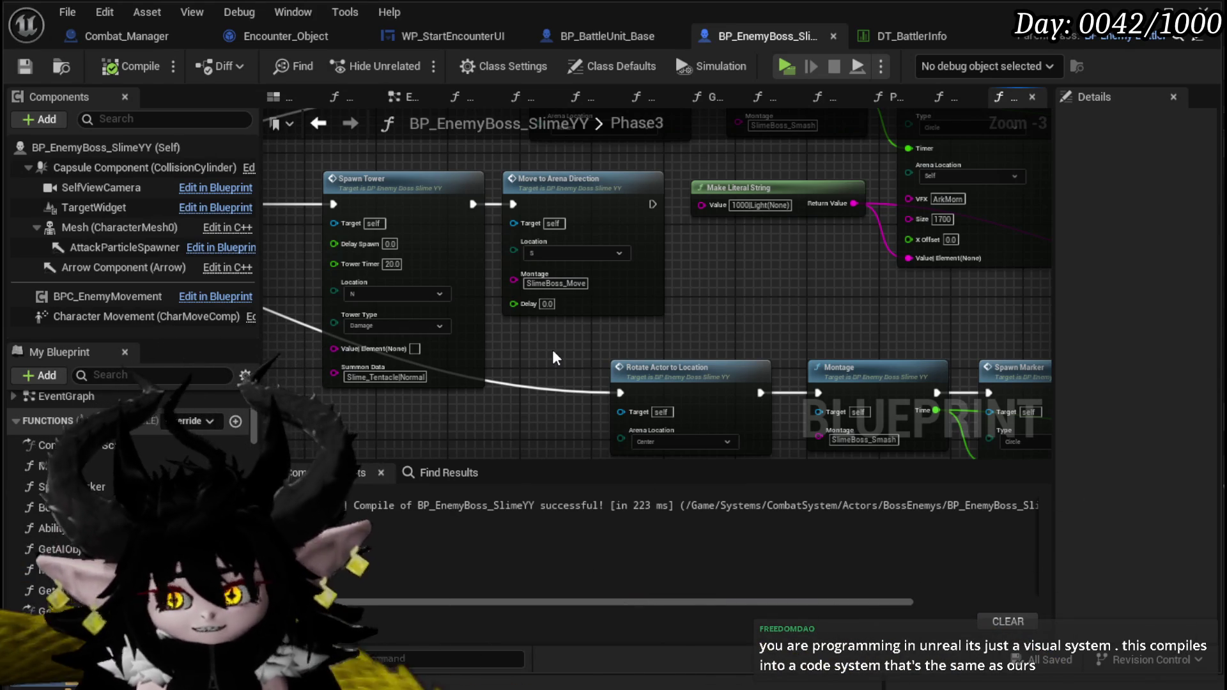
pyautogui.moveTo(553, 350)
pyautogui.mouseDown()
pyautogui.moveTo(586, 376)
pyautogui.moveTo(621, 334)
pyautogui.mouseUp()
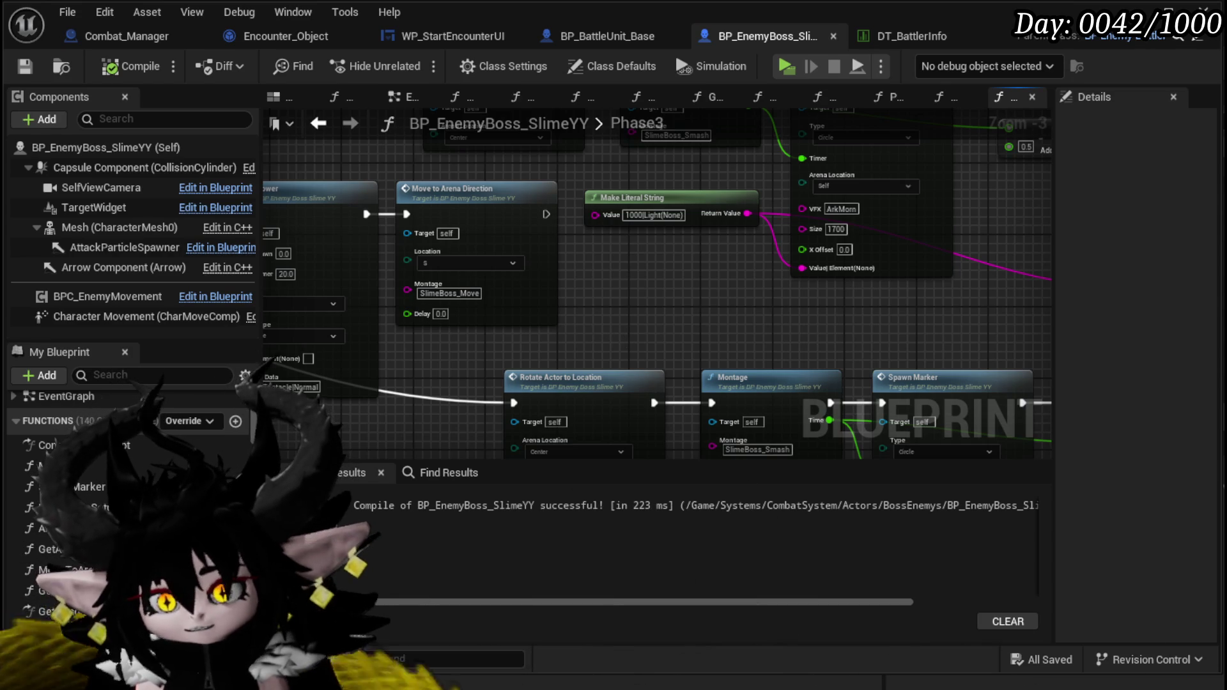
pyautogui.moveTo(600, 319); pyautogui.dragTo(673, 307)
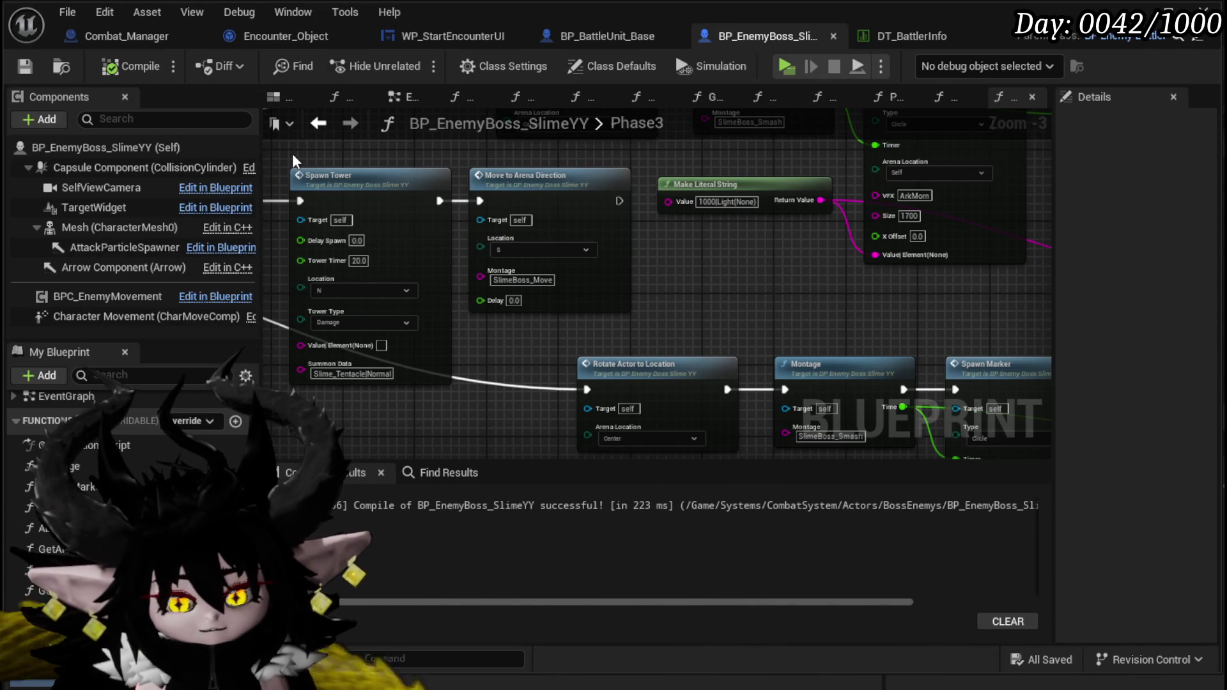
# Step: Set the first Spawn Tower's Tower Timer to 24 and look over the rest of the Phase3 graph
pyautogui.moveTo(293, 153); pyautogui.dragTo(344, 206)
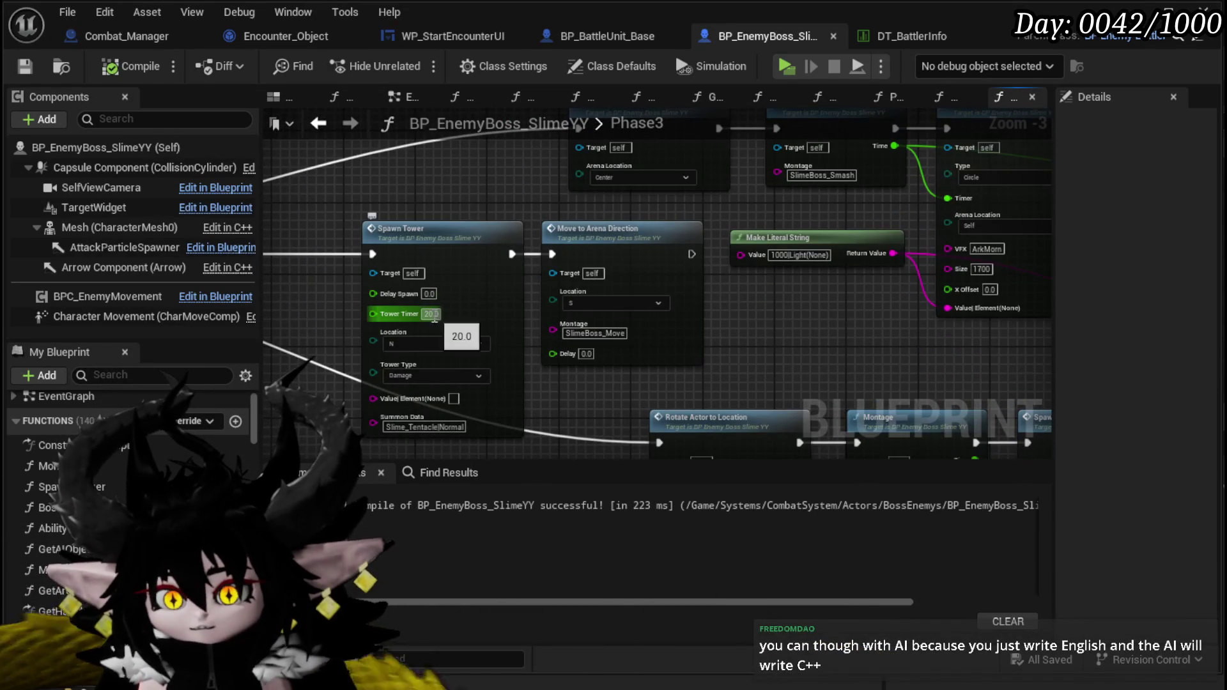
pyautogui.write('24')
pyautogui.moveTo(591, 386)
pyautogui.mouseDown()
pyautogui.moveTo(498, 242)
pyautogui.moveTo(434, 216)
pyautogui.moveTo(537, 312)
pyautogui.moveTo(559, 371)
pyautogui.moveTo(307, 198)
pyautogui.mouseUp()
pyautogui.scroll(-1, 560, 375)
pyautogui.moveTo(580, 220); pyautogui.dragTo(498, 246)
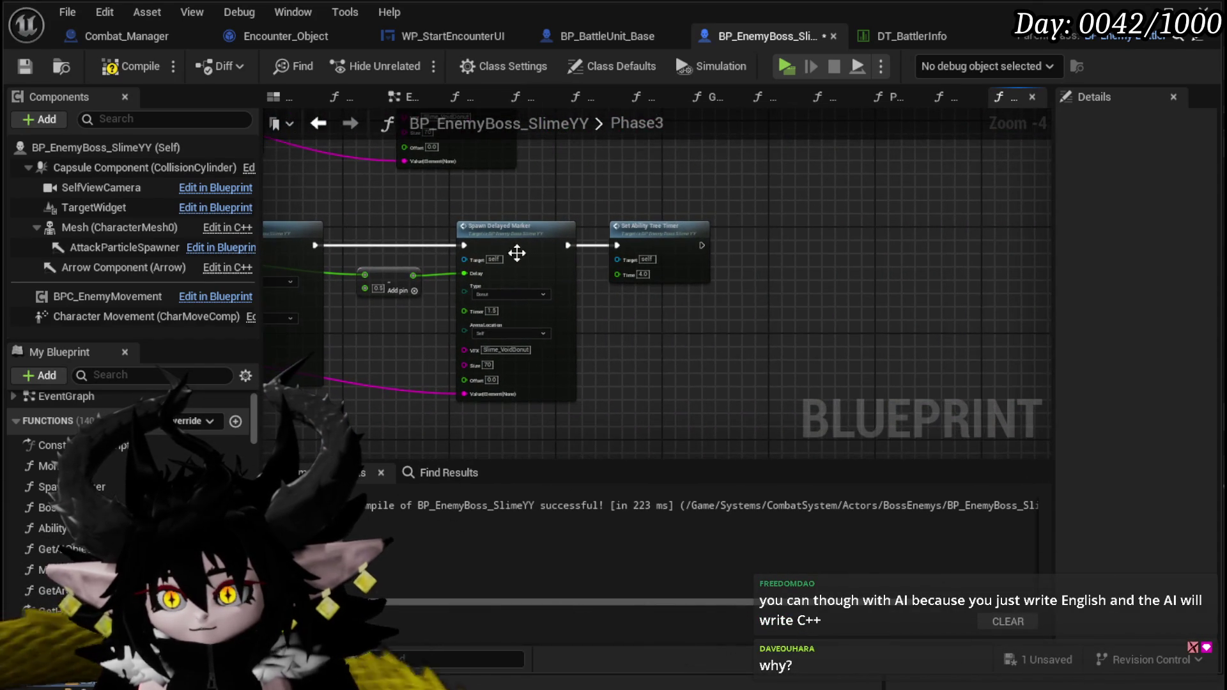
pyautogui.moveTo(619, 305)
pyautogui.mouseDown()
pyautogui.moveTo(981, 274)
pyautogui.moveTo(696, 309)
pyautogui.moveTo(924, 285)
pyautogui.moveTo(831, 255)
pyautogui.moveTo(932, 274)
pyautogui.mouseUp()
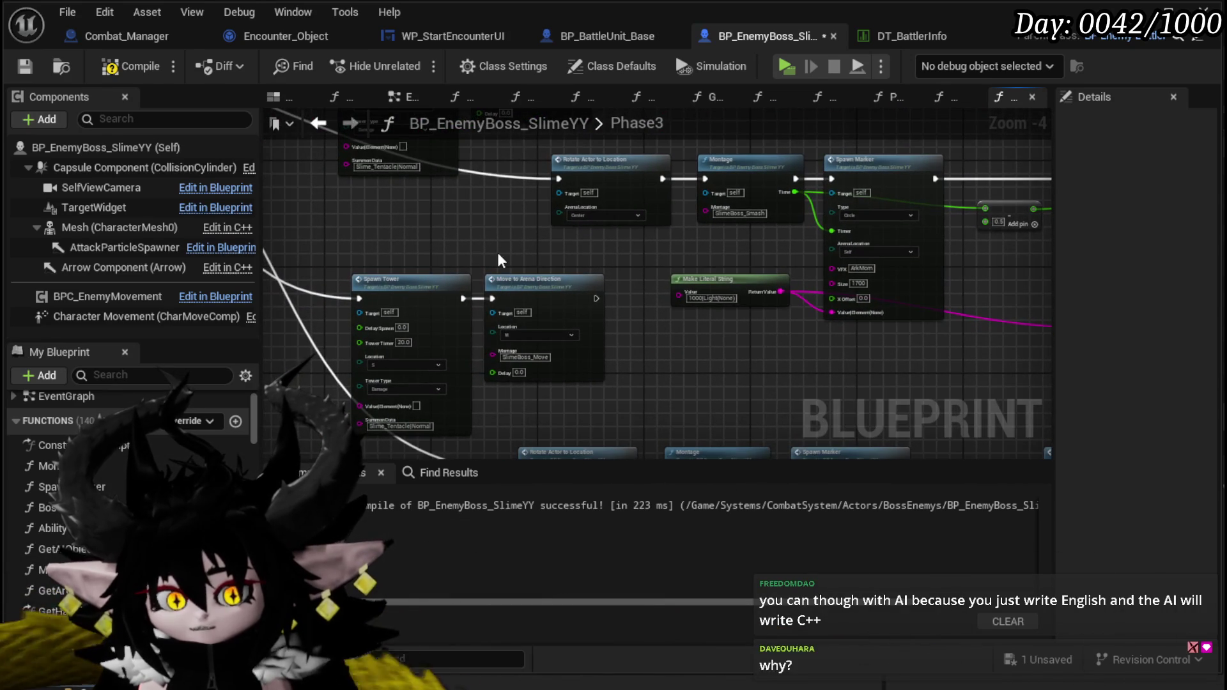
pyautogui.scroll(2, 544, 254)
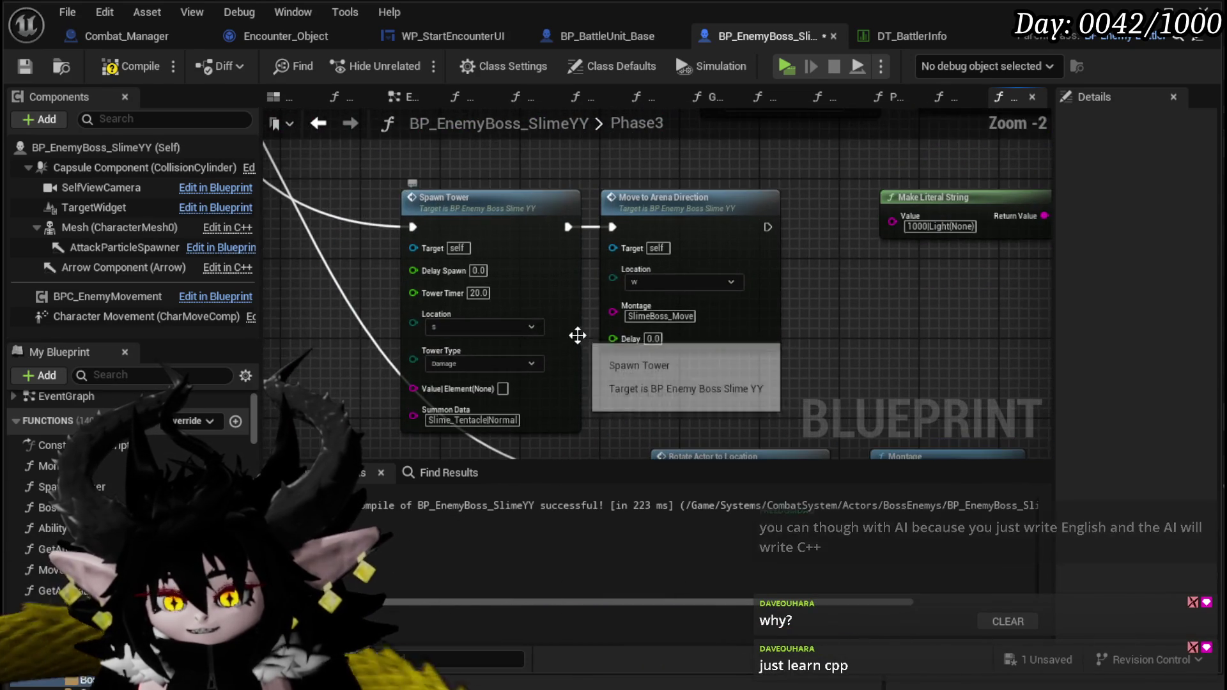
# Step: Bring the other Spawn Tower's Tower Timer into view and compile the blueprint
pyautogui.moveTo(373, 300)
pyautogui.mouseDown()
pyautogui.moveTo(405, 275)
pyautogui.moveTo(574, 272)
pyautogui.moveTo(458, 239)
pyautogui.moveTo(167, 217)
pyautogui.mouseUp()
pyautogui.scroll(-1, 425, 254)
pyautogui.moveTo(696, 259)
pyautogui.mouseDown()
pyautogui.moveTo(410, 234)
pyautogui.moveTo(951, 266)
pyautogui.moveTo(539, 230)
pyautogui.mouseUp()
pyautogui.scroll(-1, 654, 286)
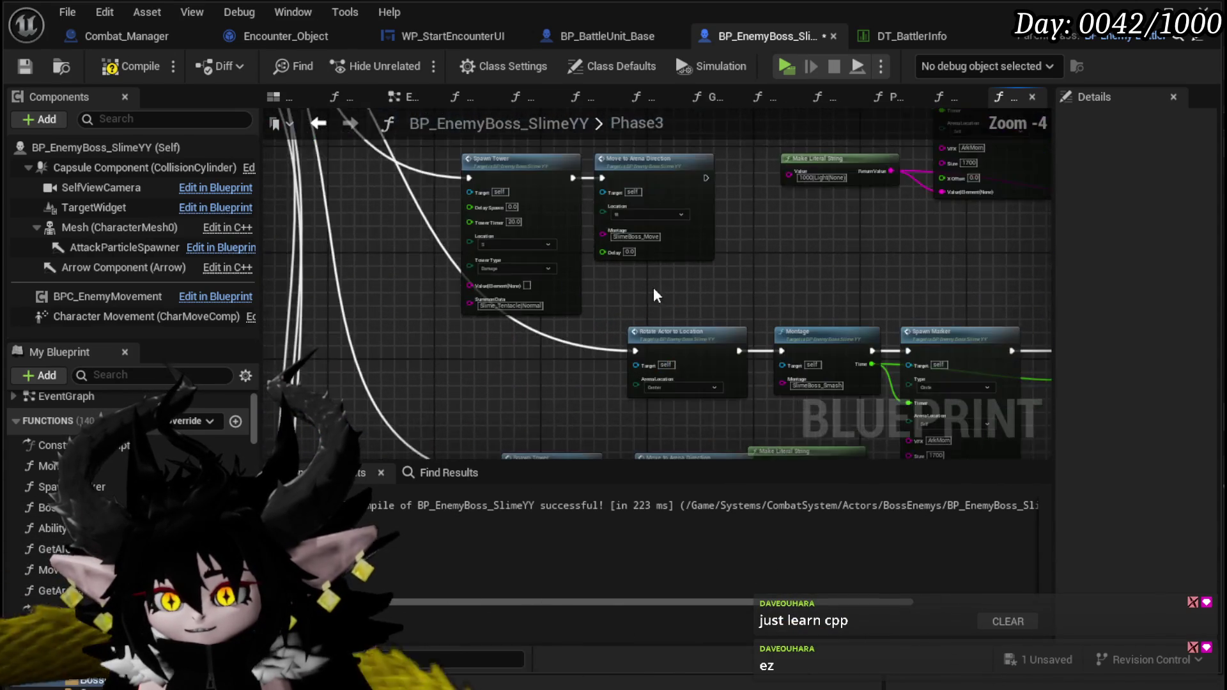
pyautogui.moveTo(603, 271); pyautogui.dragTo(527, 237)
pyautogui.scroll(2, 491, 270)
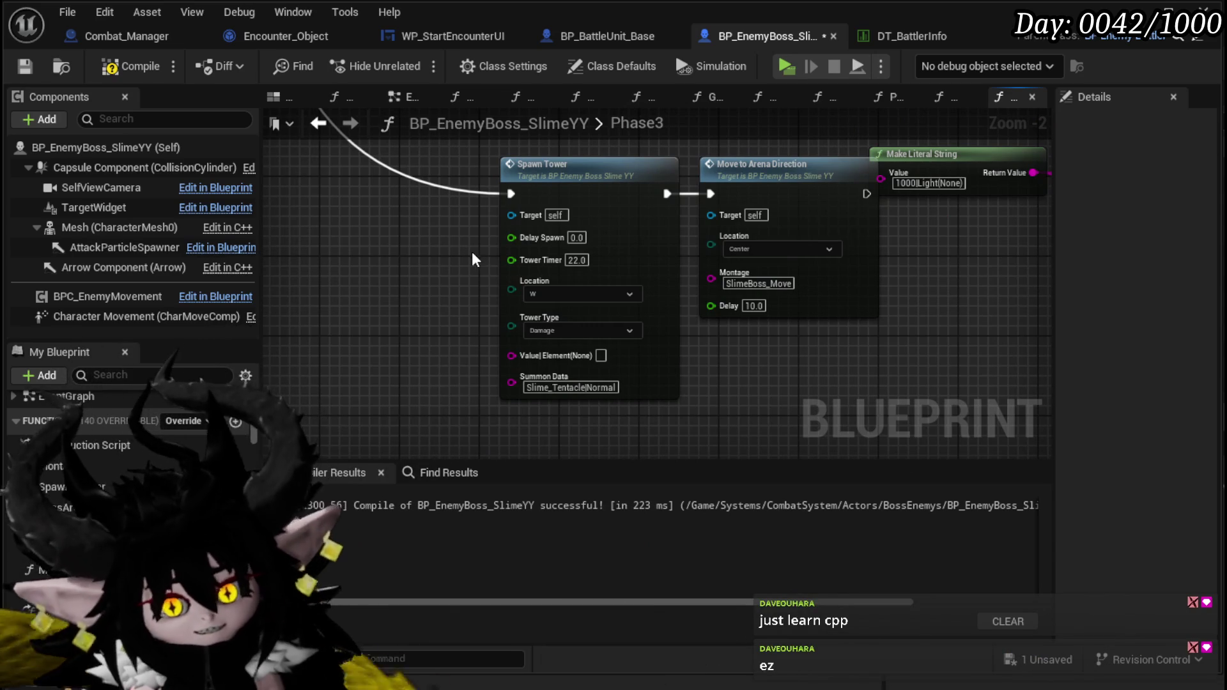
pyautogui.scroll(-4, 470, 251)
pyautogui.moveTo(400, 270); pyautogui.dragTo(446, 363)
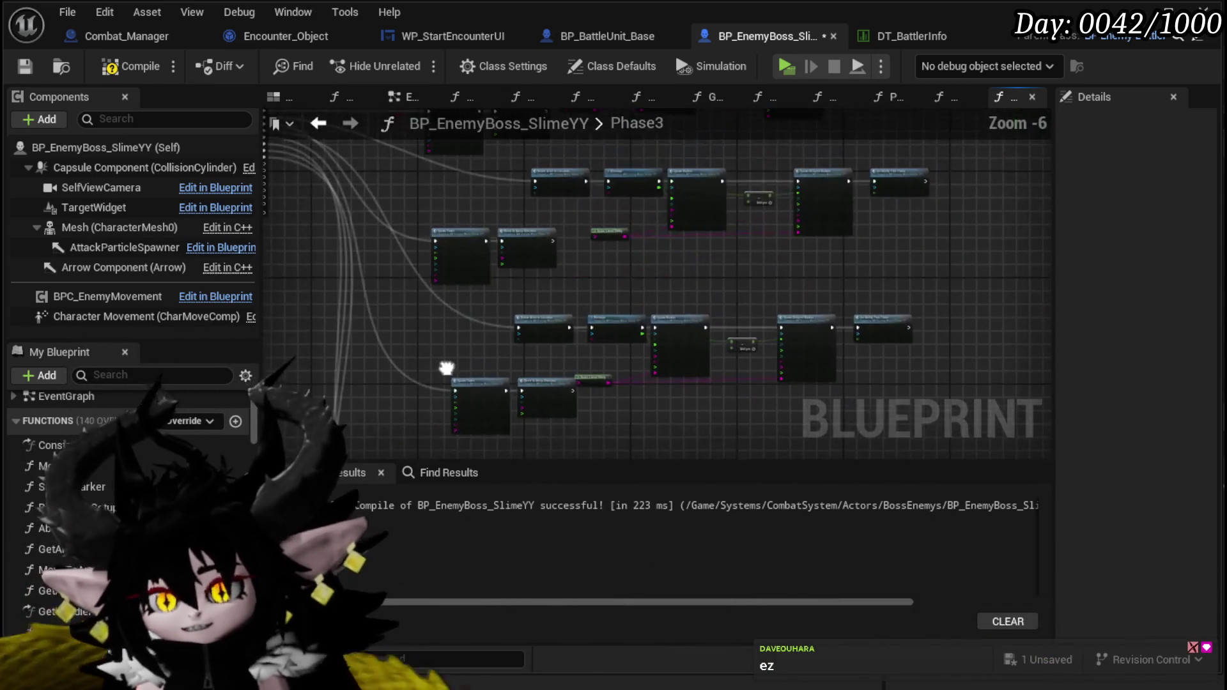
pyautogui.click(146, 71)
# Step: Confirm a Tower Timer of 22.0 on that Spawn Tower, then compile and save the blueprint
pyautogui.scroll(4, 486, 305)
pyautogui.moveTo(486, 298)
pyautogui.mouseDown()
pyautogui.moveTo(397, 274)
pyautogui.moveTo(610, 231)
pyautogui.moveTo(452, 266)
pyautogui.moveTo(467, 198)
pyautogui.mouseUp()
pyautogui.scroll(-3, 496, 274)
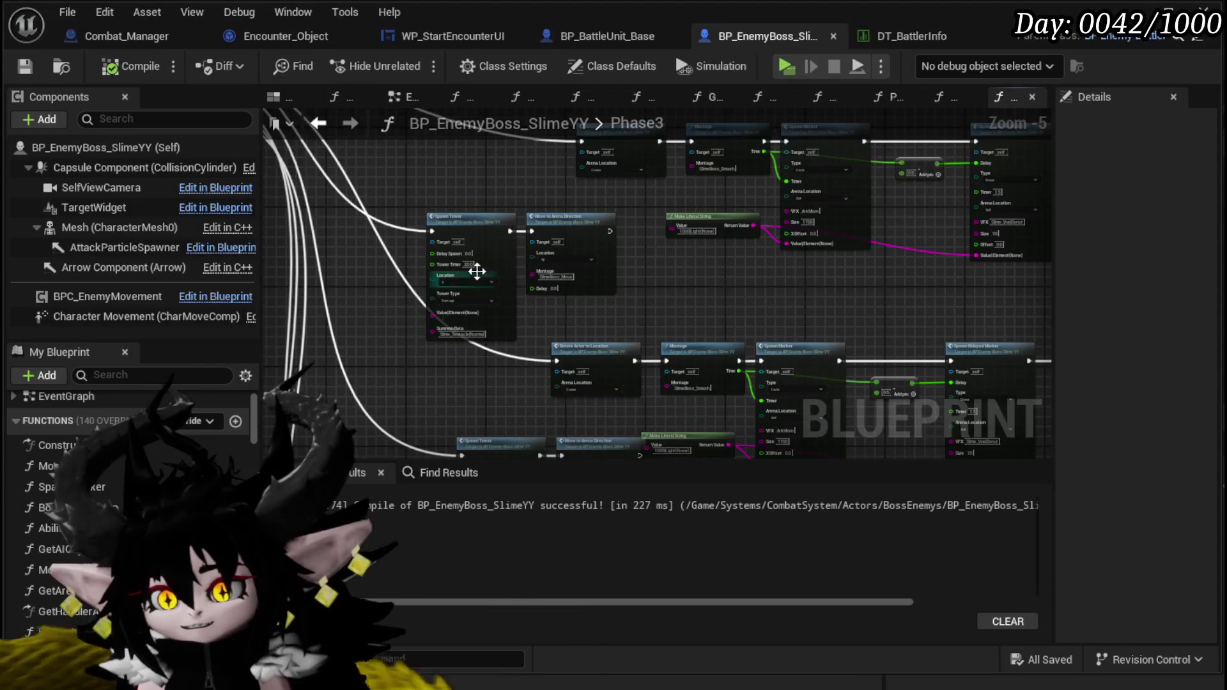
pyautogui.scroll(3, 495, 273)
pyautogui.press('Return')
pyautogui.click(131, 65)
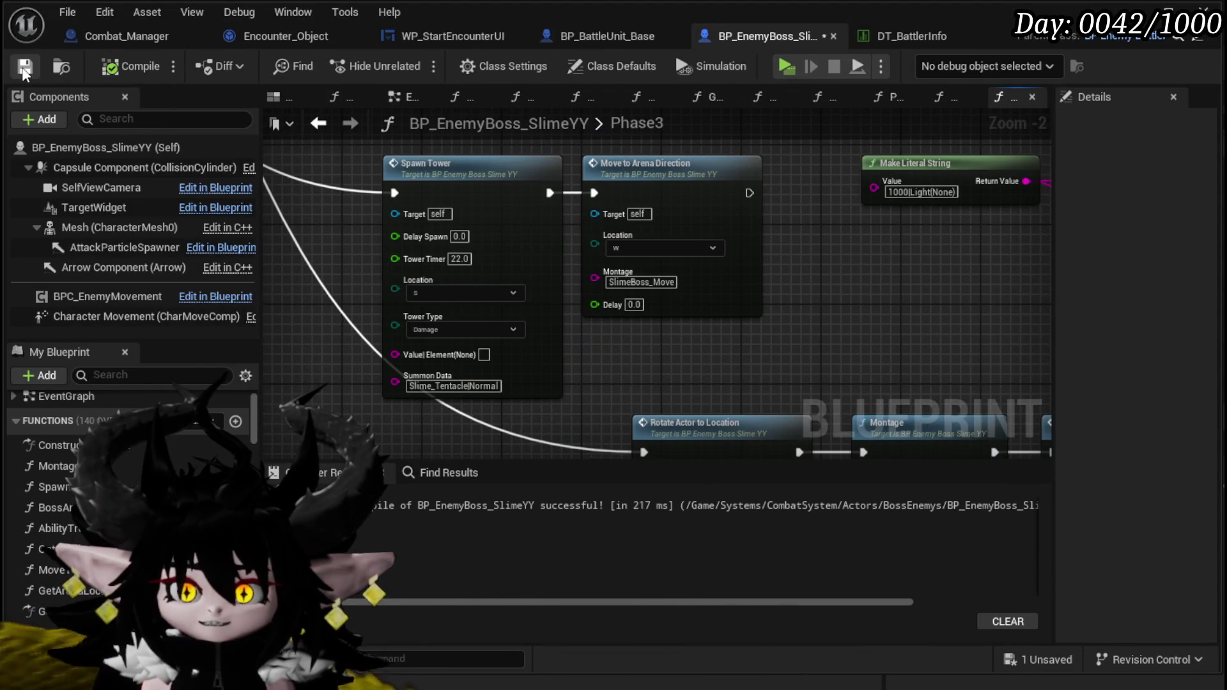
pyautogui.click(24, 68)
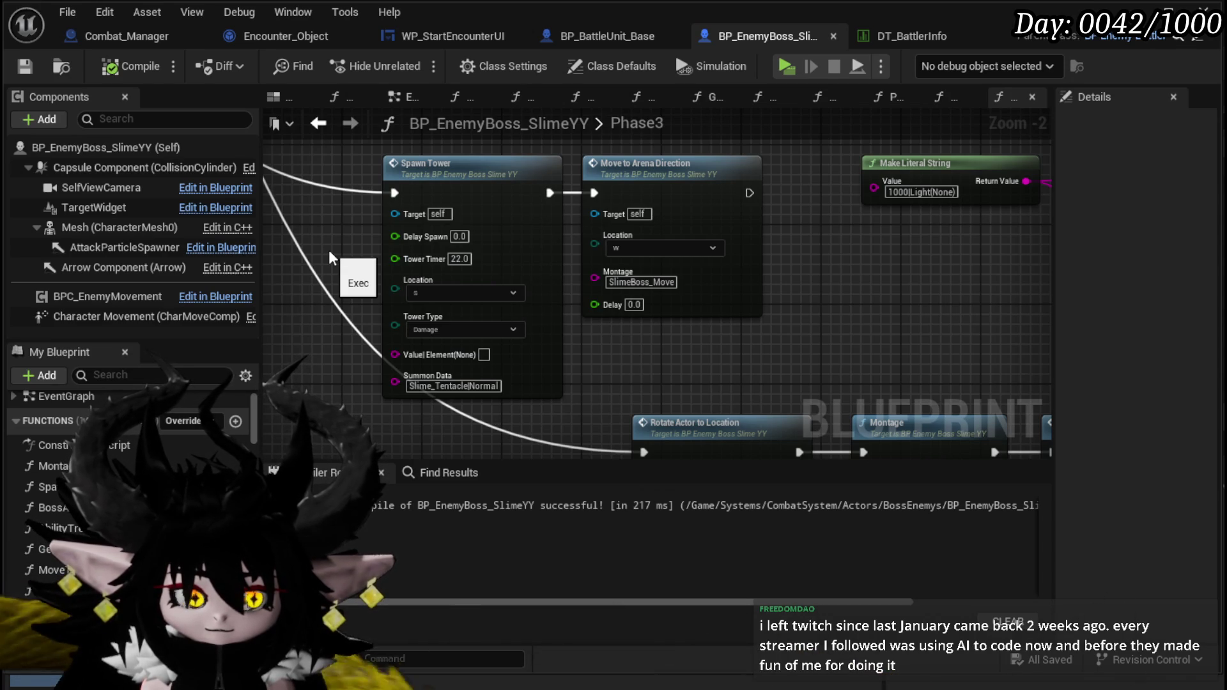
pyautogui.moveTo(357, 232); pyautogui.dragTo(372, 373)
pyautogui.scroll(-2, 372, 373)
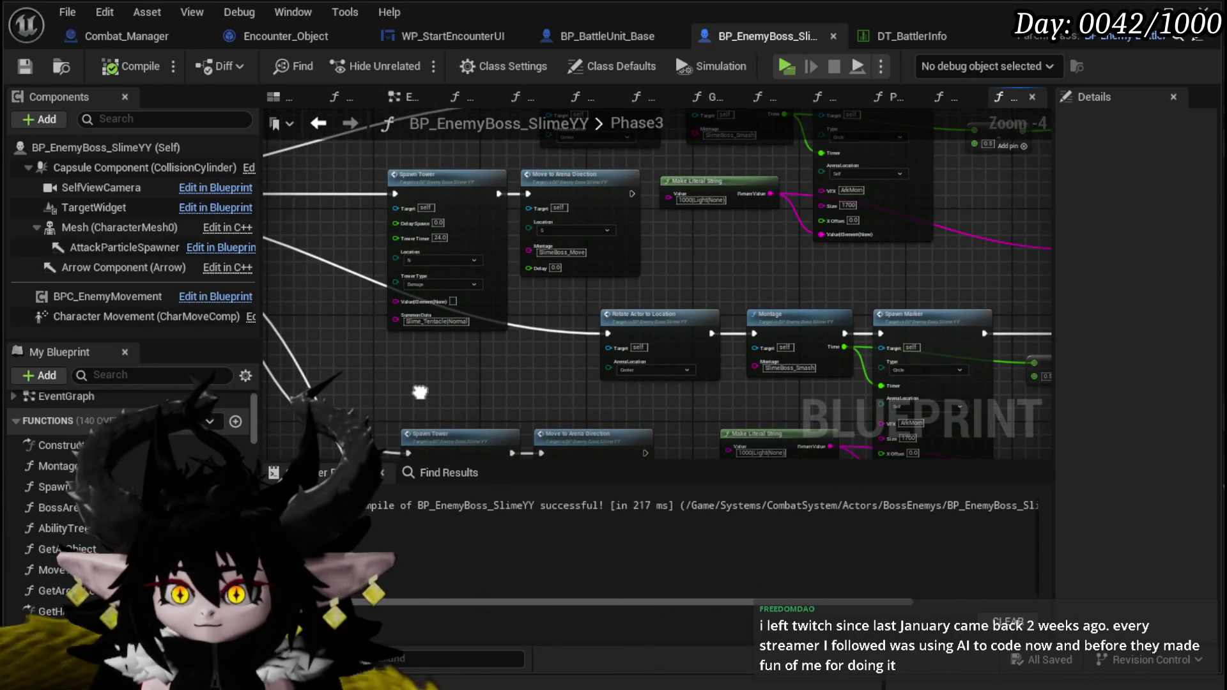
pyautogui.scroll(2, 381, 303)
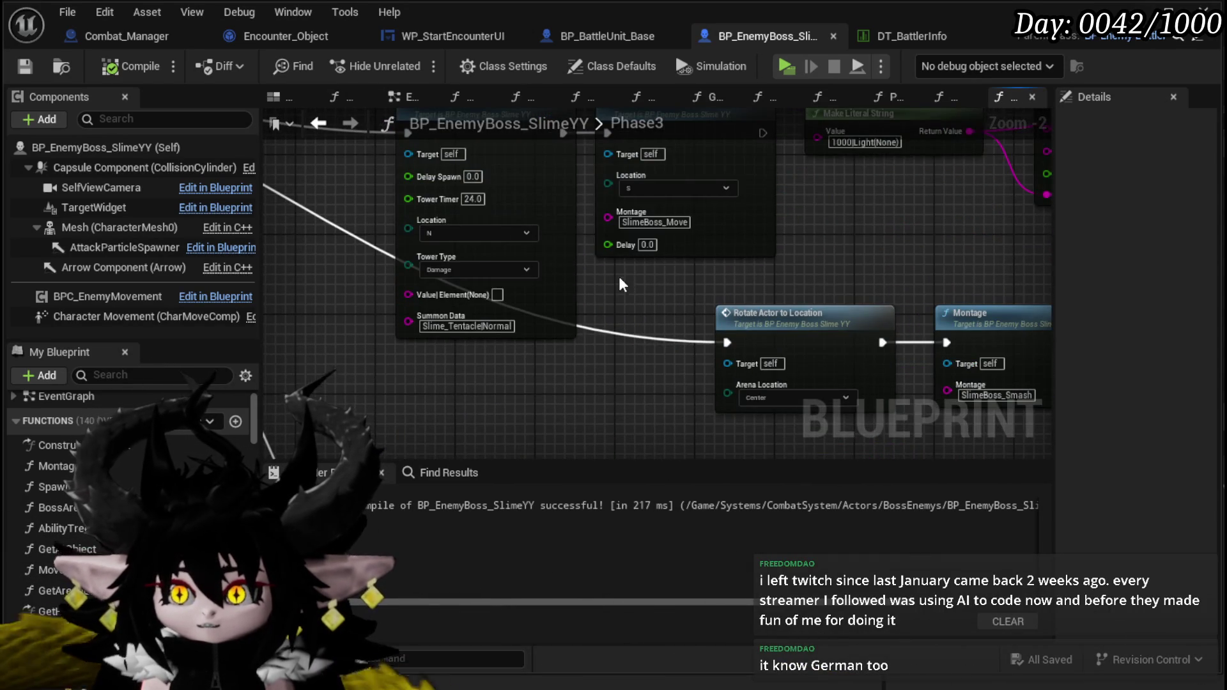
pyautogui.moveTo(614, 255); pyautogui.dragTo(563, 368)
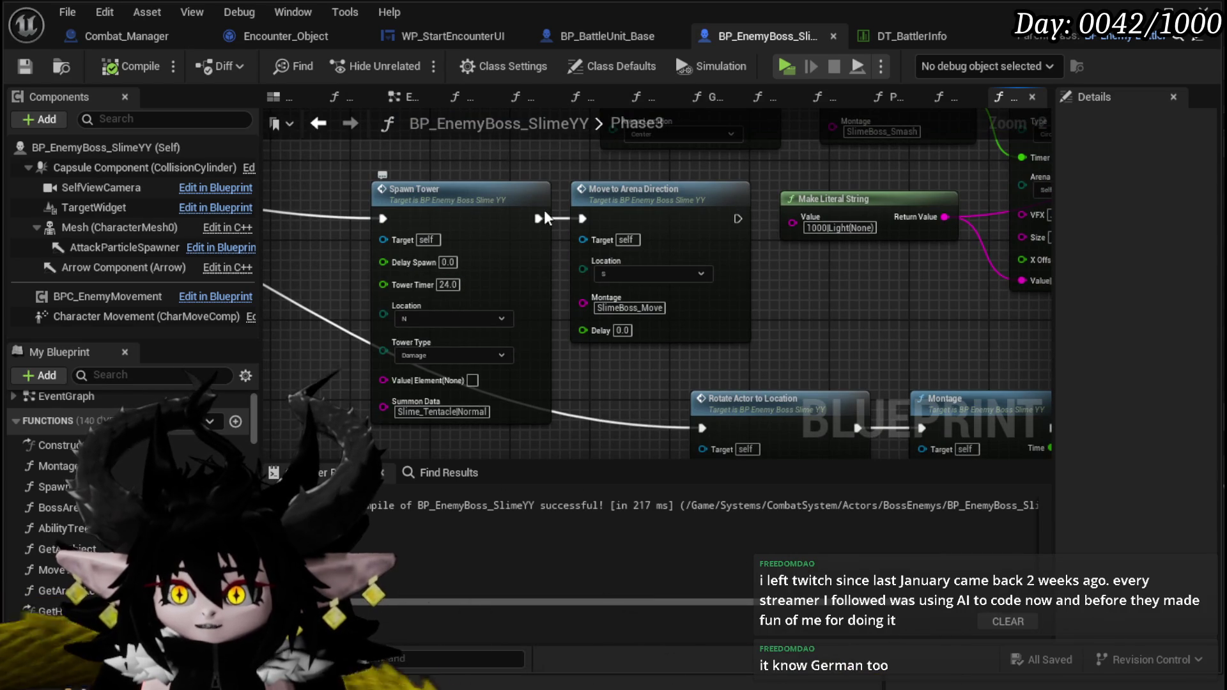
pyautogui.moveTo(272, 252); pyautogui.dragTo(294, 221)
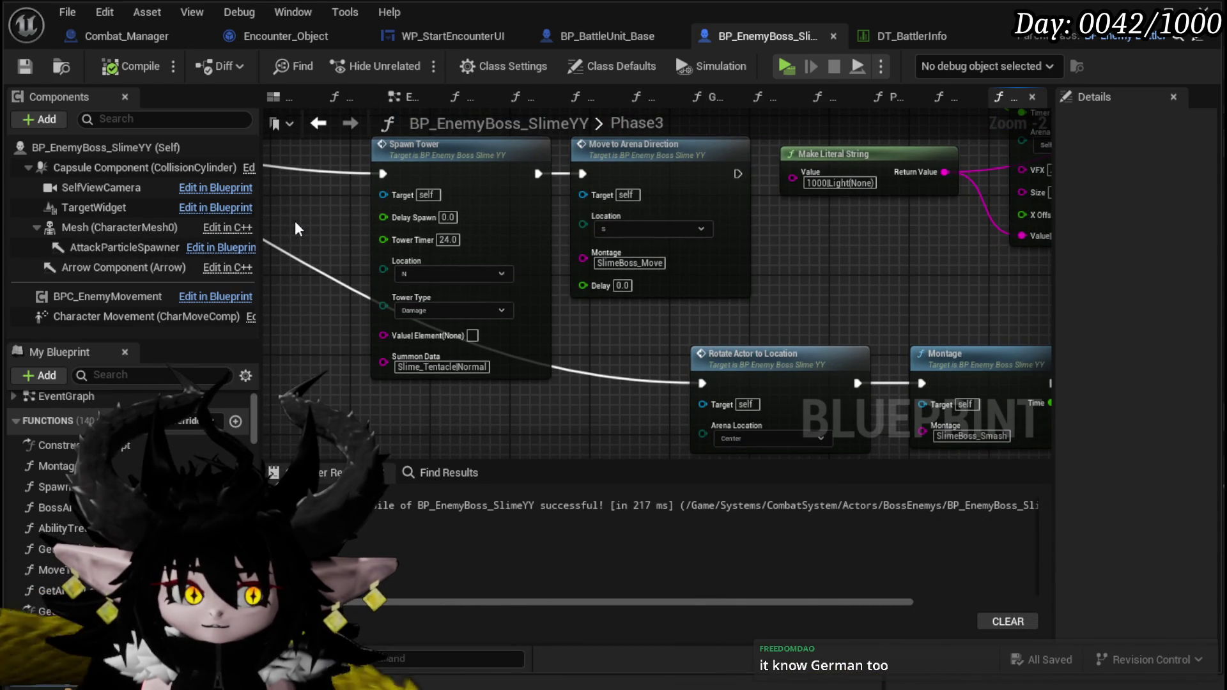
pyautogui.scroll(-2, 294, 221)
pyautogui.moveTo(535, 301)
pyautogui.mouseDown()
pyautogui.moveTo(448, 250)
pyautogui.moveTo(397, 242)
pyautogui.moveTo(447, 192)
pyautogui.moveTo(545, 335)
pyautogui.mouseUp()
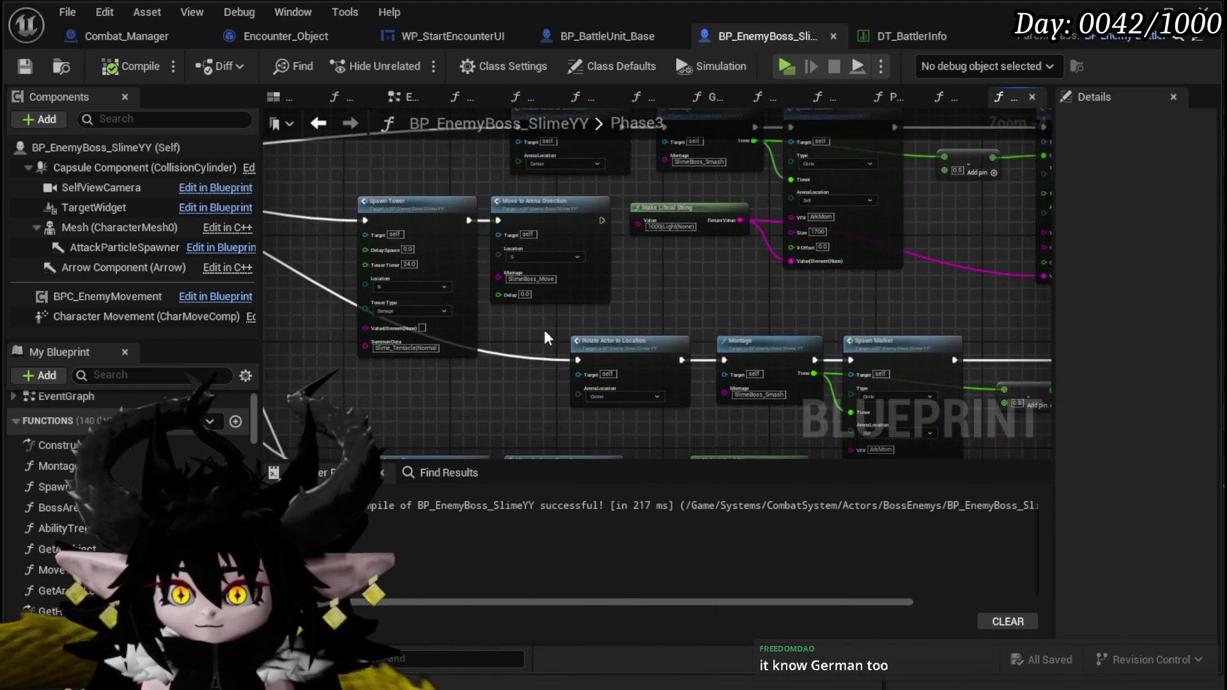
pyautogui.moveTo(345, 262); pyautogui.dragTo(458, 309)
pyautogui.scroll(2, 458, 309)
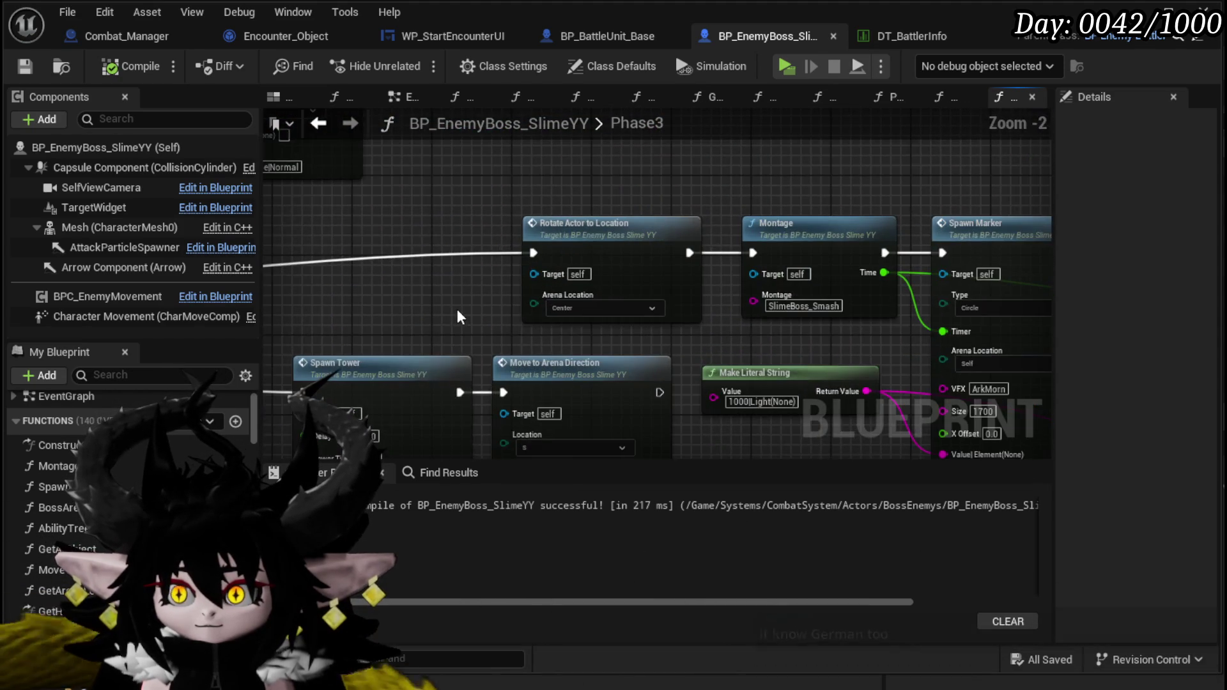
pyautogui.moveTo(579, 298); pyautogui.dragTo(265, 283)
pyautogui.moveTo(654, 318)
pyautogui.mouseDown()
pyautogui.moveTo(269, 303)
pyautogui.moveTo(369, 259)
pyautogui.moveTo(618, 247)
pyautogui.mouseUp()
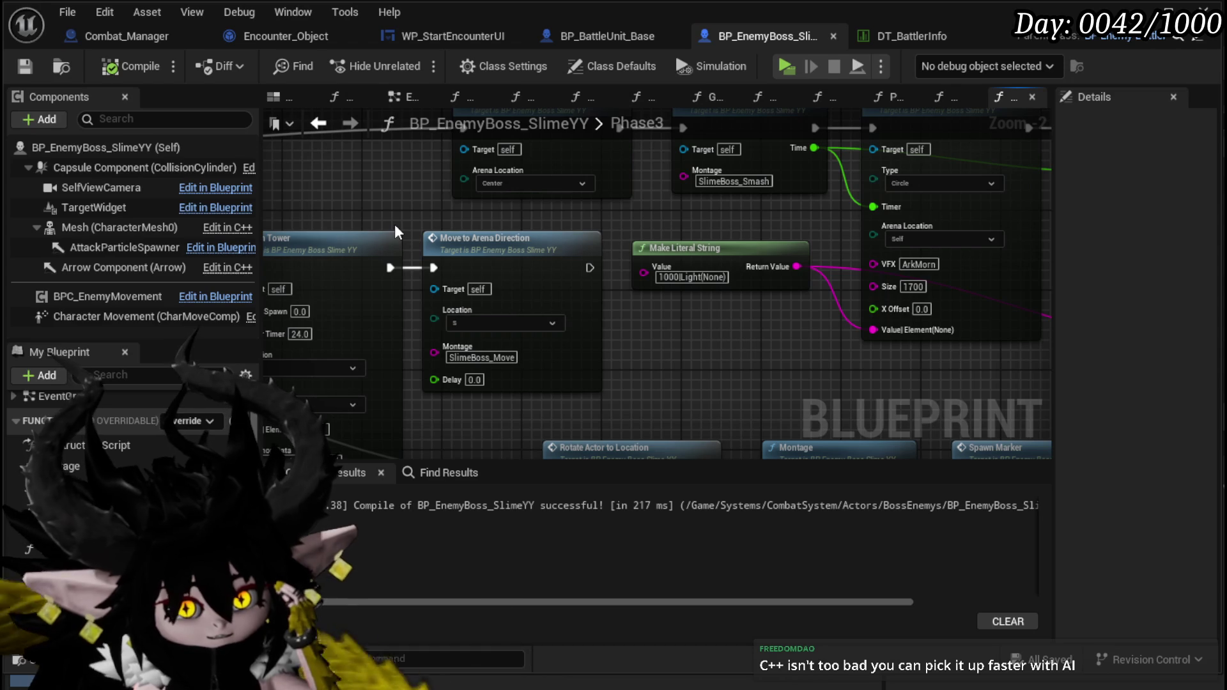
pyautogui.moveTo(394, 224)
pyautogui.mouseDown()
pyautogui.moveTo(504, 232)
pyautogui.moveTo(493, 225)
pyautogui.moveTo(466, 318)
pyautogui.moveTo(478, 280)
pyautogui.mouseUp()
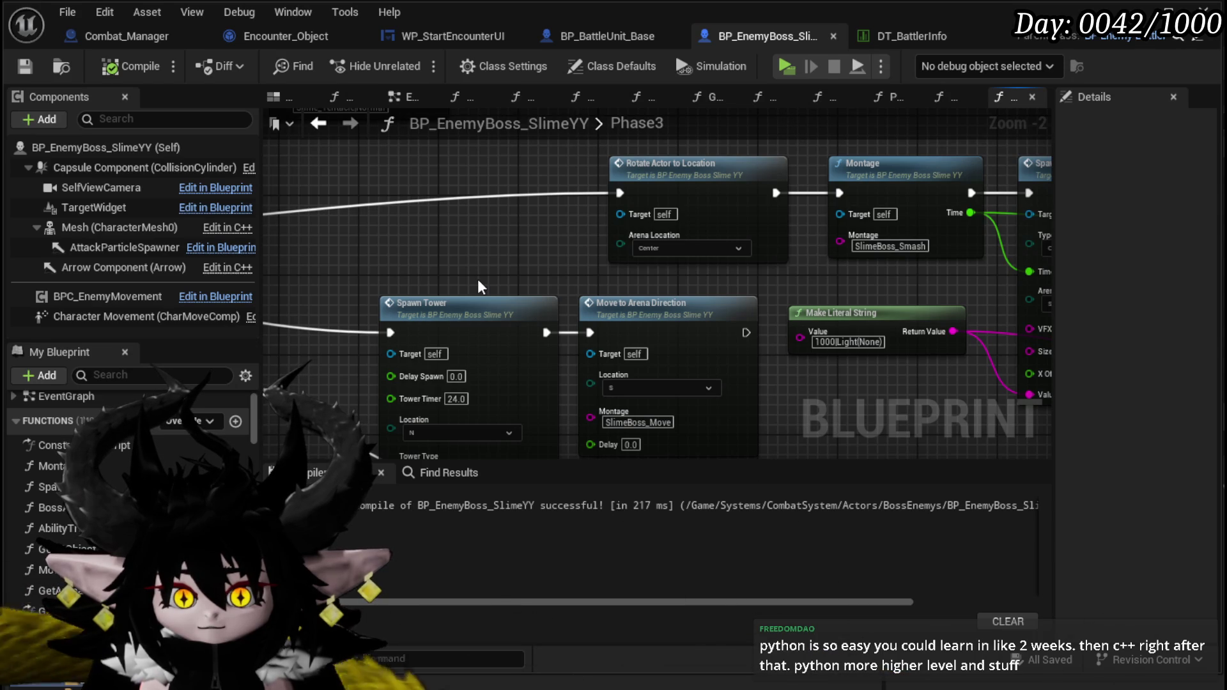
pyautogui.scroll(-3, 477, 279)
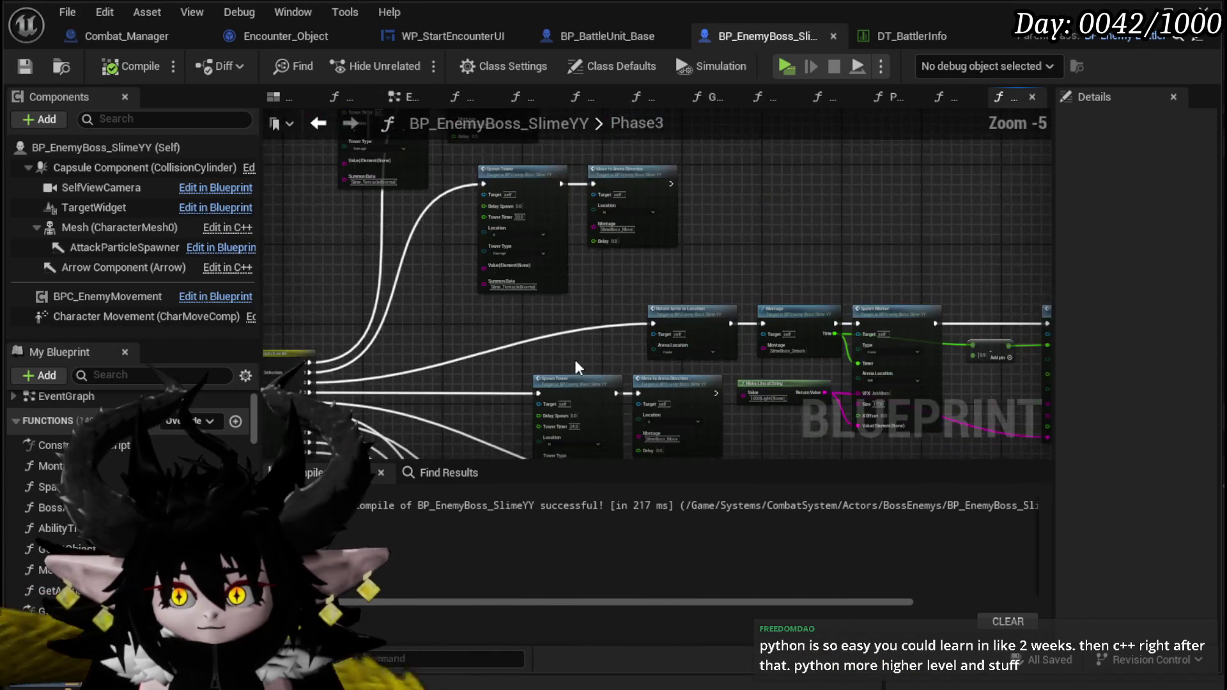
pyautogui.scroll(2, 550, 230)
pyautogui.moveTo(484, 290); pyautogui.dragTo(343, 266)
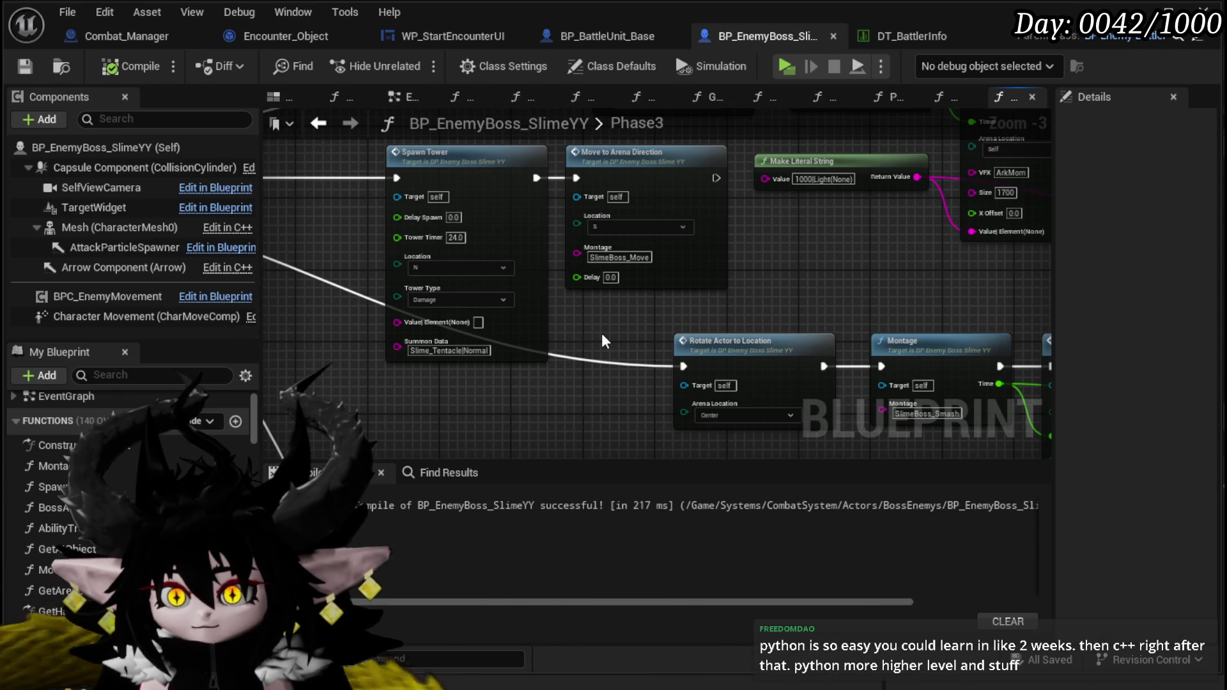
pyautogui.moveTo(381, 233); pyautogui.dragTo(662, 262)
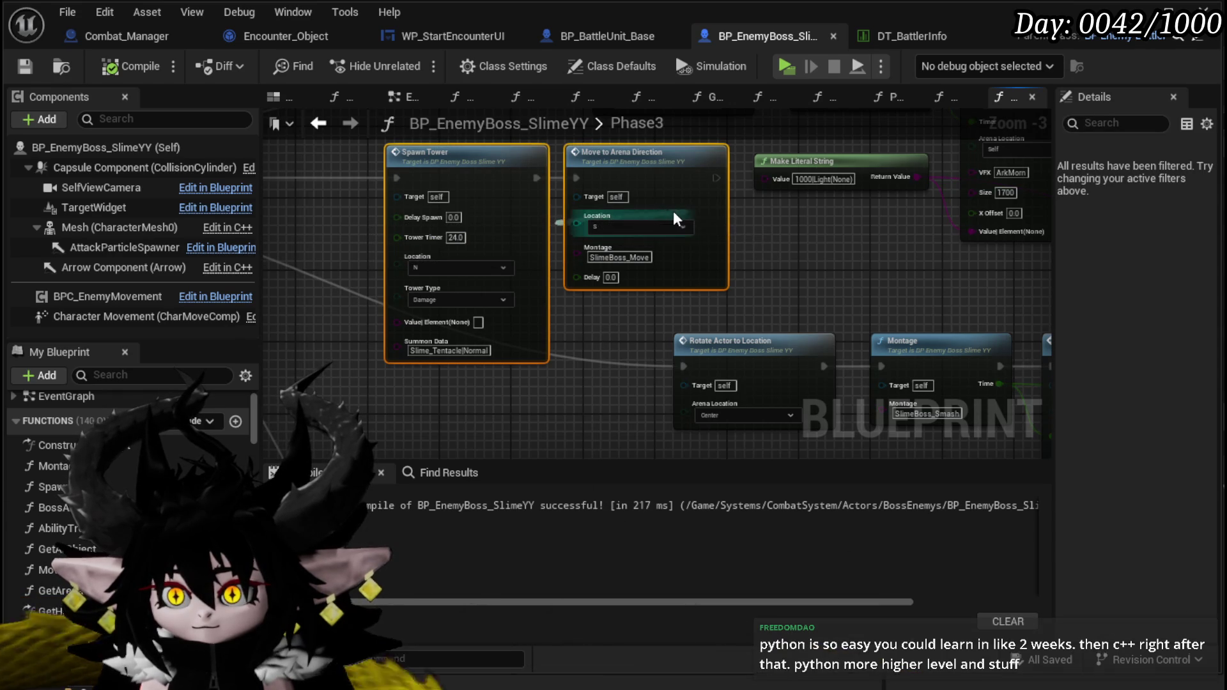
# Step: Move the Make Literal String node down and to the right in the Phase3 graph
pyautogui.scroll(-2, 767, 225)
pyautogui.moveTo(551, 286); pyautogui.dragTo(520, 236)
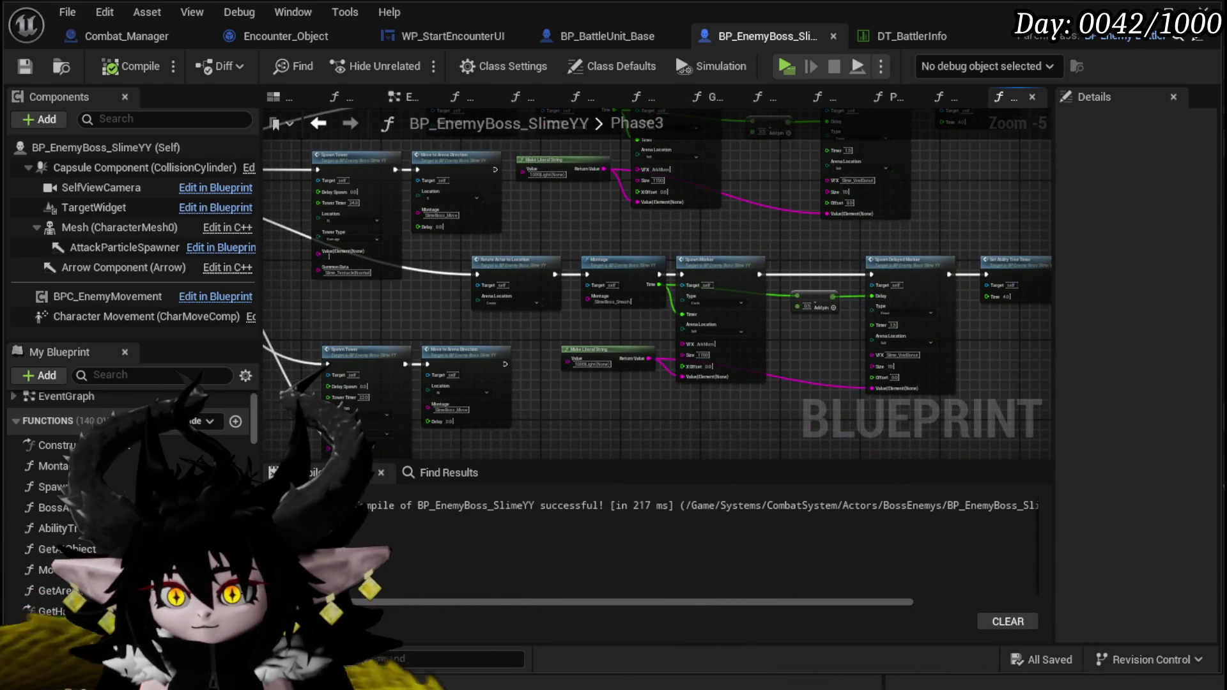
pyautogui.scroll(3, 448, 320)
pyautogui.moveTo(504, 301)
pyautogui.mouseDown()
pyautogui.moveTo(576, 384)
pyautogui.moveTo(754, 237)
pyautogui.mouseUp()
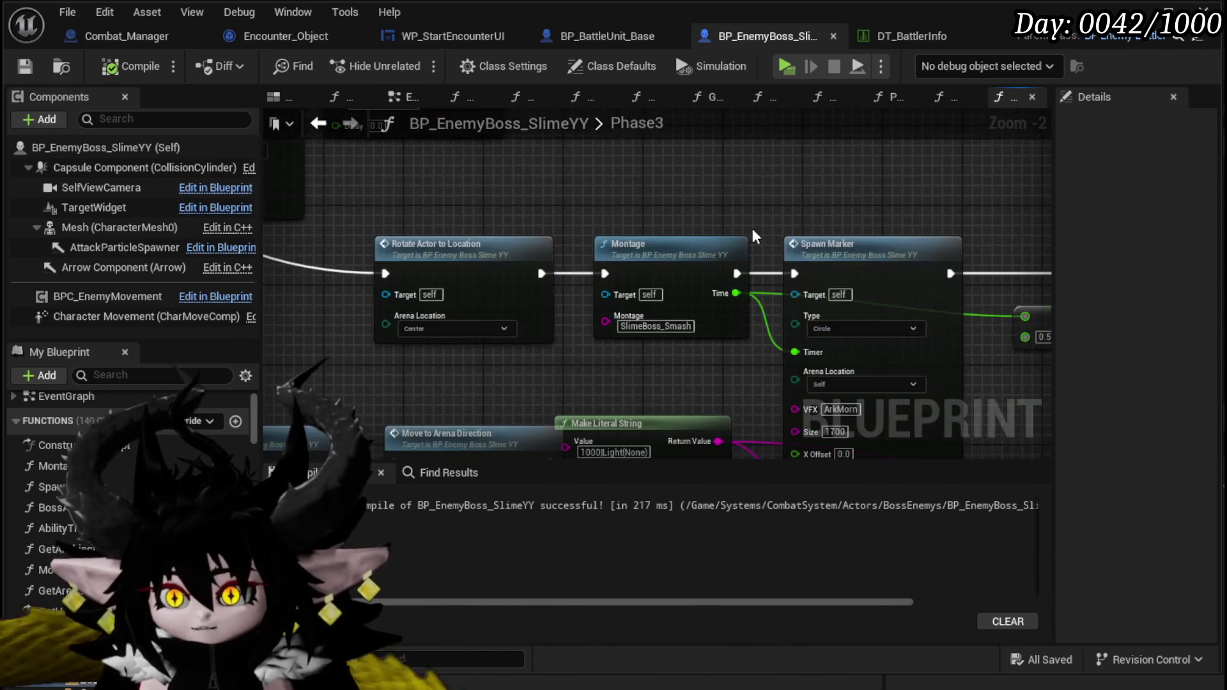
pyautogui.scroll(-2, 592, 233)
pyautogui.moveTo(574, 274); pyautogui.dragTo(725, 334)
pyautogui.moveTo(643, 333); pyautogui.dragTo(843, 317)
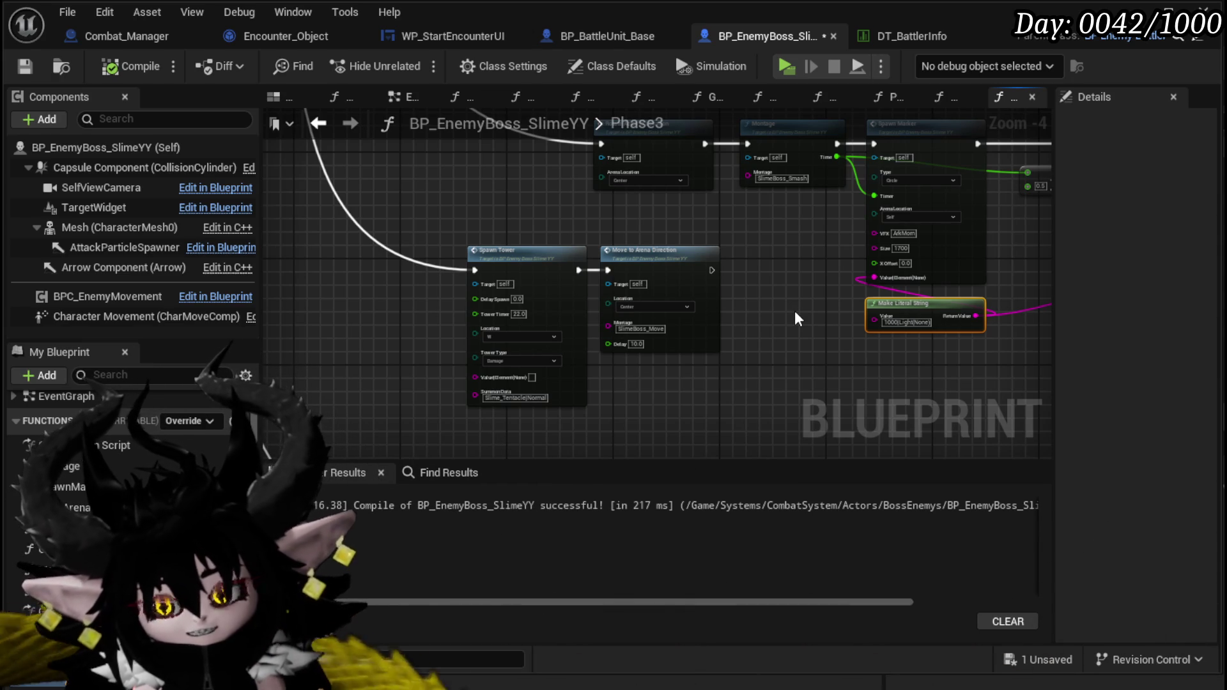
# Step: Review the Spawn Tower nodes and save the boss blueprint with Ctrl+S
pyautogui.scroll(5, 746, 326)
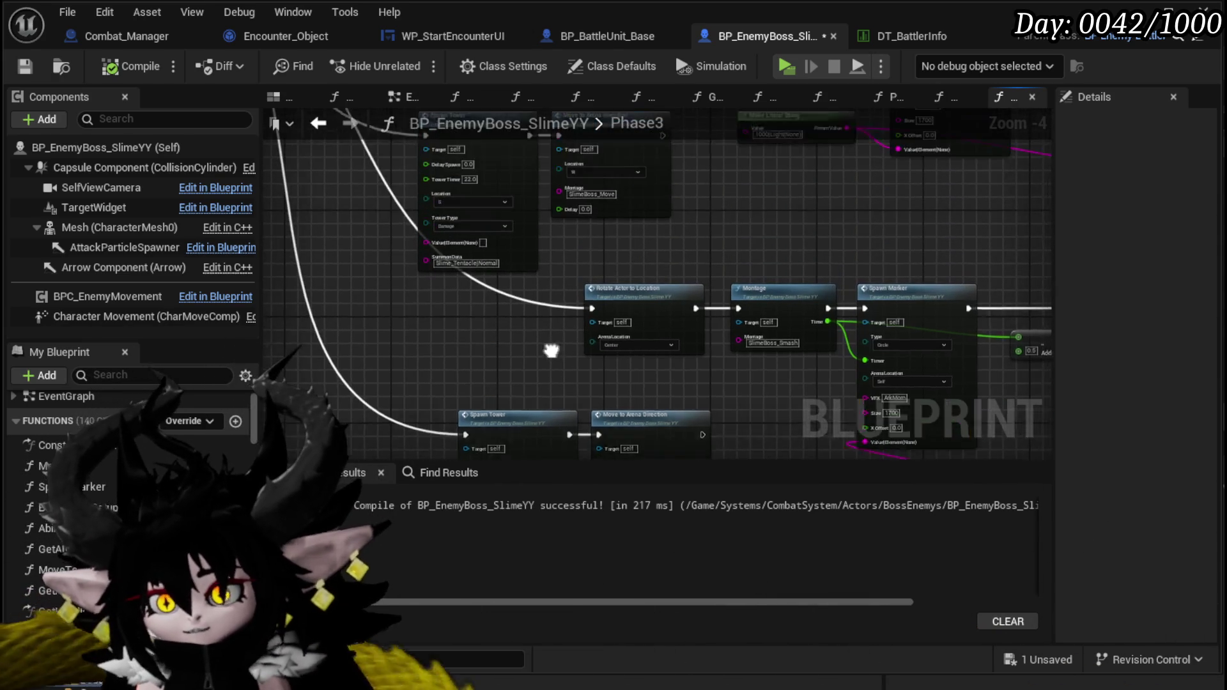
pyautogui.scroll(2, 611, 297)
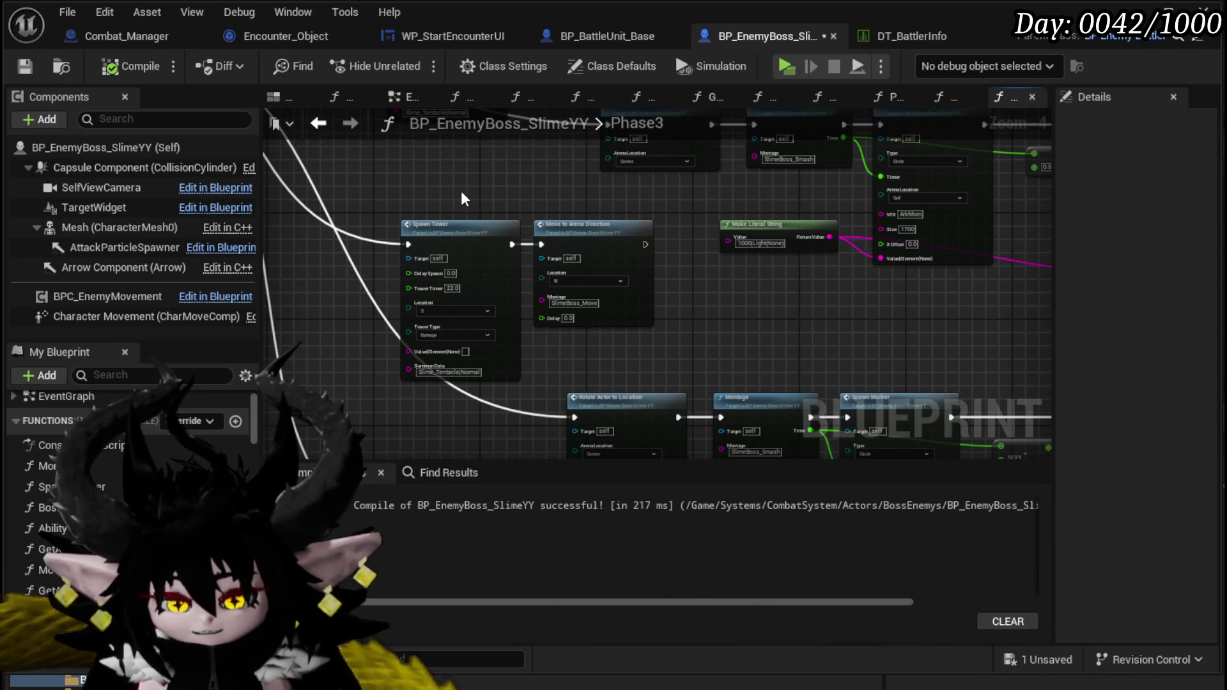
pyautogui.moveTo(467, 187)
pyautogui.mouseDown()
pyautogui.moveTo(411, 364)
pyautogui.moveTo(534, 414)
pyautogui.moveTo(507, 276)
pyautogui.moveTo(514, 332)
pyautogui.moveTo(523, 201)
pyautogui.mouseUp()
pyautogui.scroll(-2, 508, 276)
pyautogui.scroll(3, 445, 246)
pyautogui.moveTo(445, 246); pyautogui.dragTo(344, 277)
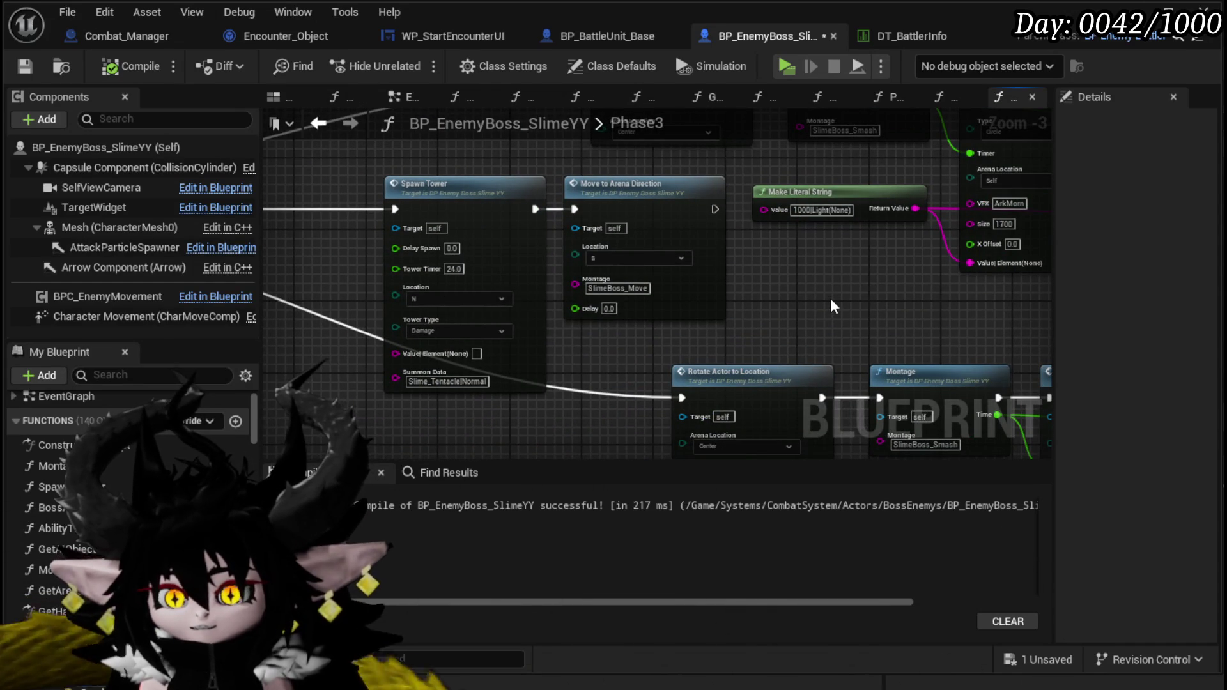
pyautogui.moveTo(681, 314)
pyautogui.mouseDown()
pyautogui.moveTo(711, 328)
pyautogui.moveTo(688, 306)
pyautogui.moveTo(500, 359)
pyautogui.moveTo(529, 350)
pyautogui.mouseUp()
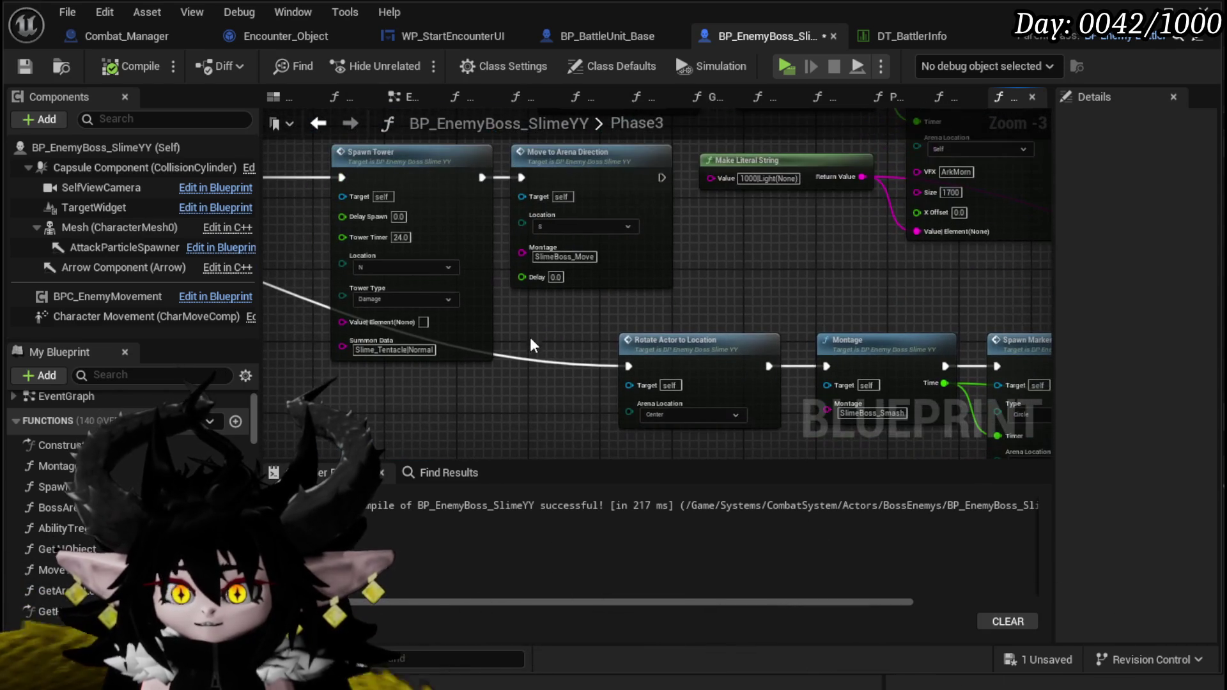
pyautogui.hotkey('ctrl', 's')
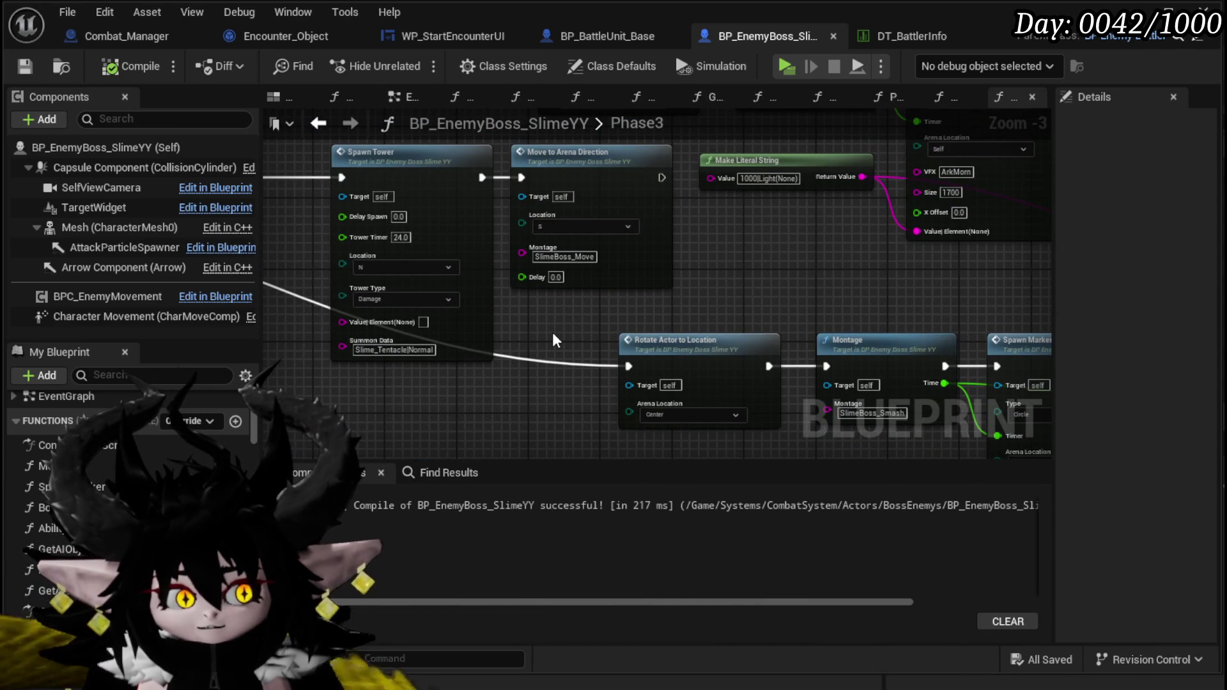
pyautogui.moveTo(550, 320)
pyautogui.mouseDown()
pyautogui.moveTo(505, 310)
pyautogui.moveTo(528, 276)
pyautogui.moveTo(350, 260)
pyautogui.mouseUp()
# Step: Change the Spawn Tower's Tower Timer from 22.0 to 20.0
pyautogui.scroll(-2, 352, 307)
pyautogui.moveTo(347, 303); pyautogui.dragTo(619, 257)
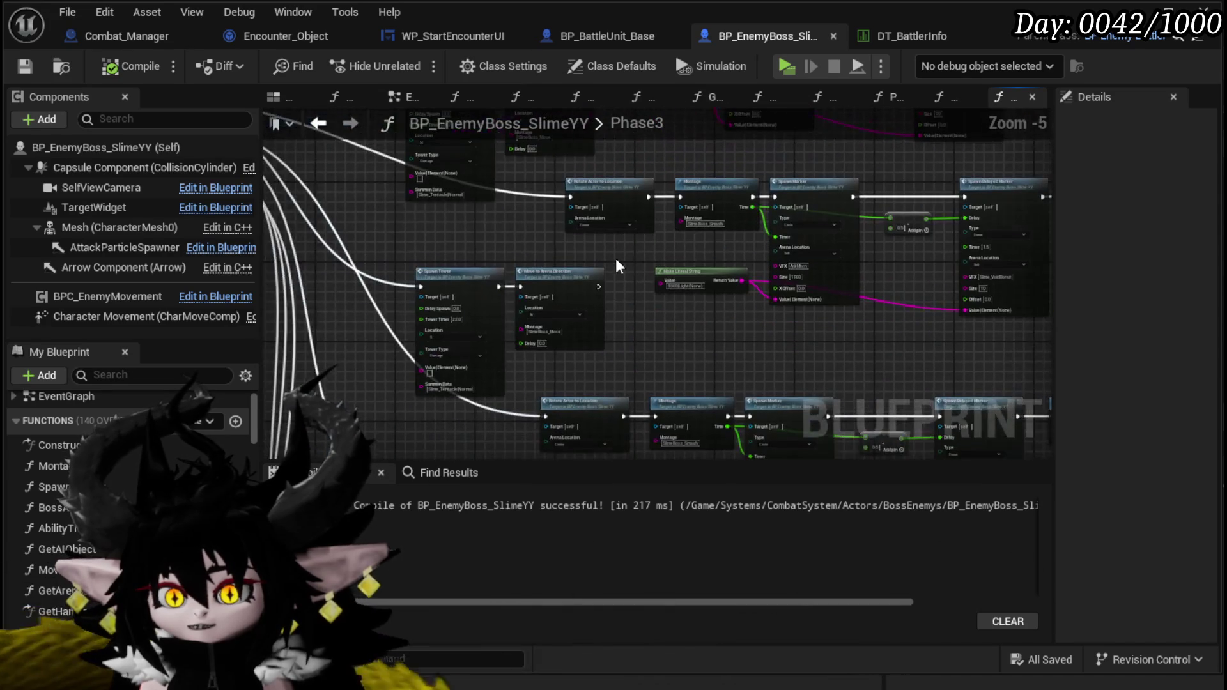
pyautogui.scroll(2, 581, 370)
pyautogui.moveTo(633, 344); pyautogui.dragTo(620, 386)
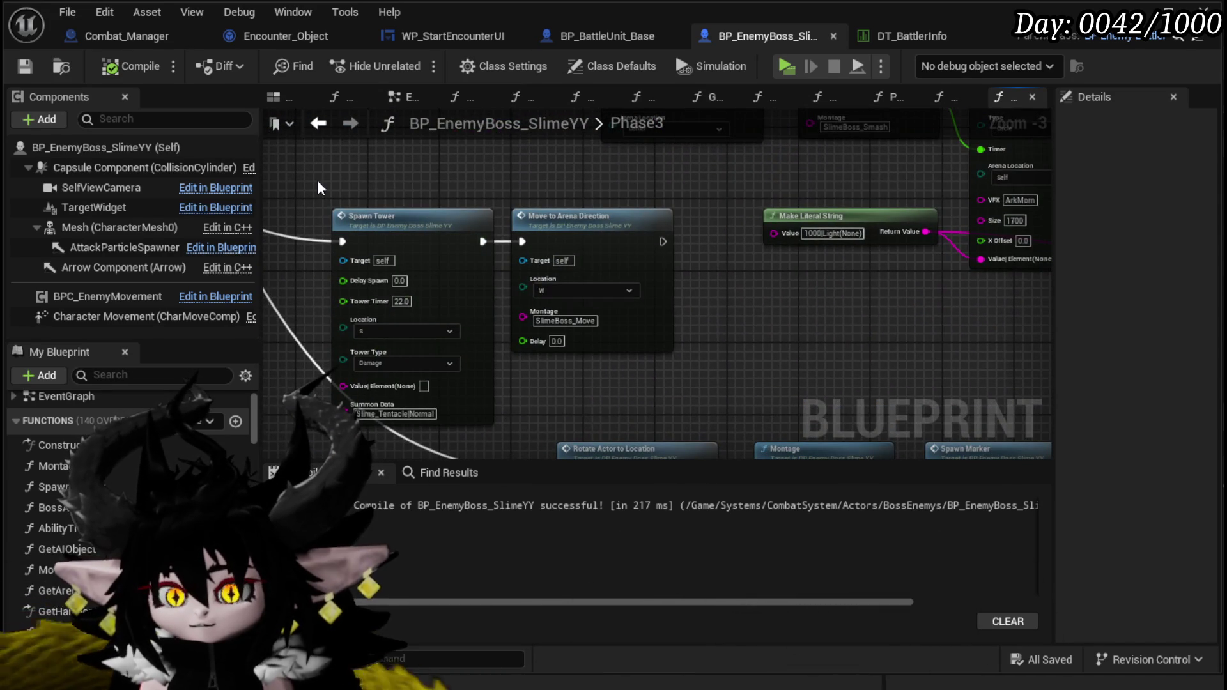
pyautogui.scroll(-1, 317, 179)
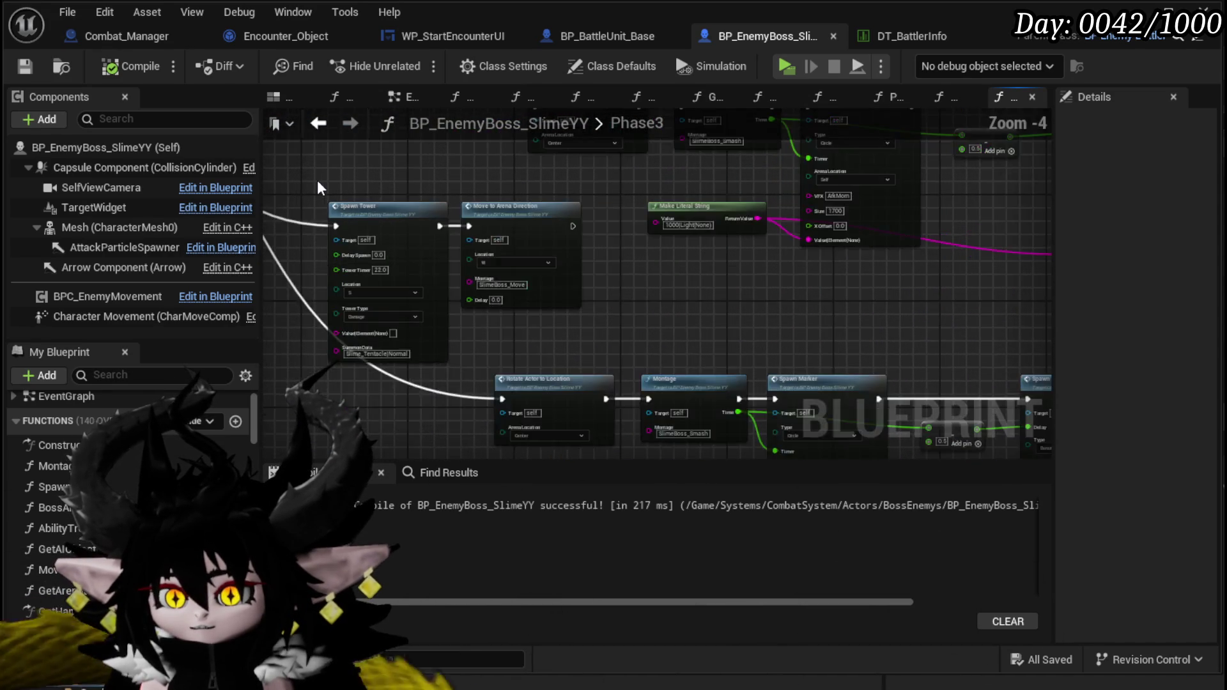
pyautogui.scroll(3, 338, 263)
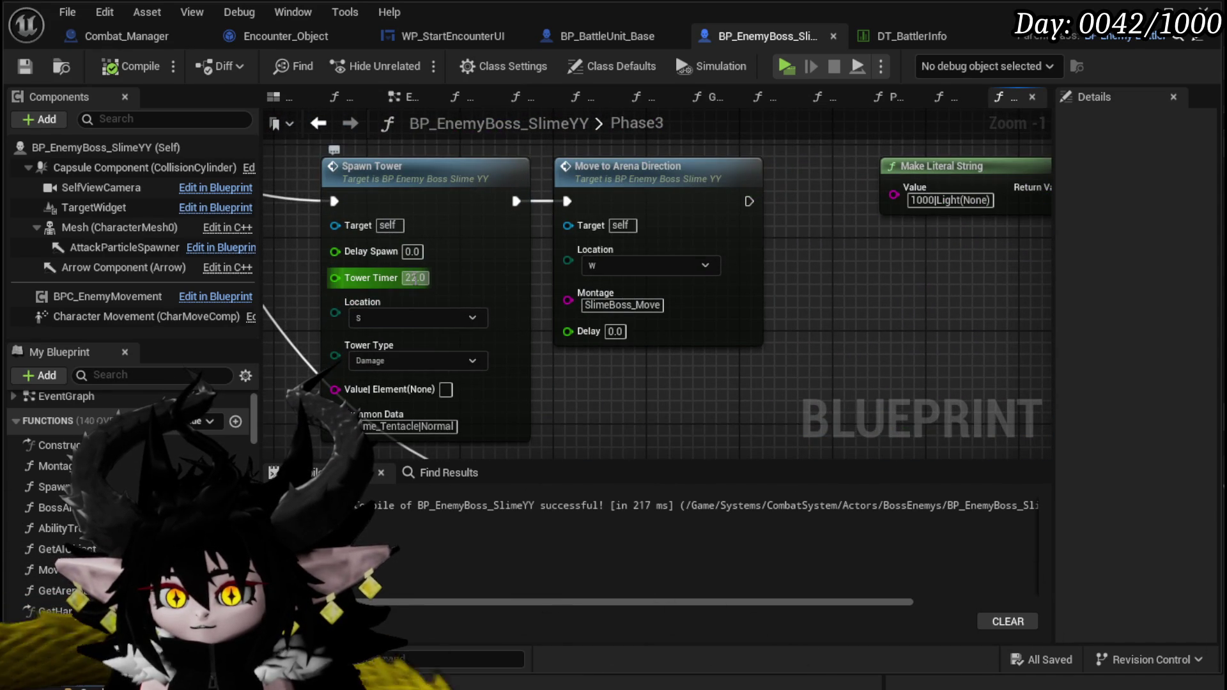
pyautogui.write('20')
pyautogui.press('Return')
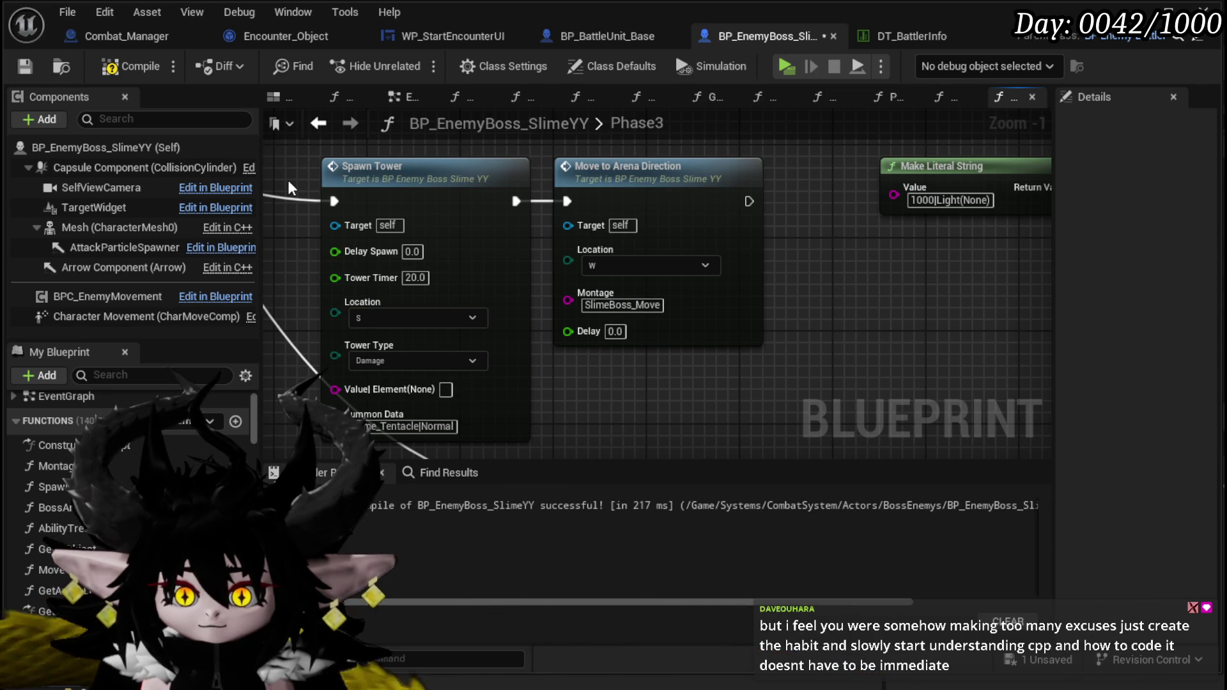
# Step: Recompile and save the boss blueprint, then review the lower marker-spawning rows
pyautogui.click(127, 66)
pyautogui.click(26, 67)
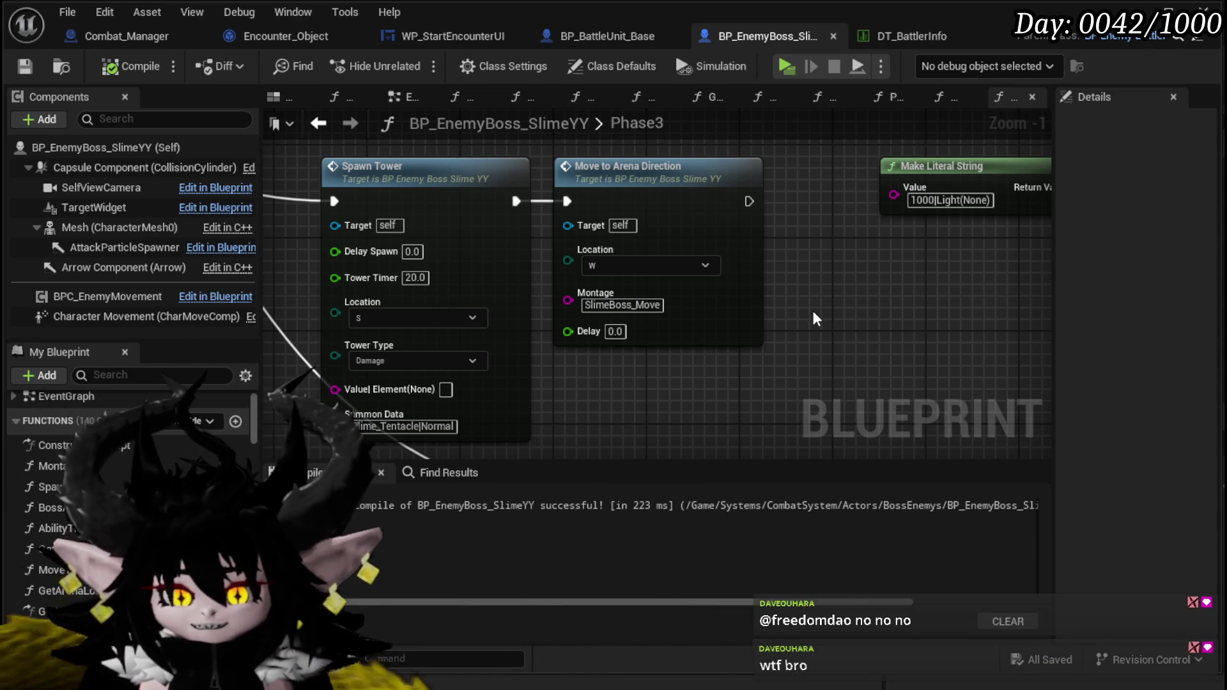
pyautogui.scroll(-1, 813, 317)
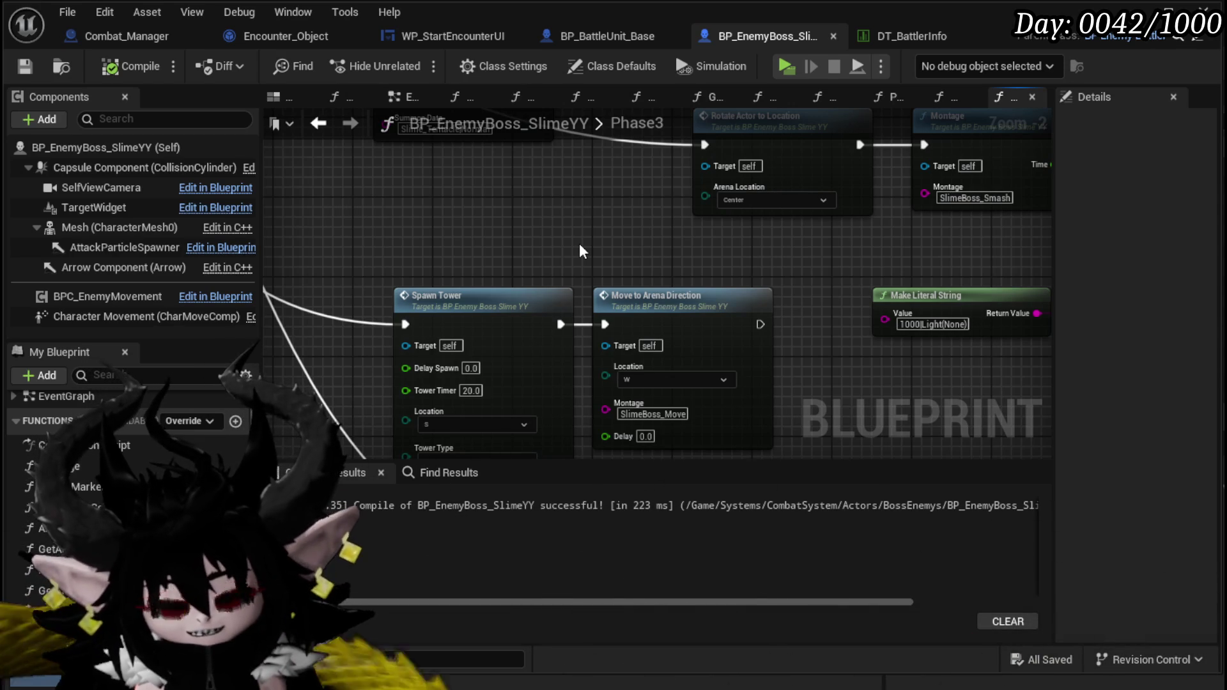
pyautogui.scroll(-3, 579, 250)
pyautogui.moveTo(524, 378); pyautogui.dragTo(435, 276)
pyautogui.moveTo(476, 353); pyautogui.dragTo(892, 234)
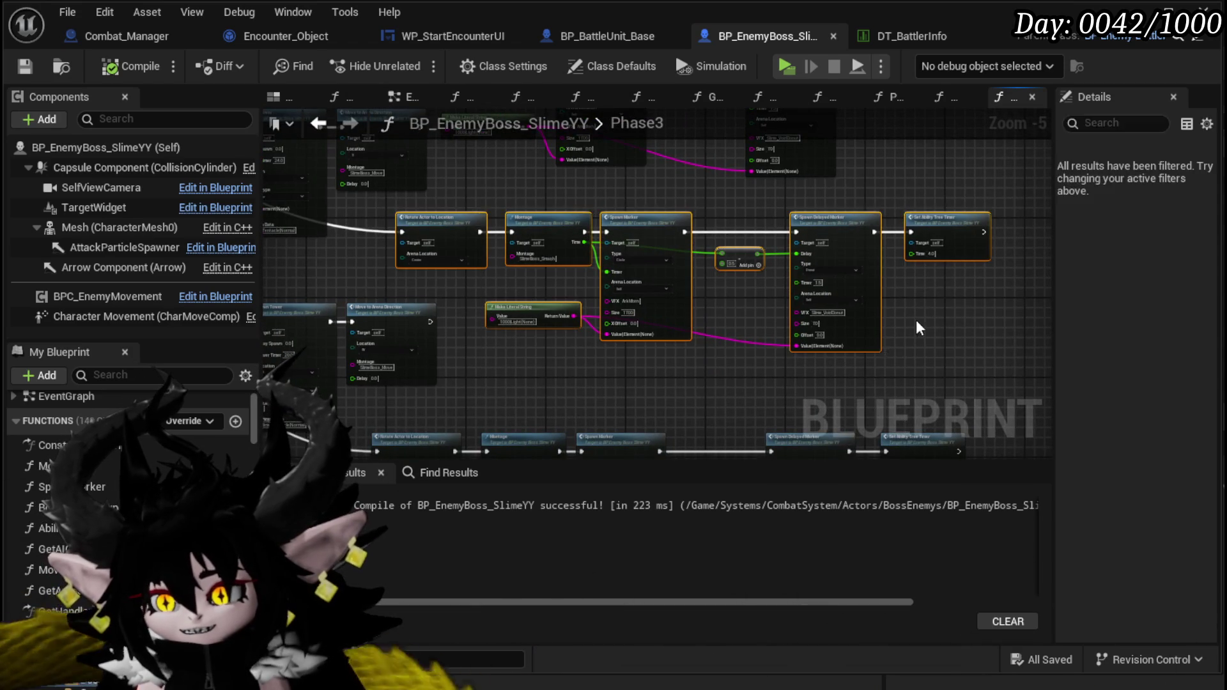
pyautogui.click(397, 235)
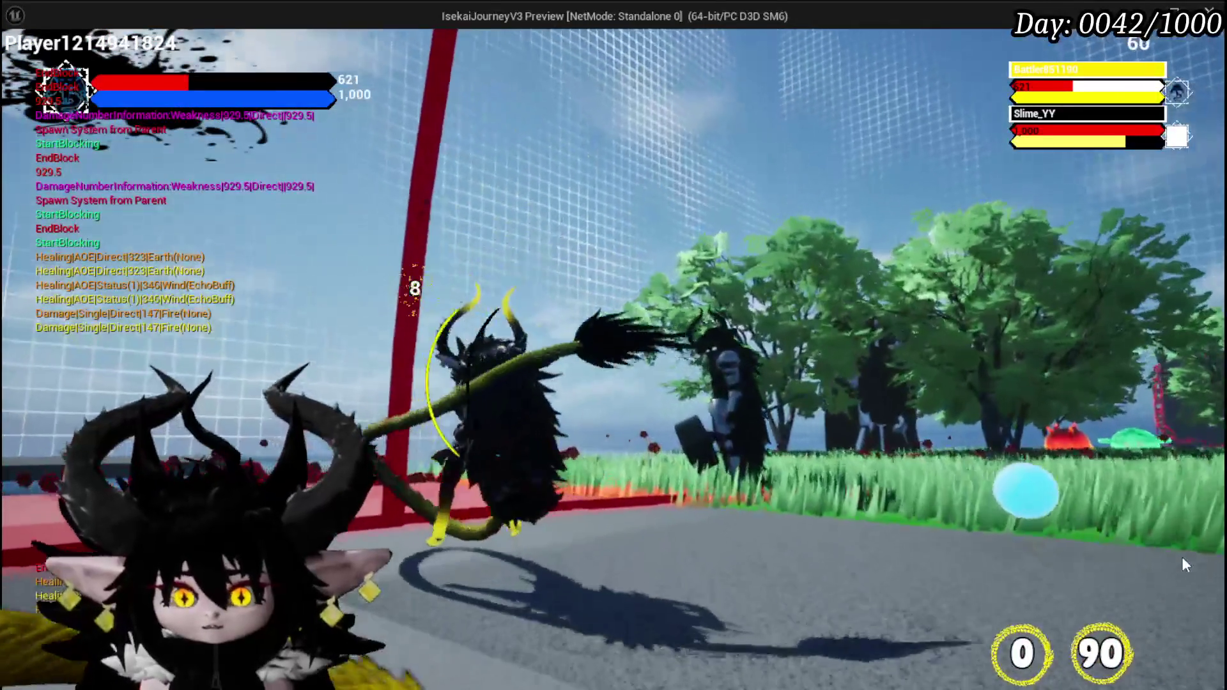
# Step: Stop the boss fight preview with Esc and save with Ctrl+S
pyautogui.press('Escape')
pyautogui.hotkey('ctrl', 's')
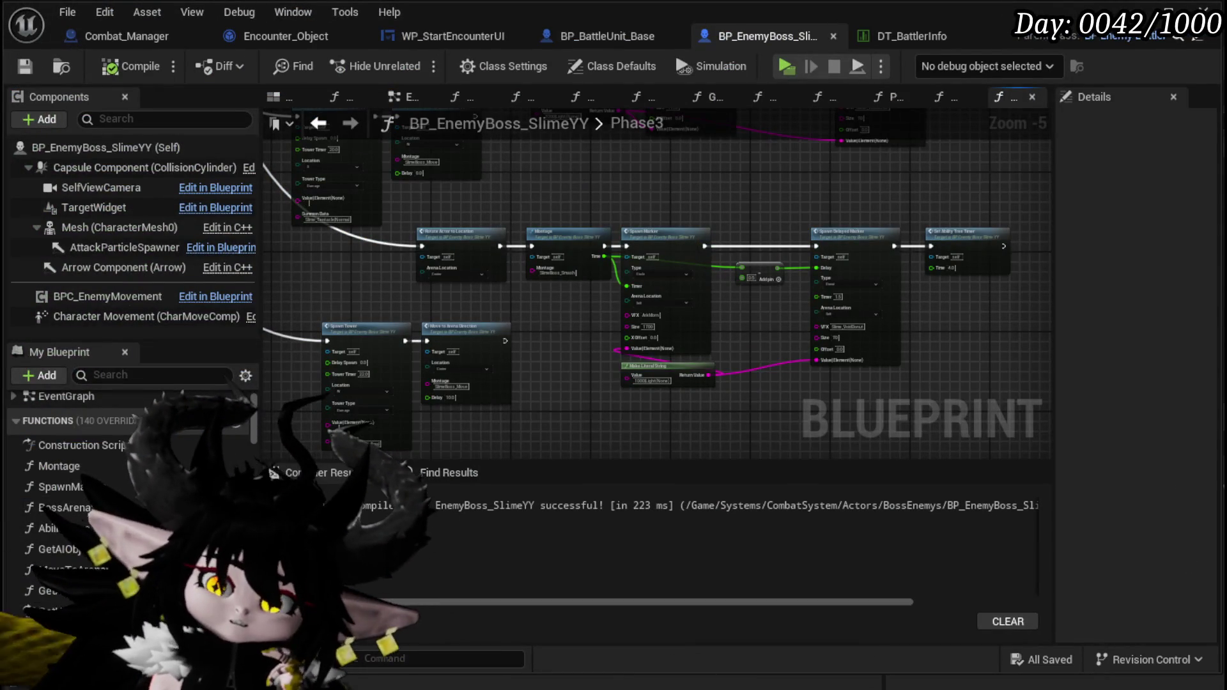
# Step: Move the selected row of Phase3 nodes up and right, then save the blueprint
pyautogui.scroll(-3, 600, 172)
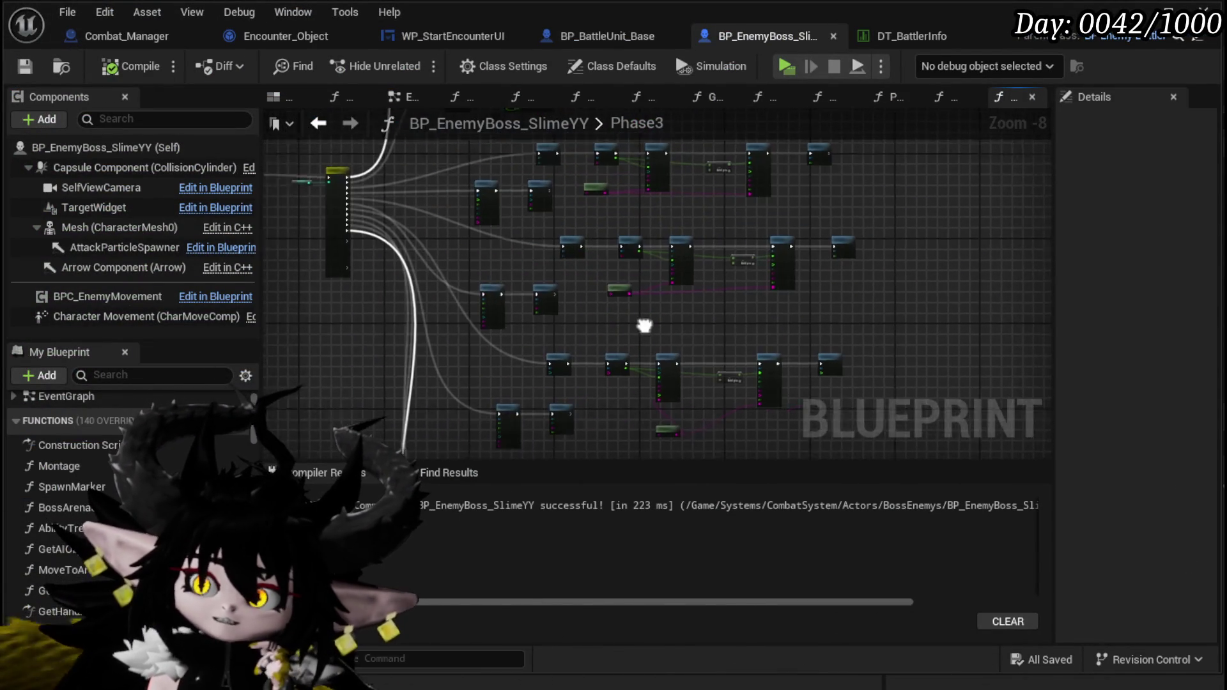
pyautogui.scroll(3, 419, 245)
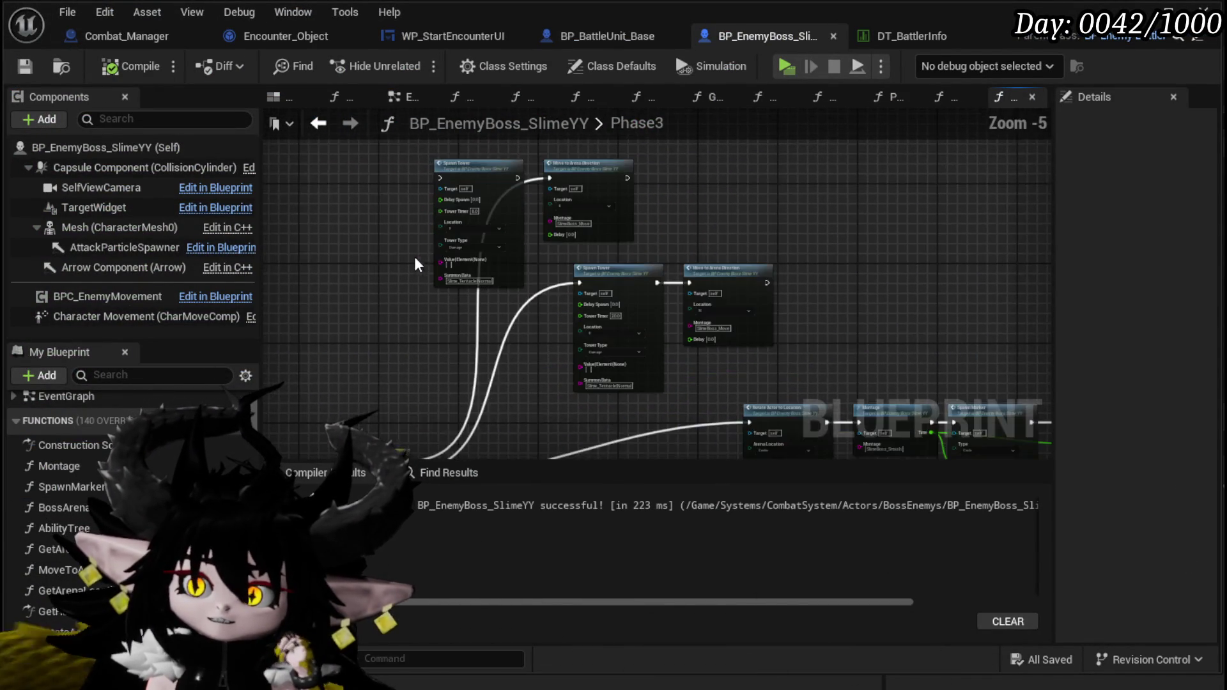
pyautogui.moveTo(356, 205)
pyautogui.mouseDown()
pyautogui.moveTo(424, 197)
pyautogui.moveTo(367, 199)
pyautogui.moveTo(640, 249)
pyautogui.moveTo(896, 257)
pyautogui.mouseUp()
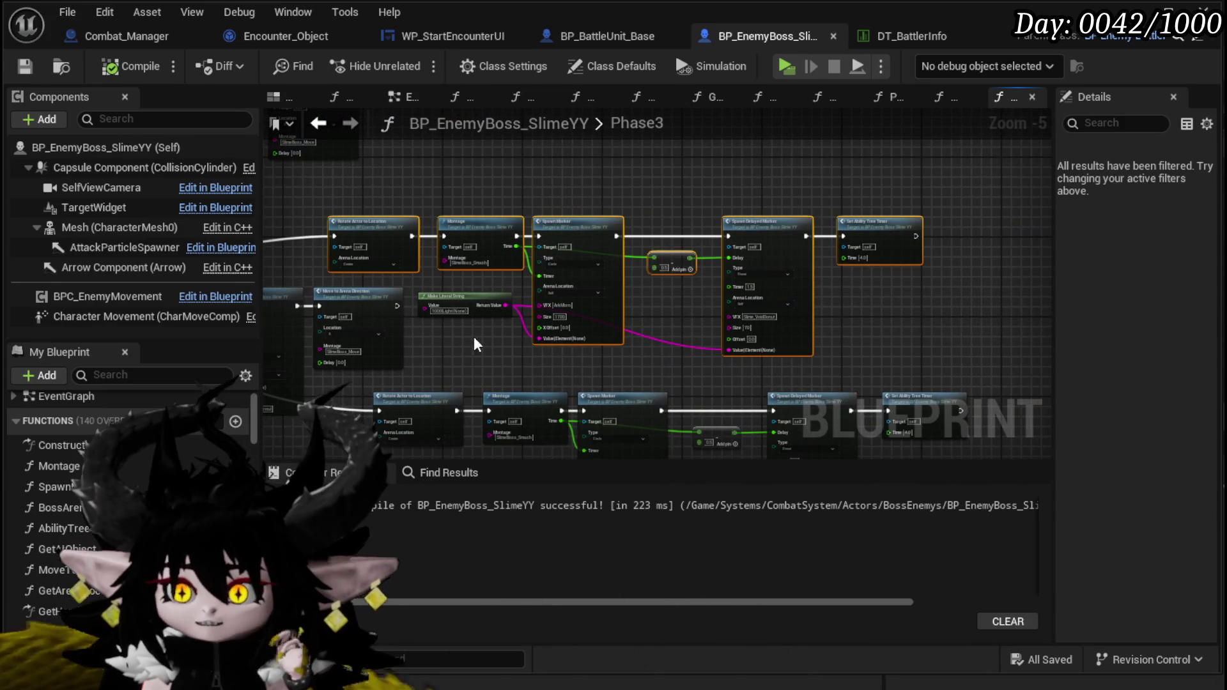
pyautogui.keyDown('ctrl'); pyautogui.click(461, 303); pyautogui.keyUp('ctrl')
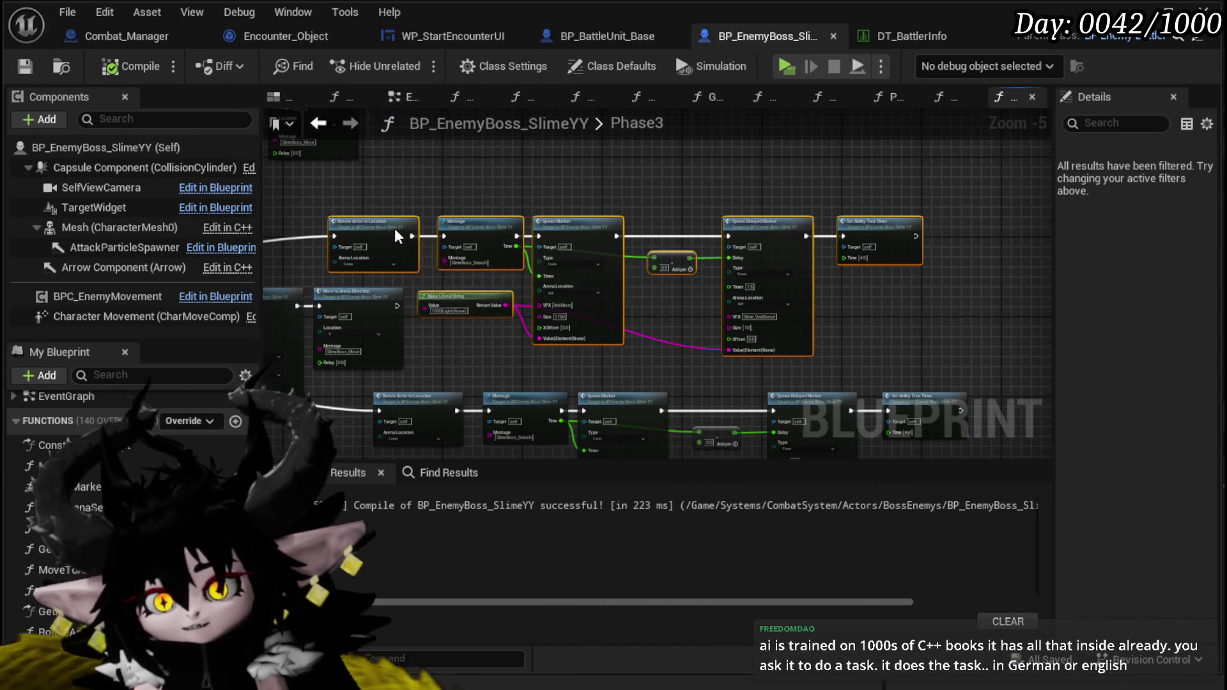
pyautogui.moveTo(388, 234); pyautogui.dragTo(454, 204)
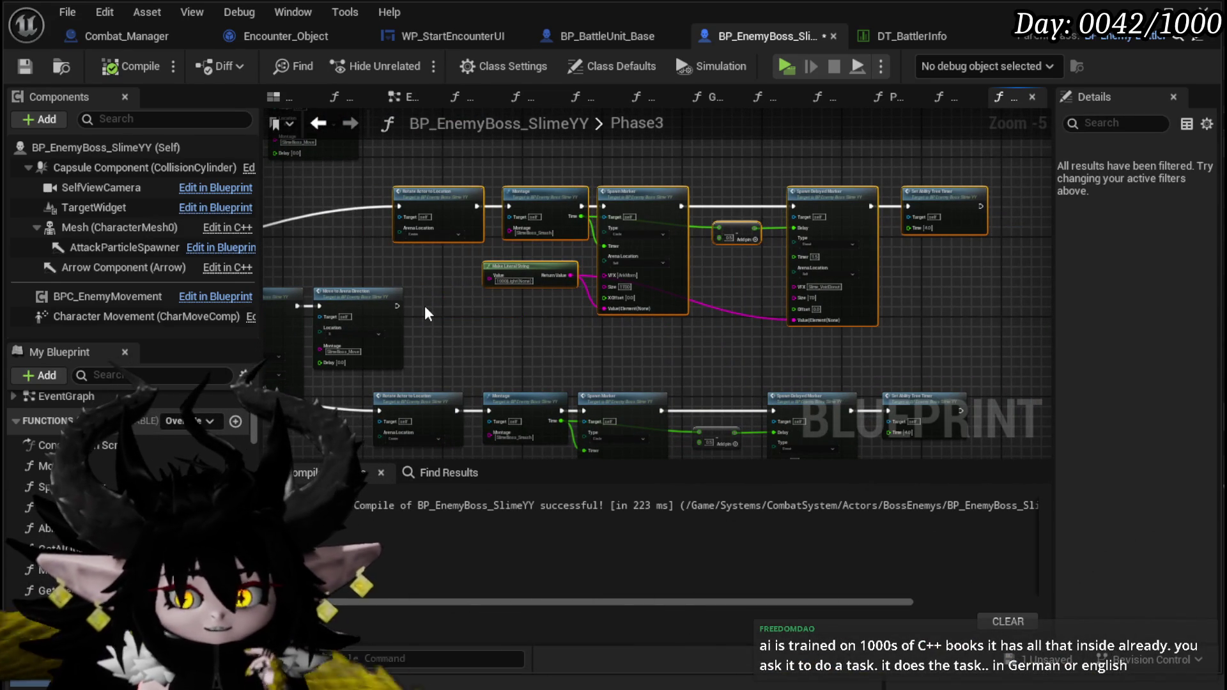
pyautogui.moveTo(436, 328); pyautogui.dragTo(427, 203)
pyautogui.moveTo(486, 245); pyautogui.dragTo(460, 230)
pyautogui.moveTo(657, 286); pyautogui.dragTo(610, 215)
pyautogui.click(25, 67)
# Step: Select the Rotate Actor and Spawn Marker chain, then pan back to the Spawn Tower nodes
pyautogui.moveTo(510, 229); pyautogui.dragTo(381, 158)
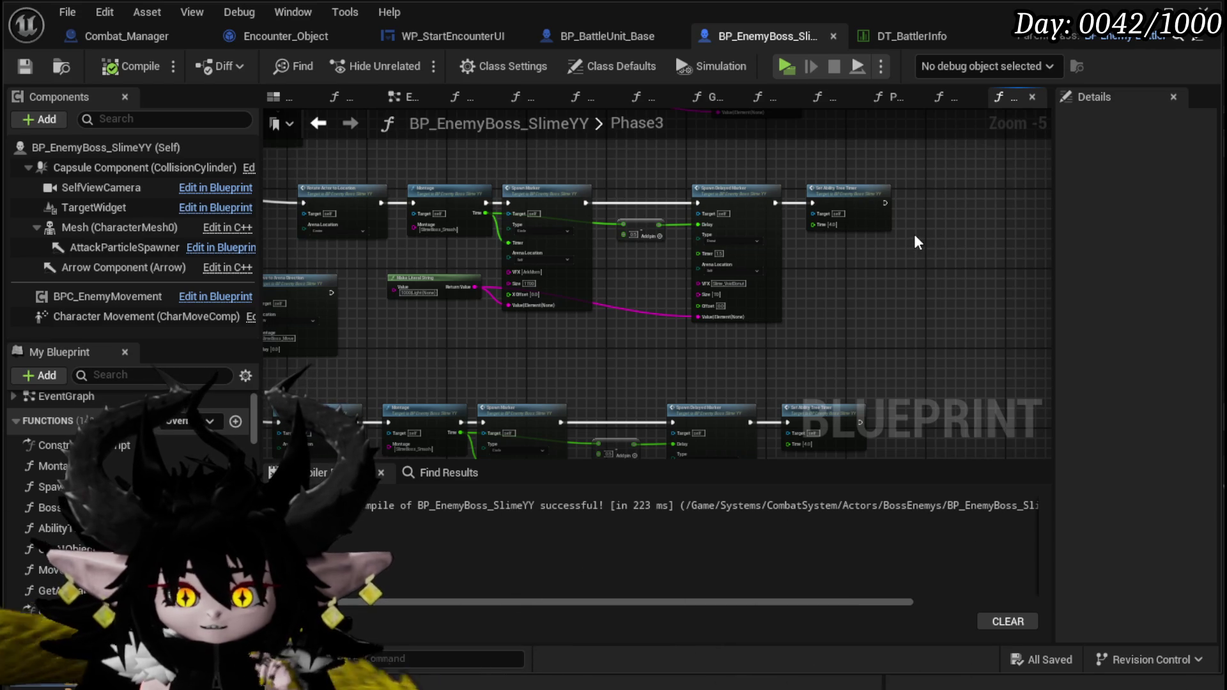
pyautogui.moveTo(915, 235)
pyautogui.mouseDown()
pyautogui.moveTo(1046, 303)
pyautogui.moveTo(660, 331)
pyautogui.moveTo(676, 333)
pyautogui.mouseUp()
pyautogui.moveTo(563, 283); pyautogui.dragTo(1042, 172)
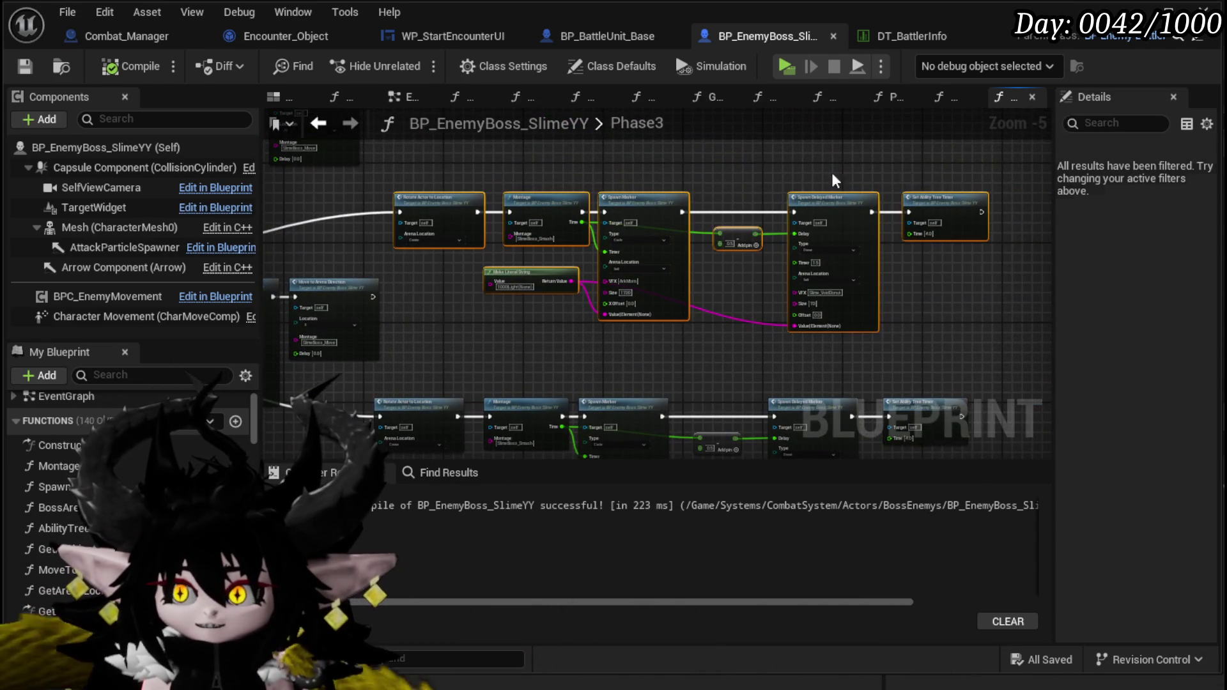
pyautogui.moveTo(576, 312)
pyautogui.mouseDown()
pyautogui.moveTo(625, 266)
pyautogui.moveTo(696, 240)
pyautogui.mouseUp()
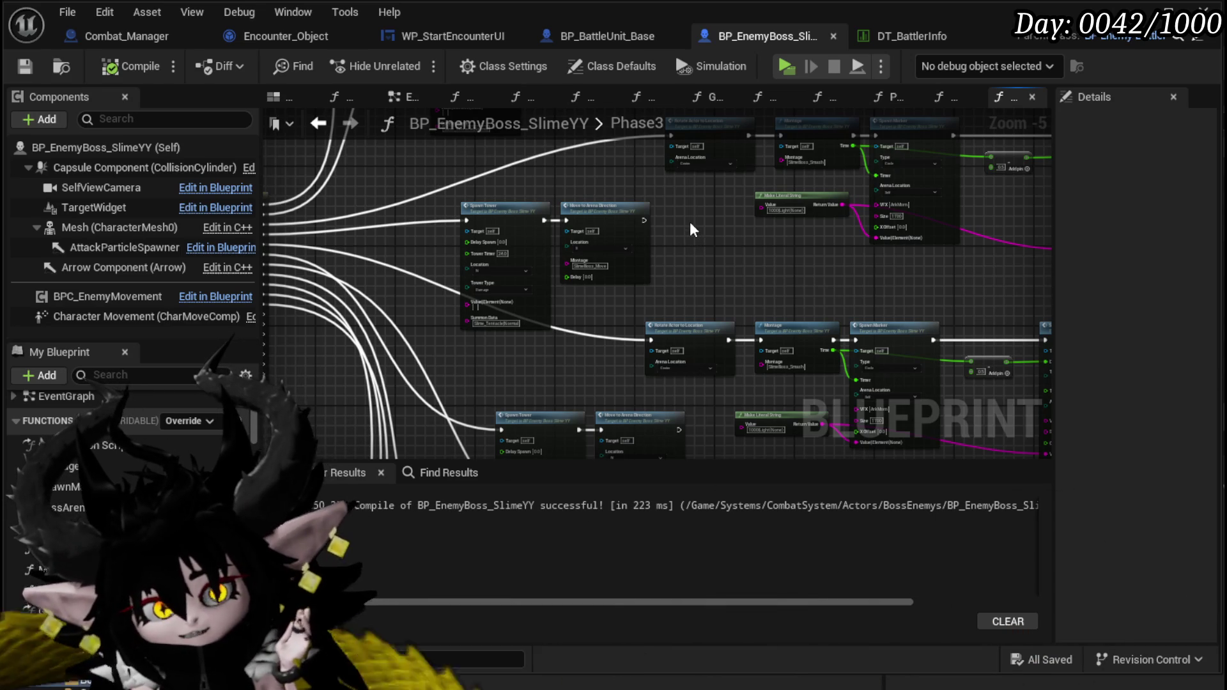
pyautogui.scroll(3, 415, 243)
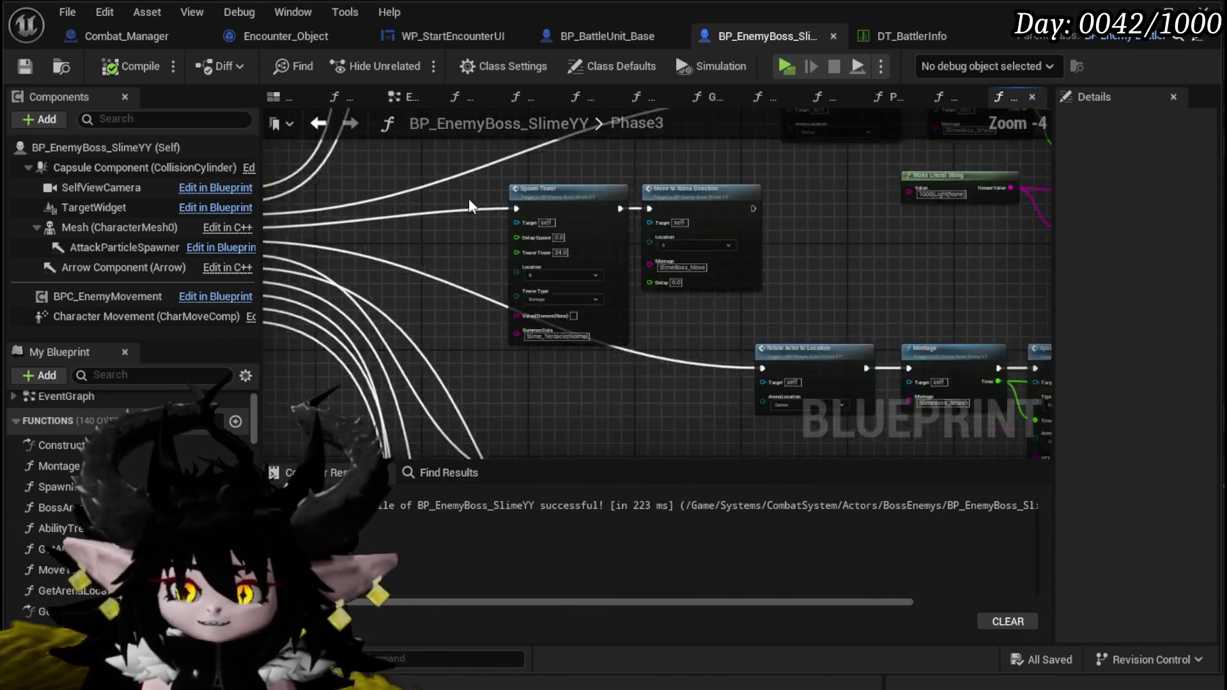
pyautogui.moveTo(370, 163)
pyautogui.mouseDown()
pyautogui.moveTo(873, 282)
pyautogui.moveTo(715, 262)
pyautogui.moveTo(815, 241)
pyautogui.mouseUp()
pyautogui.click(715, 262)
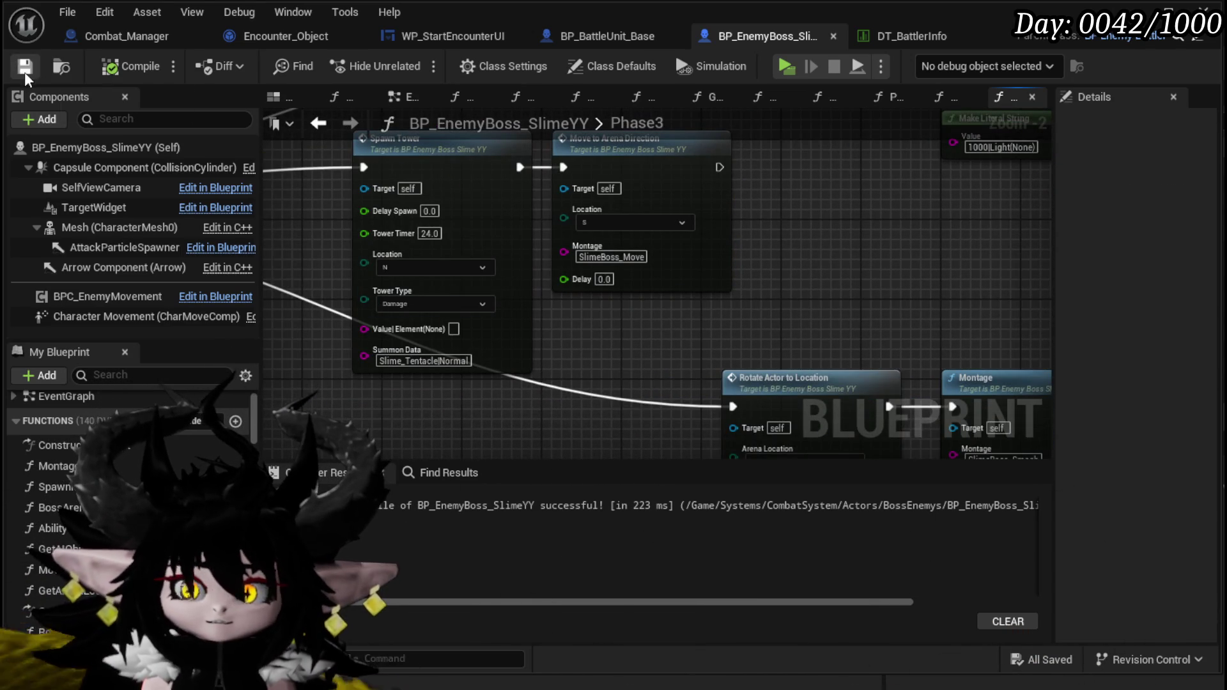
pyautogui.moveTo(630, 324); pyautogui.dragTo(605, 382)
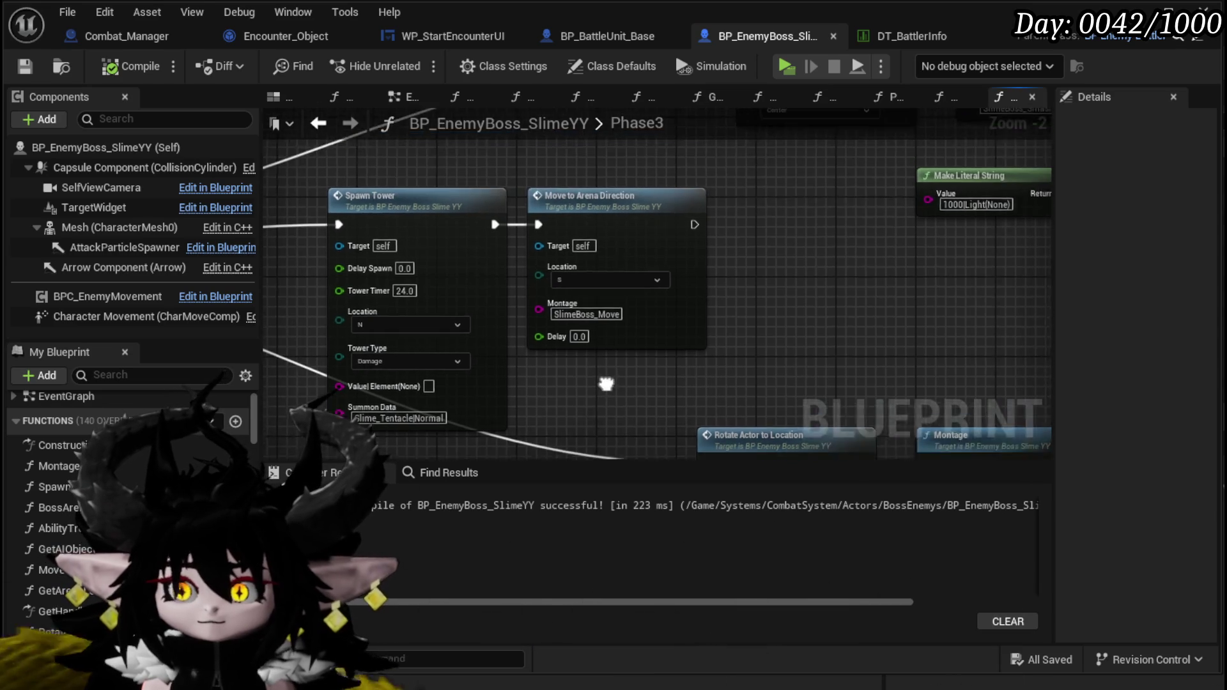
pyautogui.scroll(-3, 494, 305)
pyautogui.scroll(1, 553, 257)
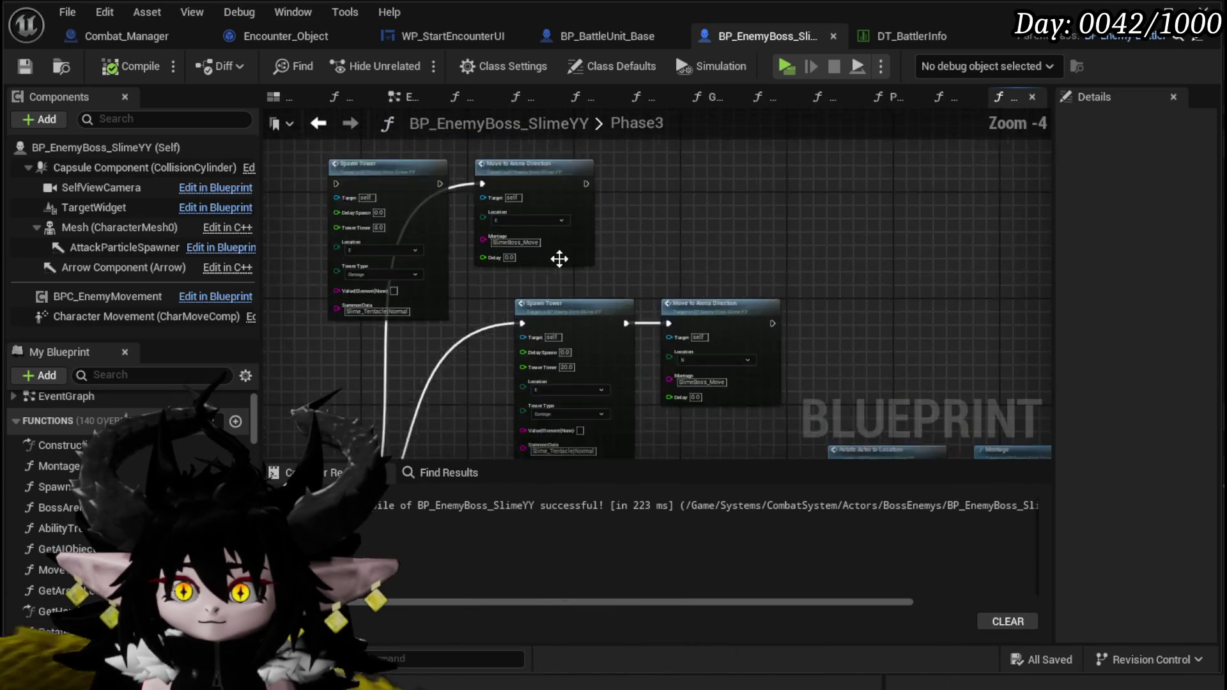
pyautogui.scroll(1, 553, 257)
pyautogui.moveTo(546, 299)
pyautogui.mouseDown()
pyautogui.moveTo(556, 276)
pyautogui.moveTo(600, 290)
pyautogui.moveTo(617, 334)
pyautogui.mouseUp()
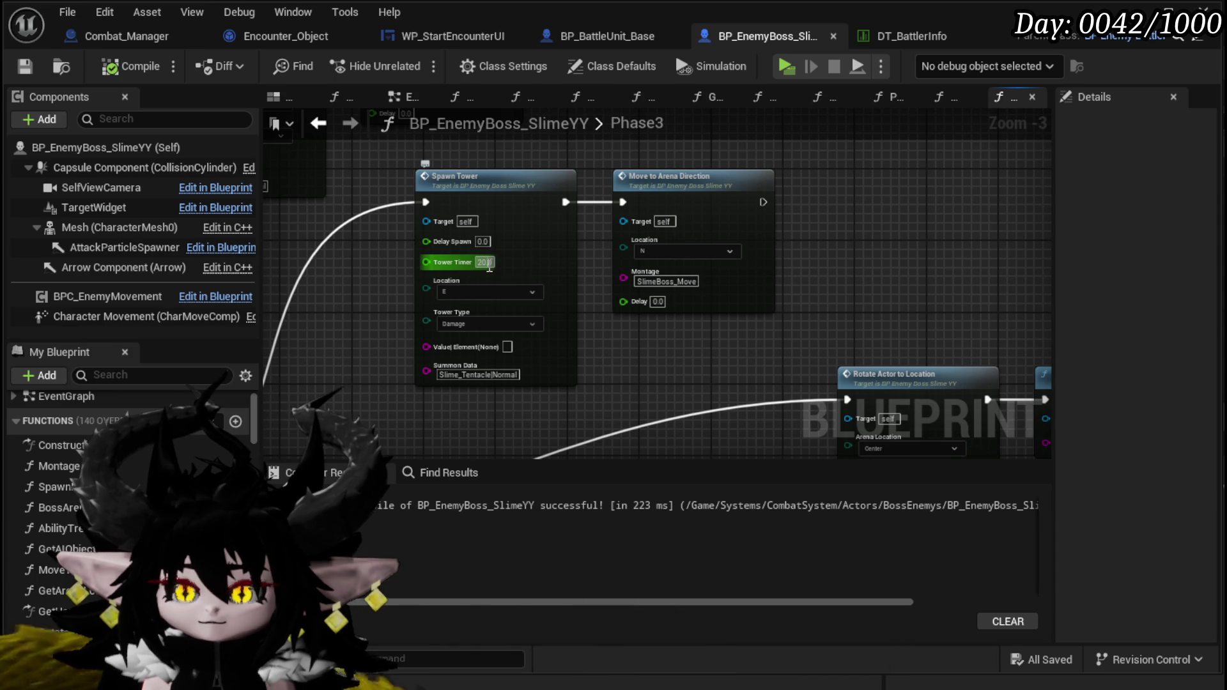
# Step: Enter 16 as the east Spawn Tower's Tower Timer and recompile the blueprint
pyautogui.write('16')
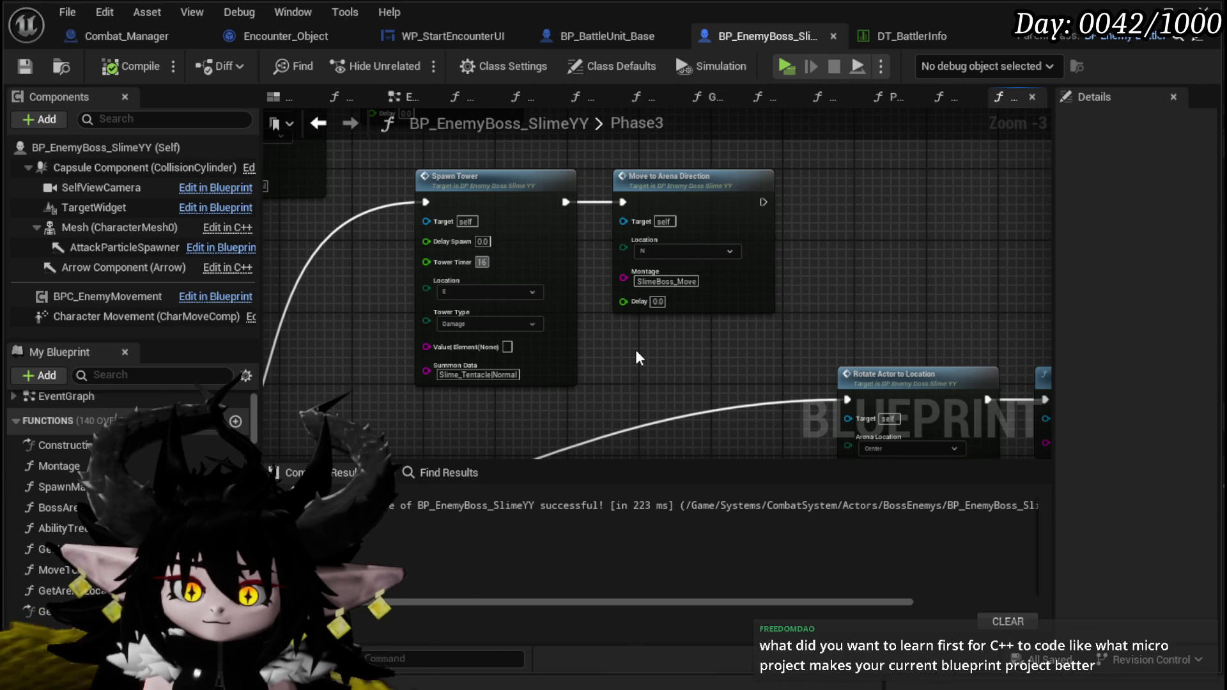
pyautogui.press('Return')
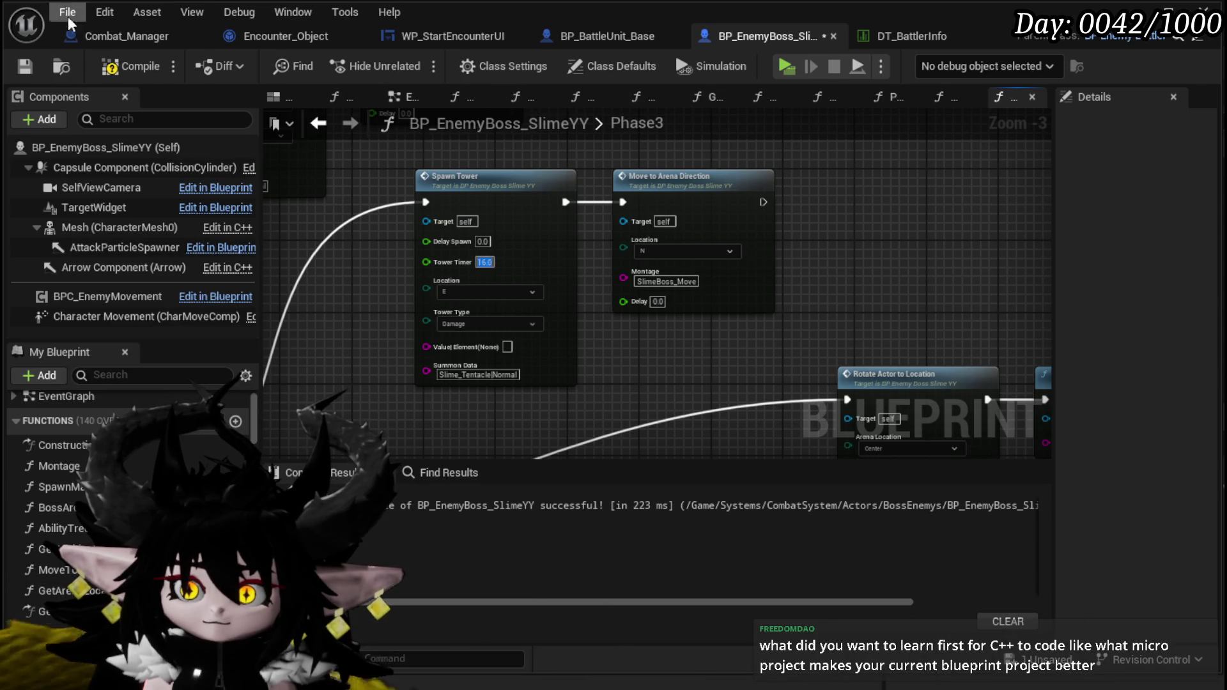
pyautogui.click(26, 66)
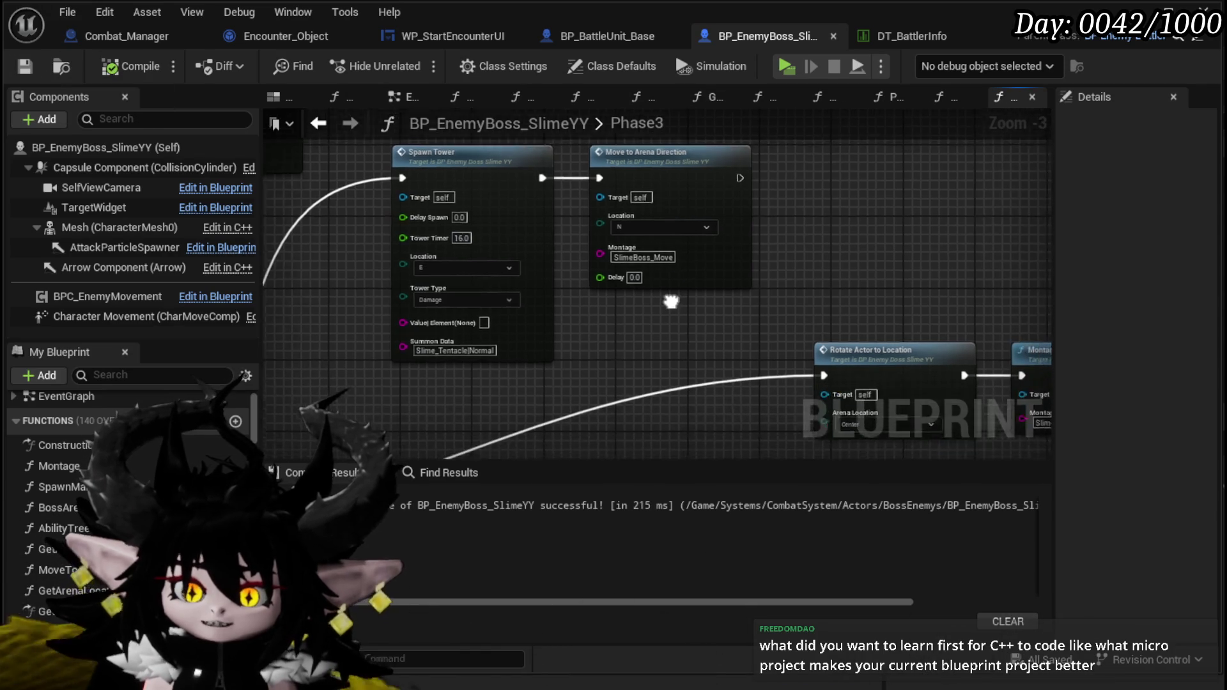
pyautogui.scroll(-2, 424, 251)
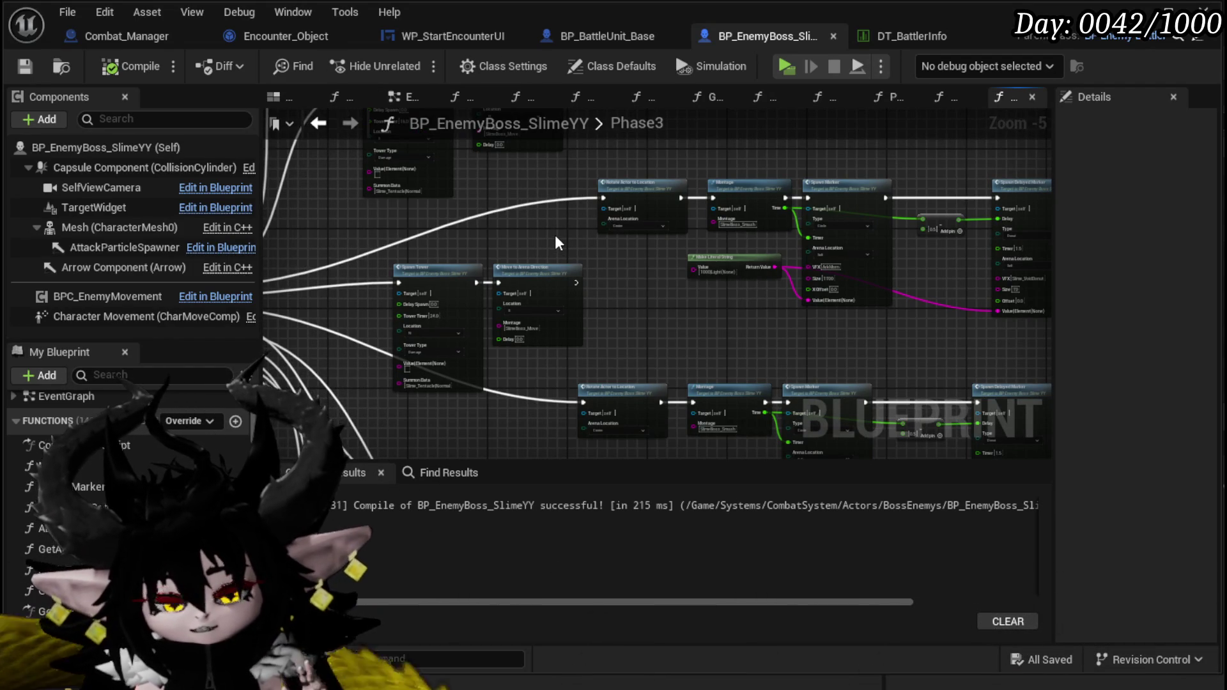
pyautogui.moveTo(558, 238)
pyautogui.mouseDown()
pyautogui.moveTo(350, 286)
pyautogui.moveTo(672, 308)
pyautogui.mouseUp()
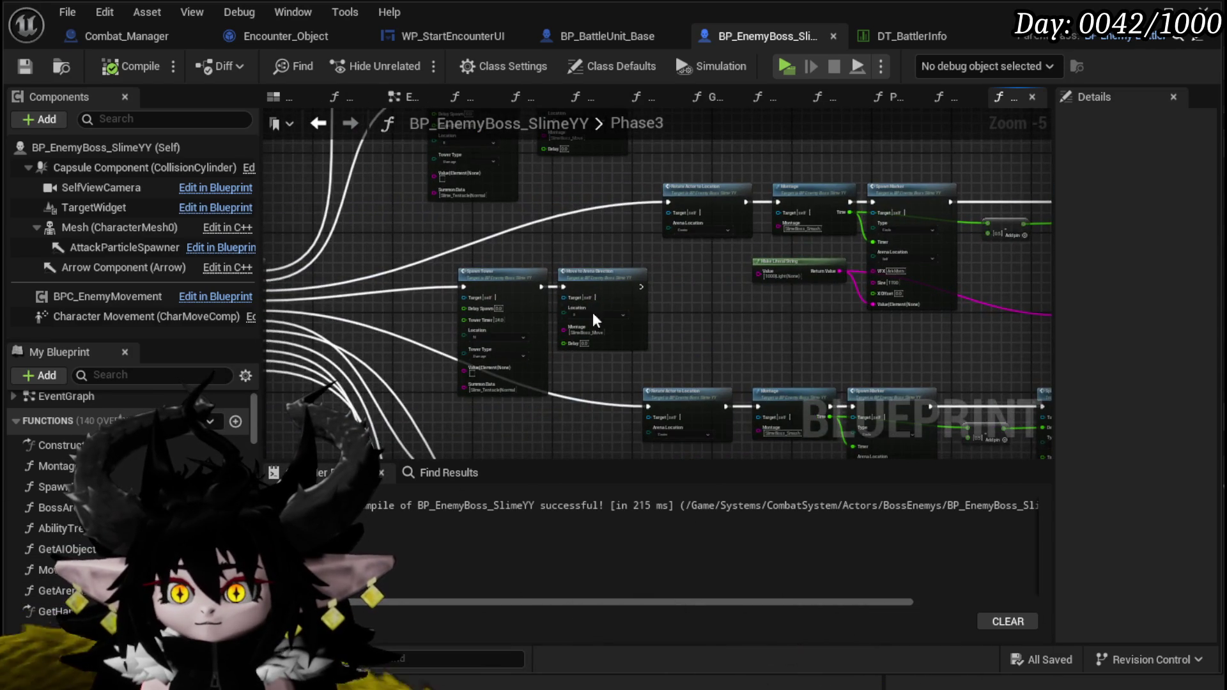
# Step: Replace the north Spawn Tower's 24.0 Tower Timer with 20, then compile and save
pyautogui.scroll(3, 460, 313)
pyautogui.click(535, 324)
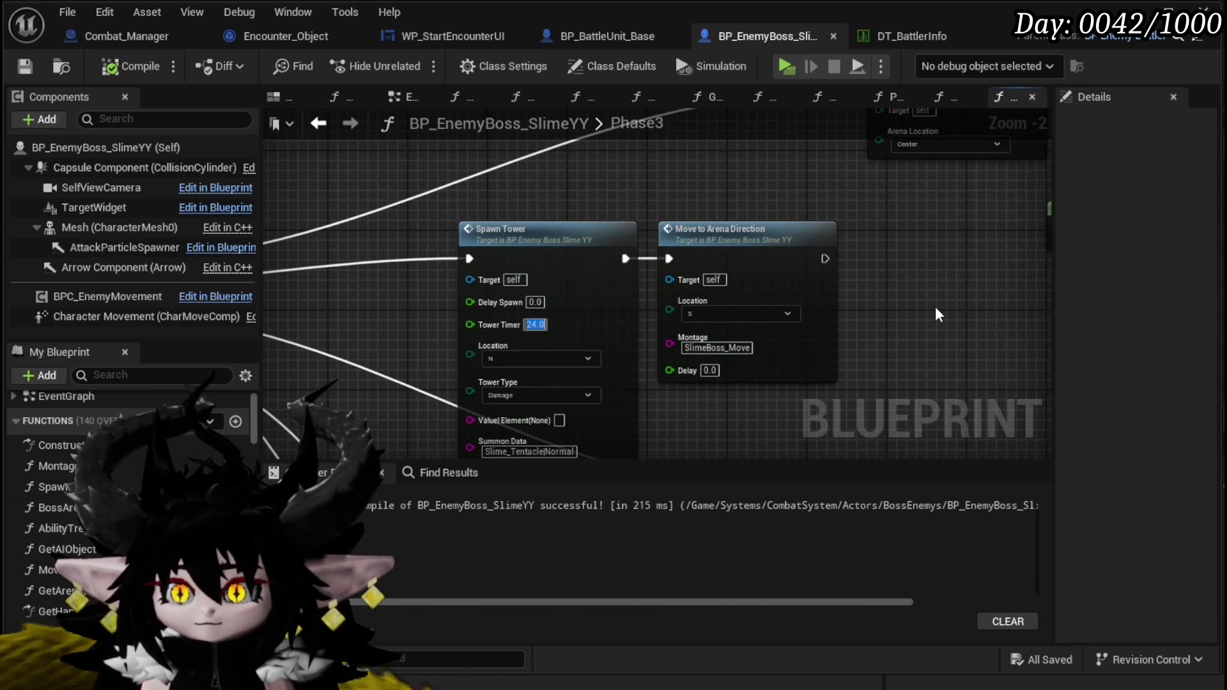
pyautogui.write('1')
pyautogui.press('BackSpace')
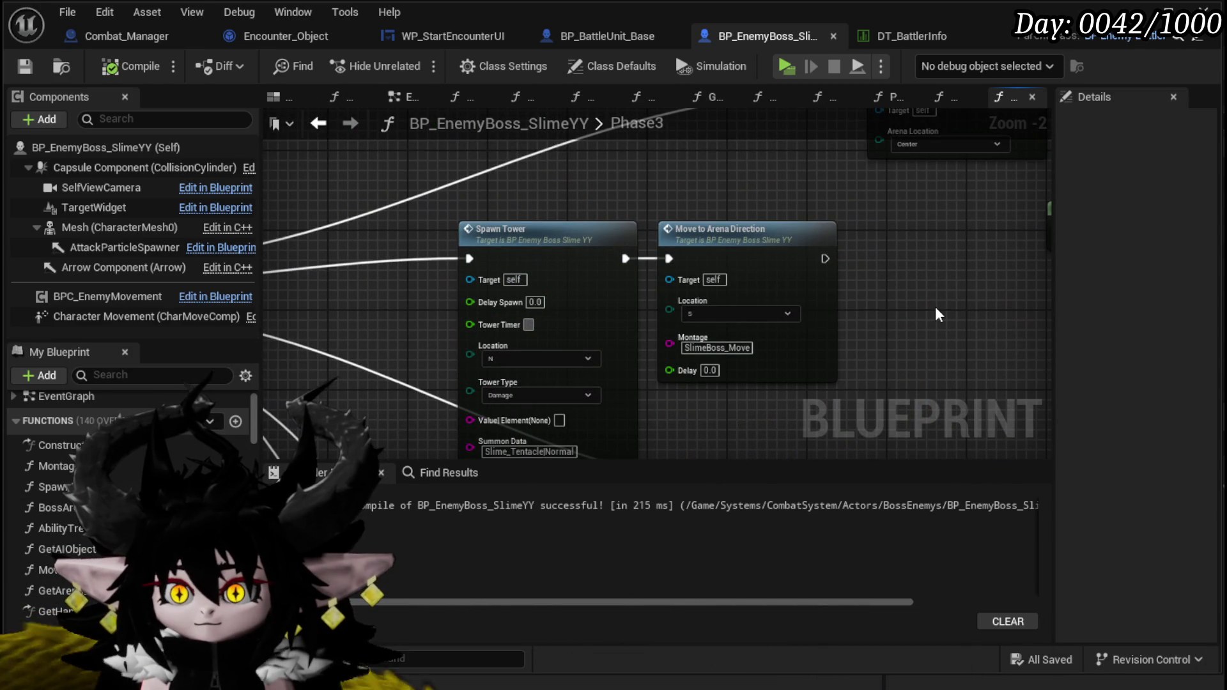
pyautogui.write('20')
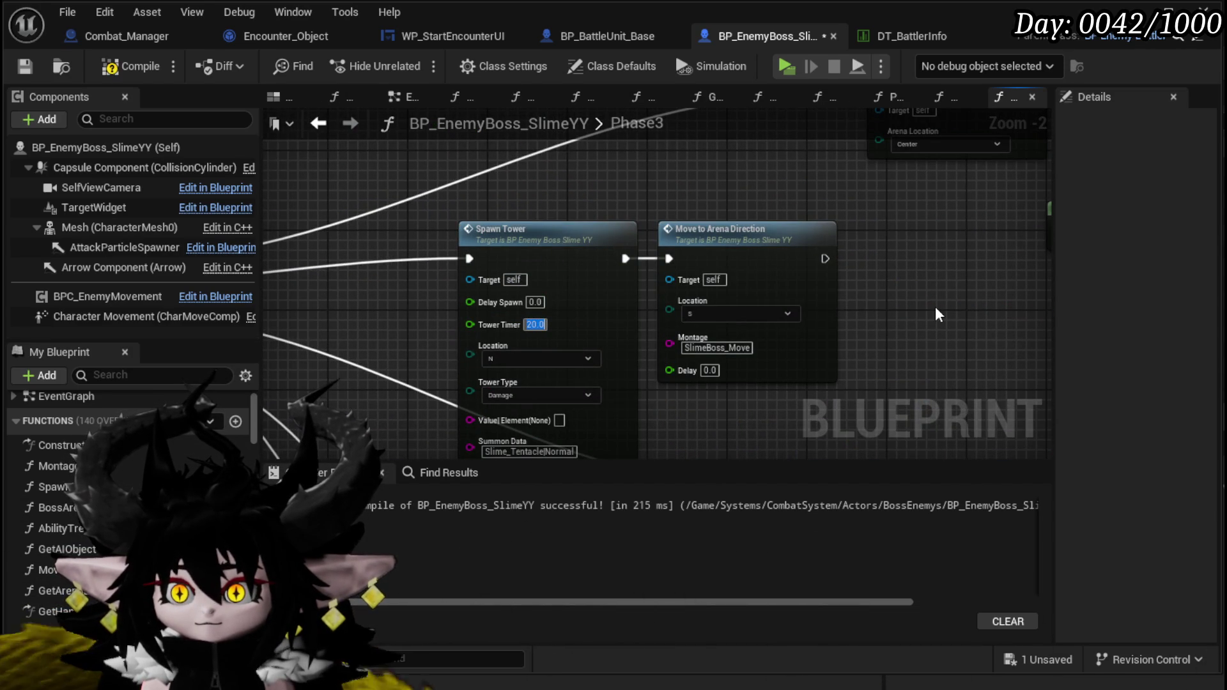
pyautogui.click(25, 67)
pyautogui.scroll(-3, 869, 275)
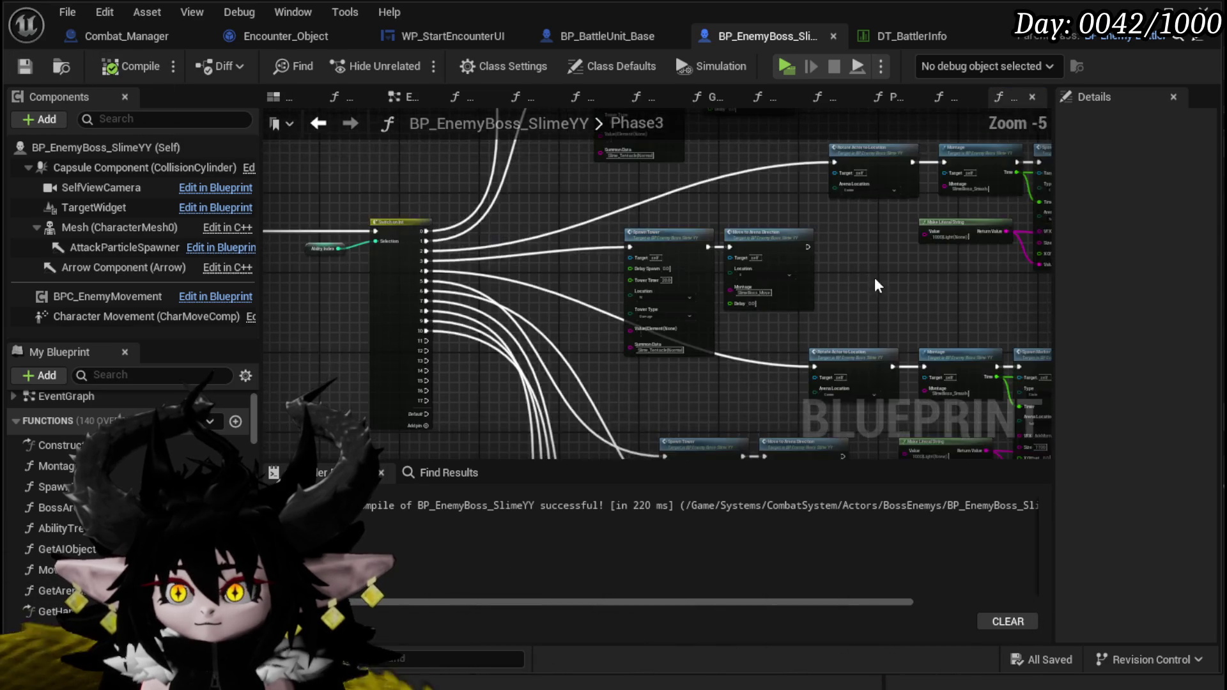
pyautogui.scroll(3, 643, 275)
pyautogui.scroll(-1, 643, 275)
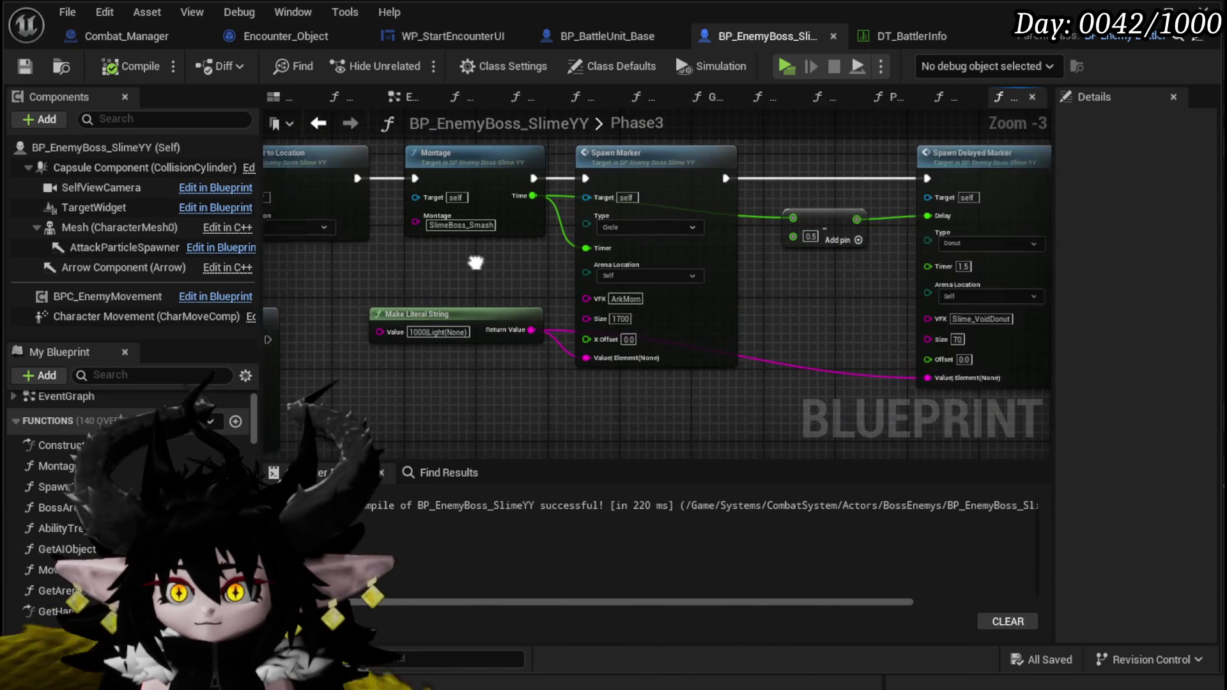
pyautogui.moveTo(343, 257); pyautogui.dragTo(540, 267)
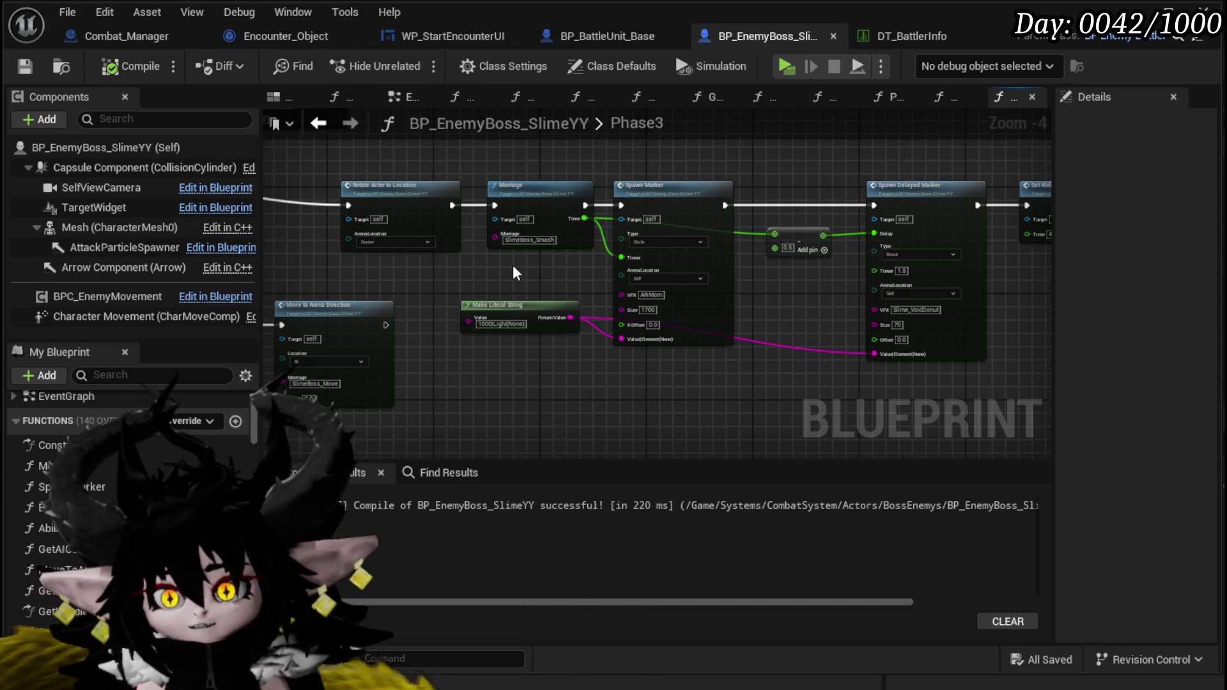
# Step: Pan the Phase3 graph to locate the Spawn Tower pair and the west Spawn Tower
pyautogui.moveTo(513, 264); pyautogui.dragTo(285, 270)
pyautogui.moveTo(847, 308)
pyautogui.mouseDown()
pyautogui.moveTo(616, 337)
pyautogui.moveTo(649, 342)
pyautogui.moveTo(758, 317)
pyautogui.mouseUp()
pyautogui.moveTo(435, 333)
pyautogui.mouseDown()
pyautogui.moveTo(406, 285)
pyautogui.moveTo(377, 336)
pyautogui.mouseUp()
pyautogui.moveTo(434, 213); pyautogui.dragTo(638, 254)
pyautogui.moveTo(507, 259); pyautogui.dragTo(515, 250)
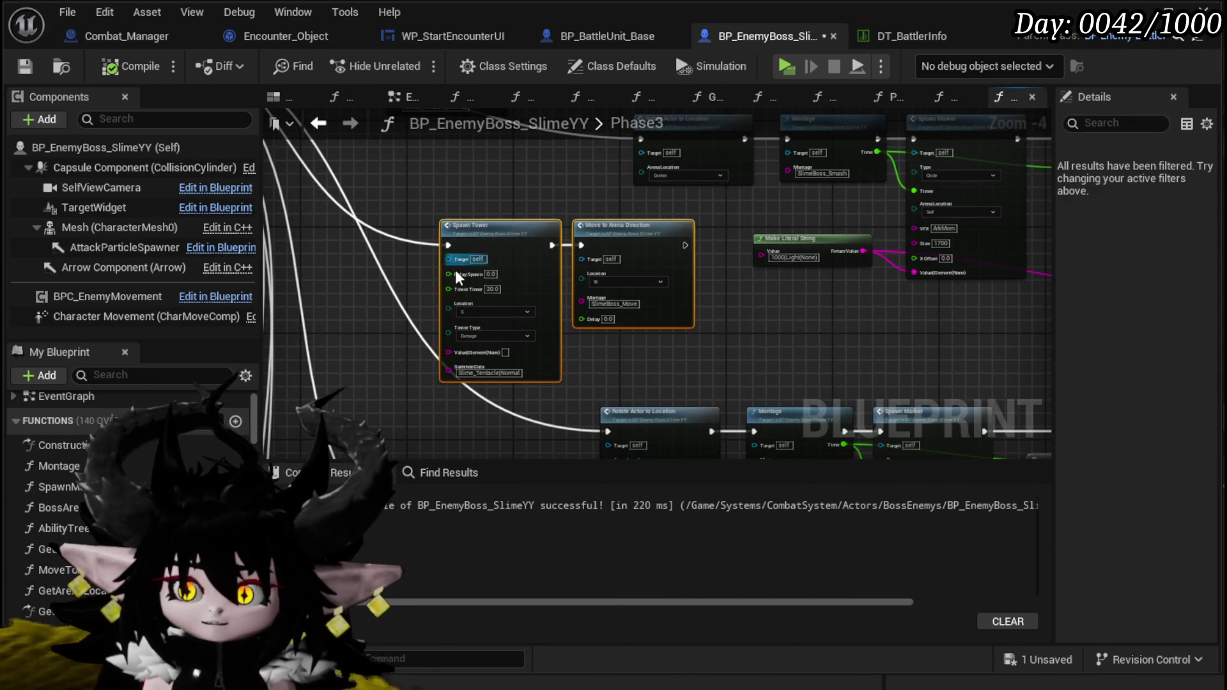
pyautogui.scroll(1, 399, 320)
pyautogui.moveTo(394, 308)
pyautogui.mouseDown()
pyautogui.moveTo(396, 218)
pyautogui.moveTo(461, 165)
pyautogui.moveTo(496, 328)
pyautogui.moveTo(691, 341)
pyautogui.moveTo(786, 269)
pyautogui.moveTo(812, 320)
pyautogui.mouseUp()
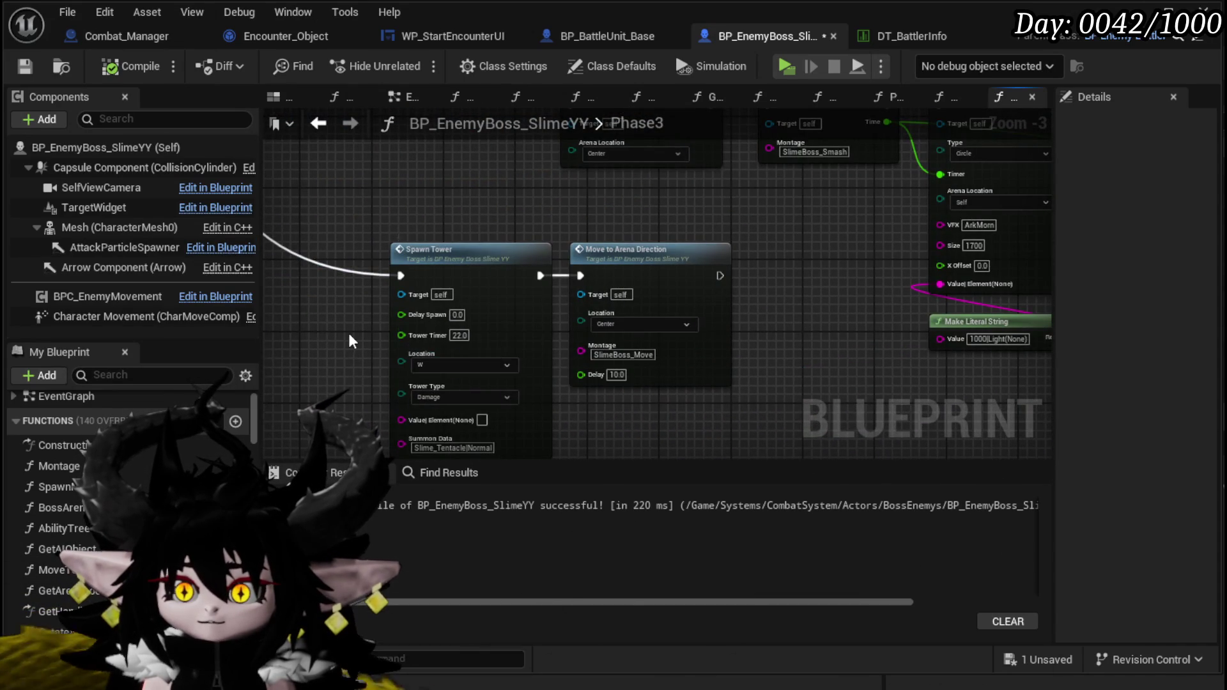
pyautogui.moveTo(336, 335); pyautogui.dragTo(428, 371)
pyautogui.scroll(1, 429, 370)
# Step: Set the south Spawn Tower's Tower Timer to 16
pyautogui.click(535, 369)
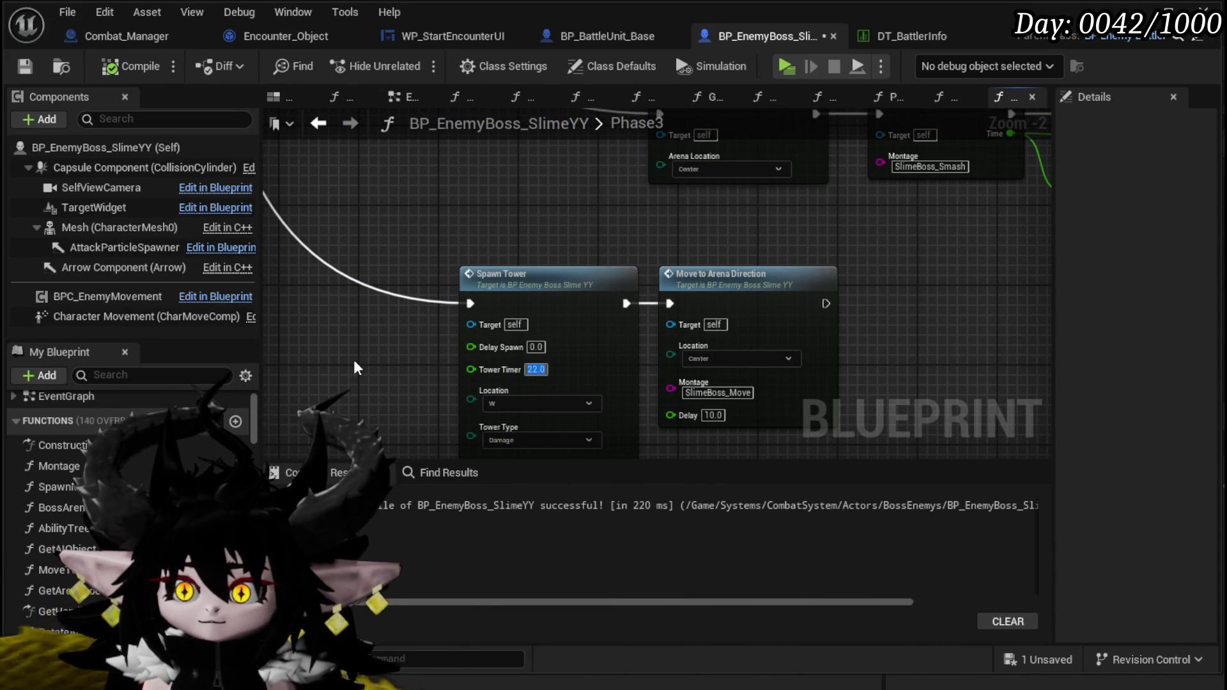
pyautogui.scroll(-2, 356, 368)
pyautogui.moveTo(356, 368)
pyautogui.mouseDown()
pyautogui.moveTo(546, 324)
pyautogui.moveTo(443, 323)
pyautogui.mouseUp()
pyautogui.scroll(1, 444, 324)
pyautogui.scroll(1, 446, 333)
pyautogui.doubleClick(454, 303)
pyautogui.write('16')
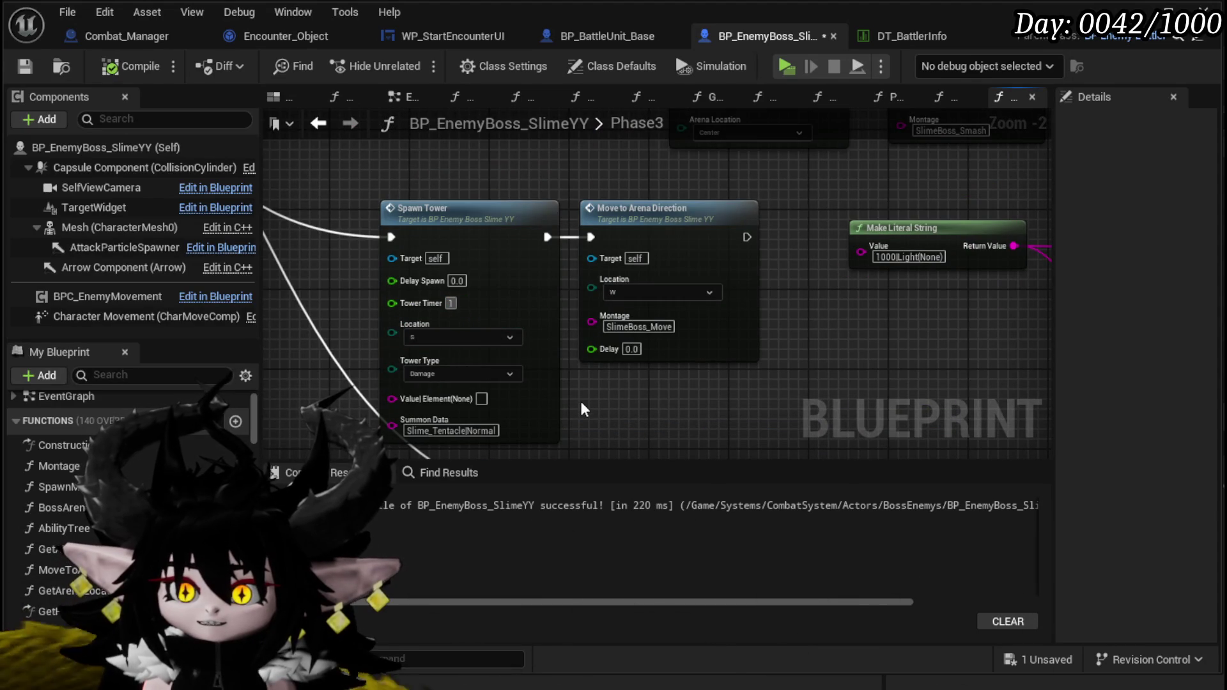
pyautogui.press('Return')
# Step: Change the 22.0 Spawn Tower timer to 16, then recompile and save the blueprint
pyautogui.scroll(-2, 616, 411)
pyautogui.moveTo(576, 383); pyautogui.dragTo(409, 296)
pyautogui.scroll(3, 446, 285)
pyautogui.click(565, 281)
pyautogui.write('16')
pyautogui.press('Return')
pyautogui.click(125, 65)
pyautogui.click(25, 66)
pyautogui.scroll(-3, 441, 379)
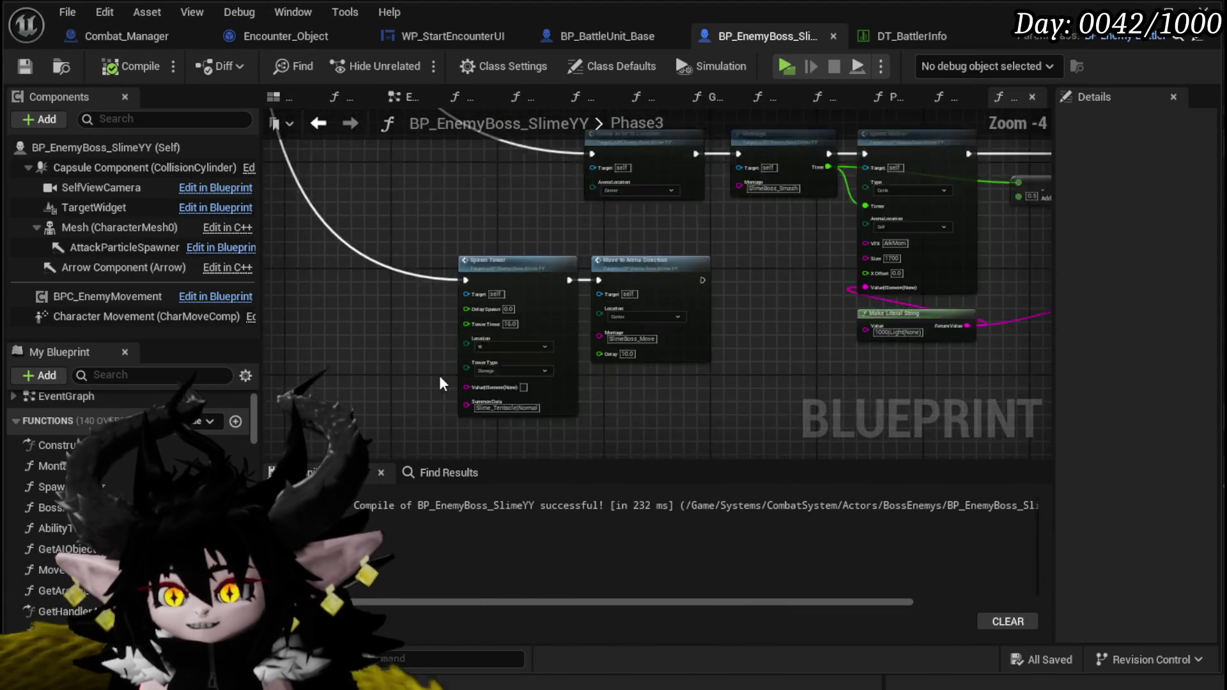
pyautogui.scroll(-2, 367, 326)
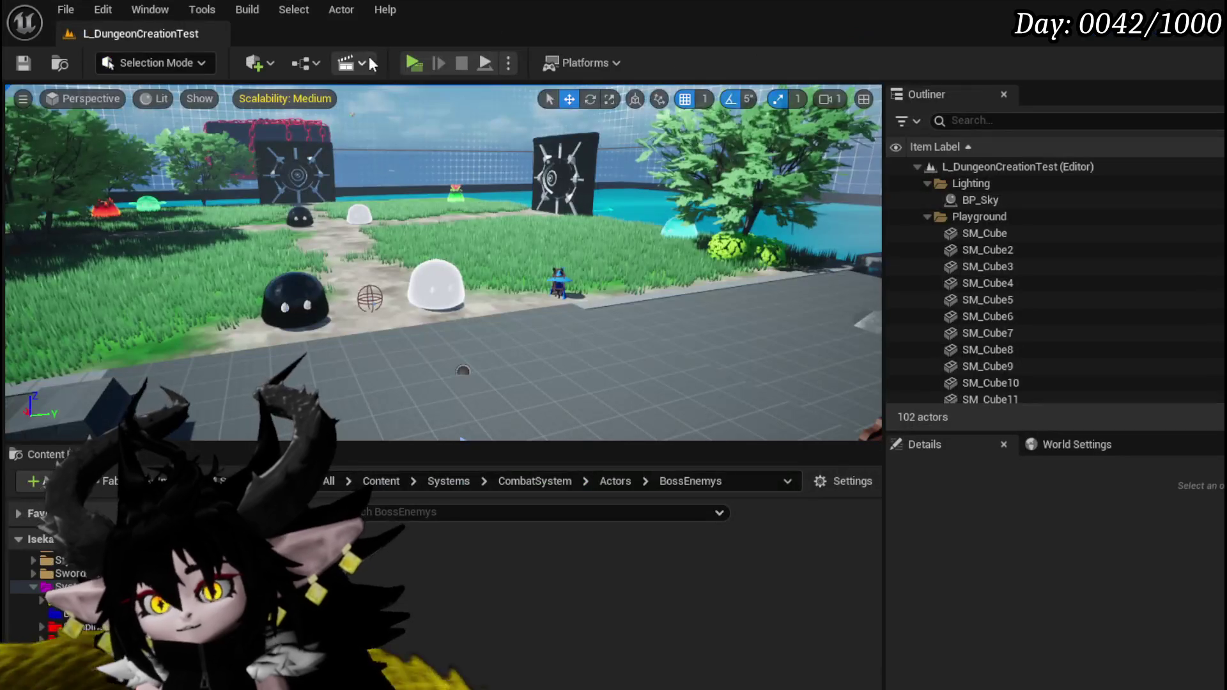
# Step: Launch the preview with Alt+P, cast a water splash, and accept the prompt to begin the boss fight
pyautogui.hotkey('alt', 'p')
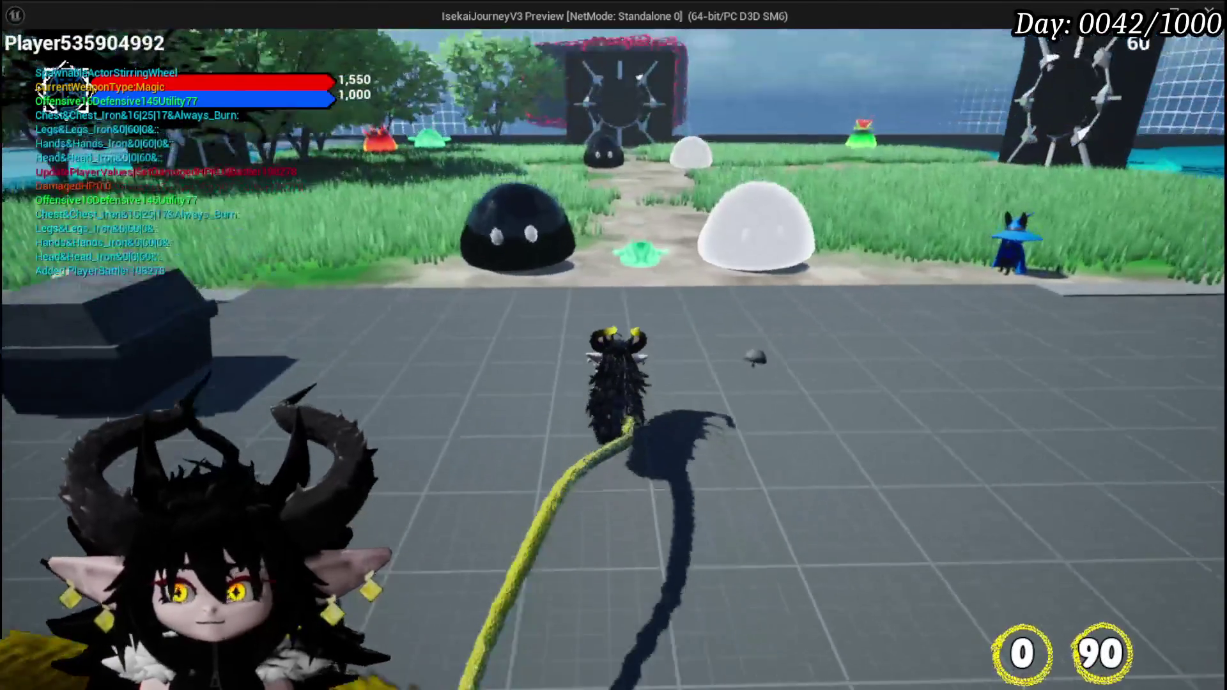
pyautogui.press('e')
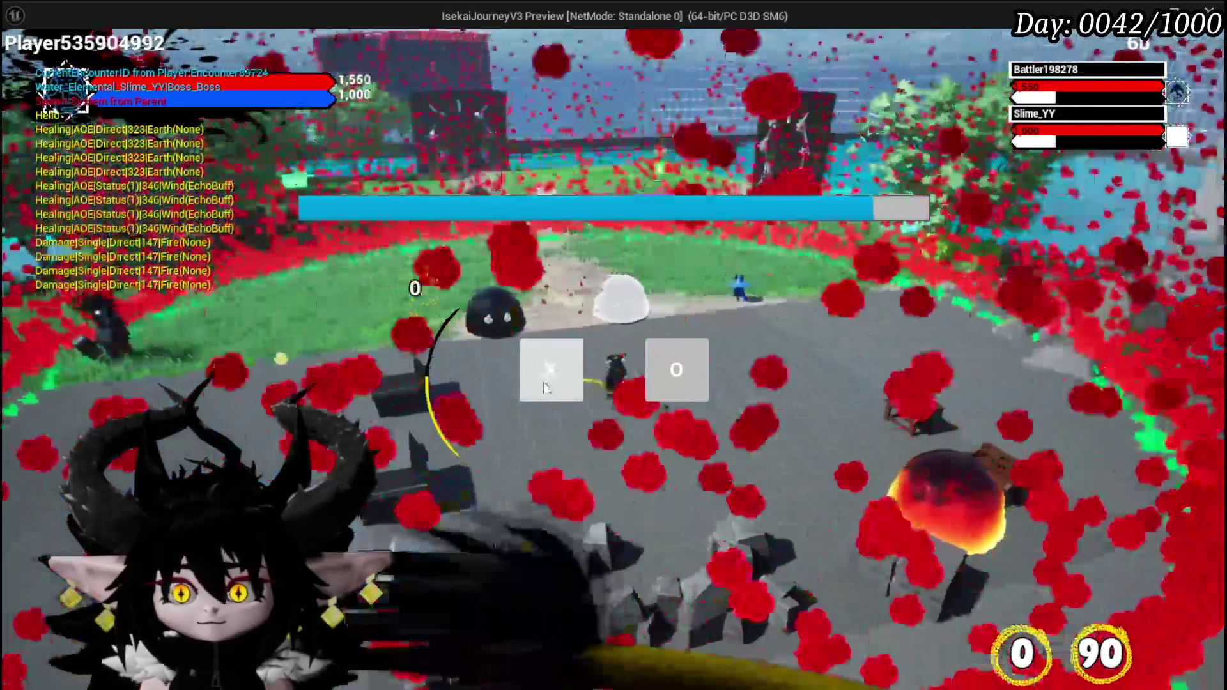
pyautogui.click(544, 387)
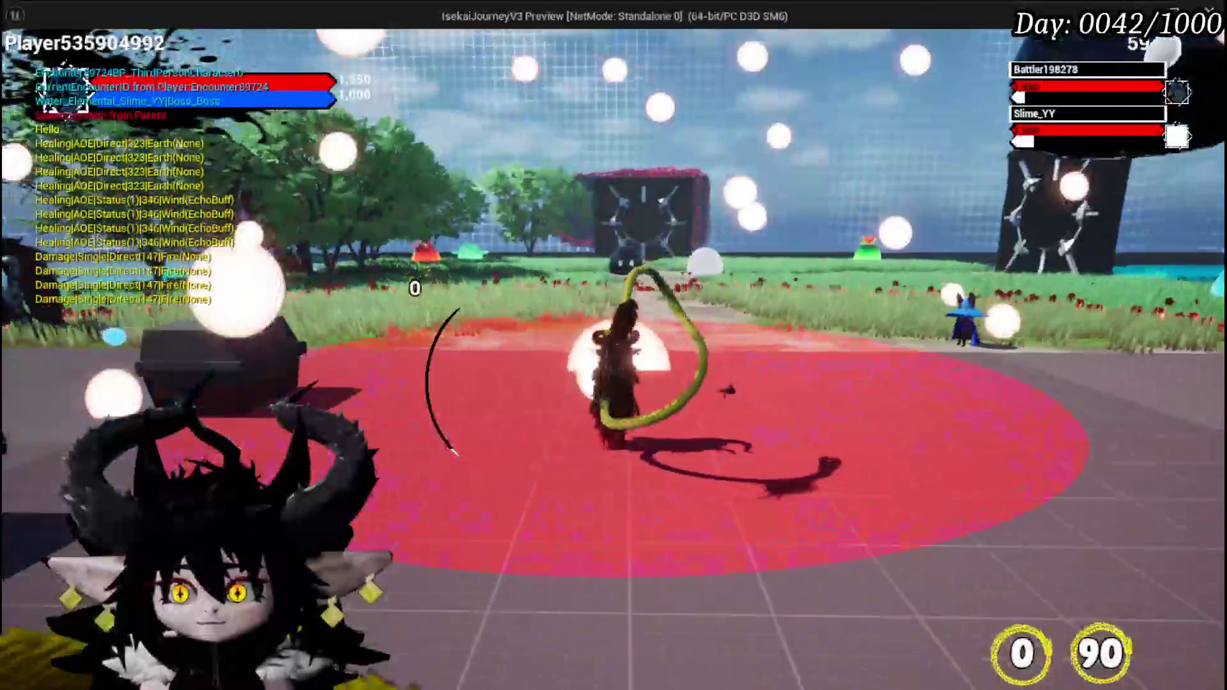
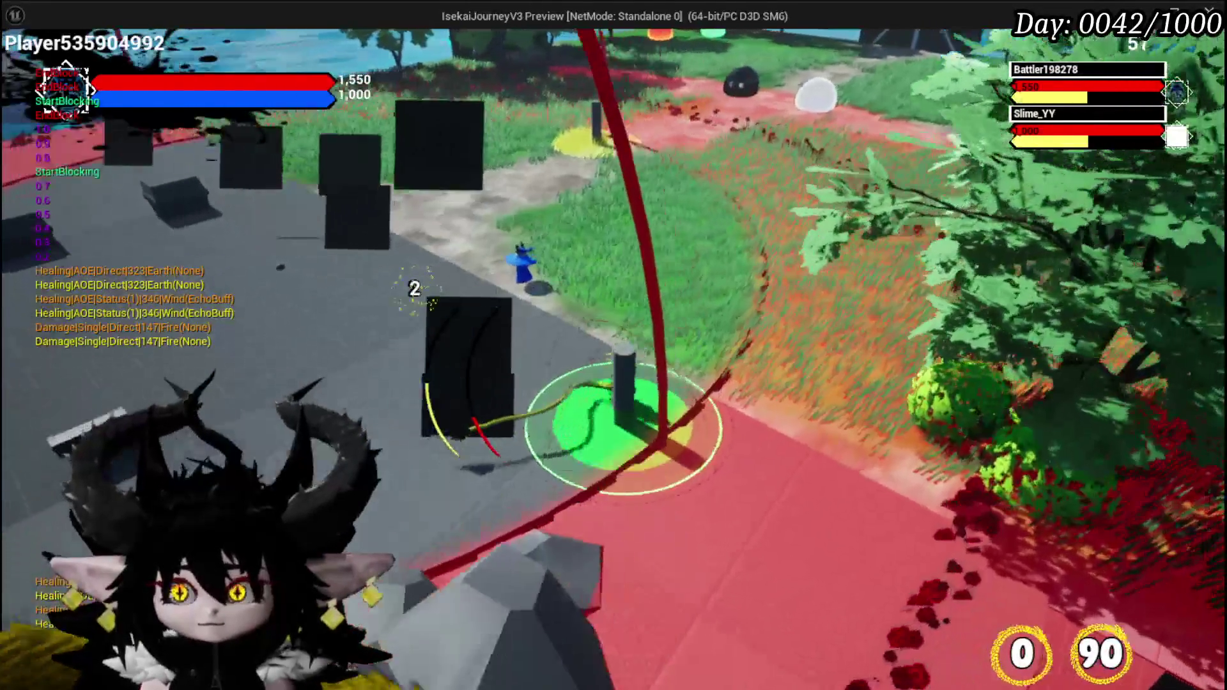
# Step: End the playtest and return to BP_EnemyBoss_SlimeYY's Phase3 graph
pyautogui.press('Escape')
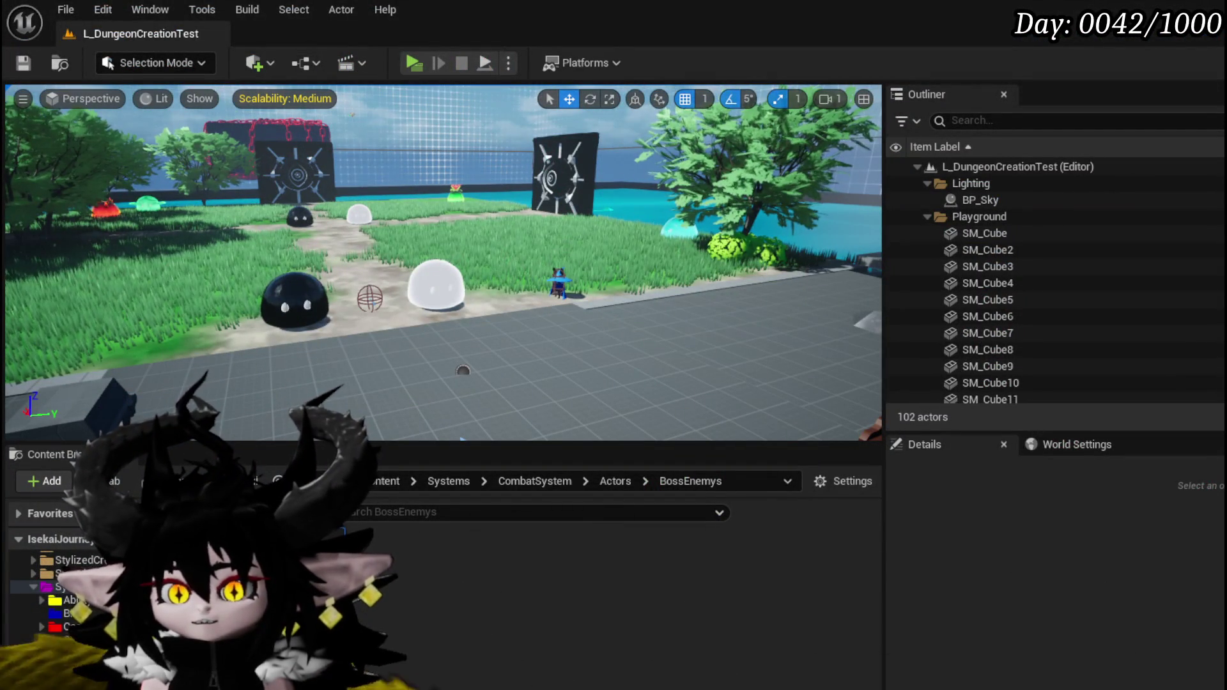
pyautogui.hotkey('alt', 'Tab')
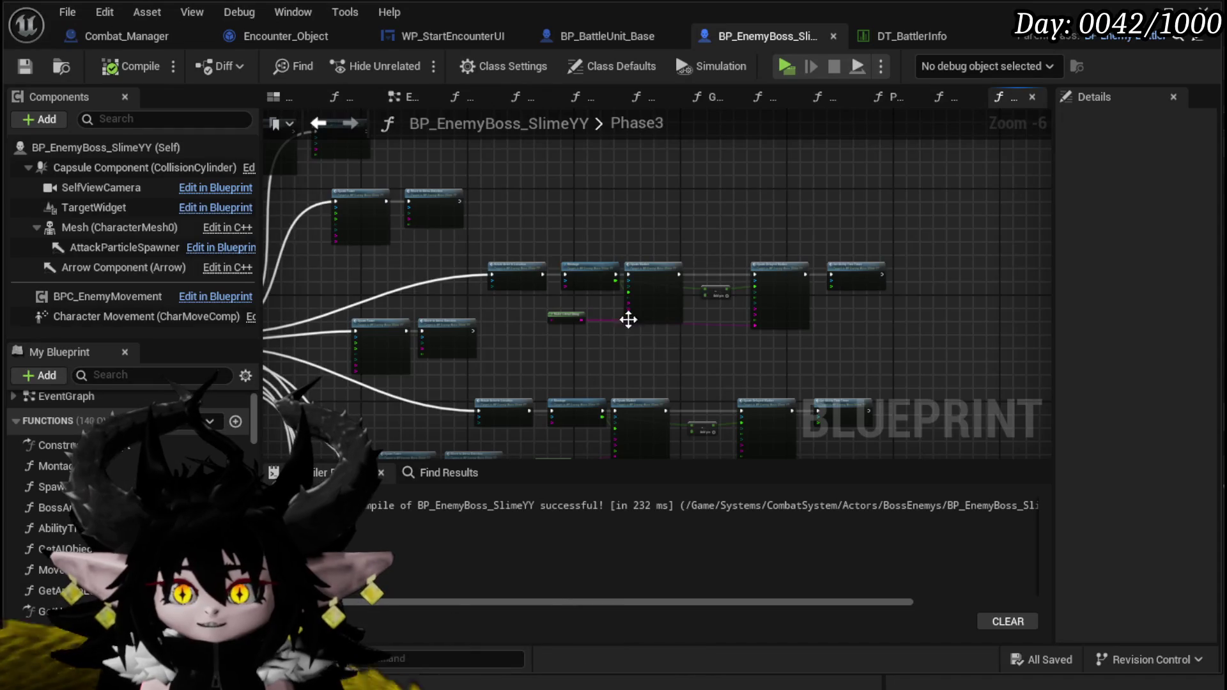
# Step: Move the lower Spawn Tower and Move to Arena Direction node pair up and left
pyautogui.scroll(3, 455, 352)
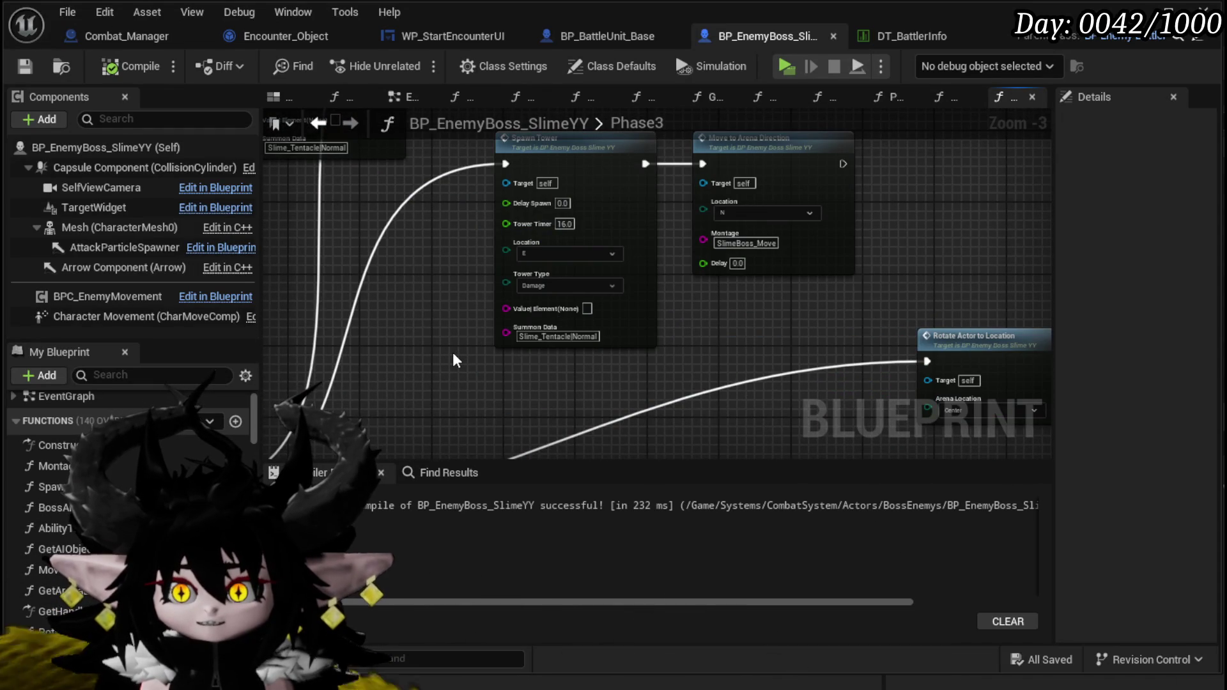
pyautogui.scroll(-1, 453, 351)
pyautogui.moveTo(453, 351)
pyautogui.mouseDown()
pyautogui.moveTo(409, 316)
pyautogui.moveTo(432, 282)
pyautogui.moveTo(426, 244)
pyautogui.mouseUp()
pyautogui.click(511, 305)
pyautogui.keyDown('ctrl'); pyautogui.click(607, 308); pyautogui.keyUp('ctrl')
pyautogui.moveTo(562, 312); pyautogui.dragTo(517, 270)
pyautogui.moveTo(387, 255)
pyautogui.mouseDown()
pyautogui.moveTo(548, 246)
pyautogui.moveTo(426, 291)
pyautogui.mouseUp()
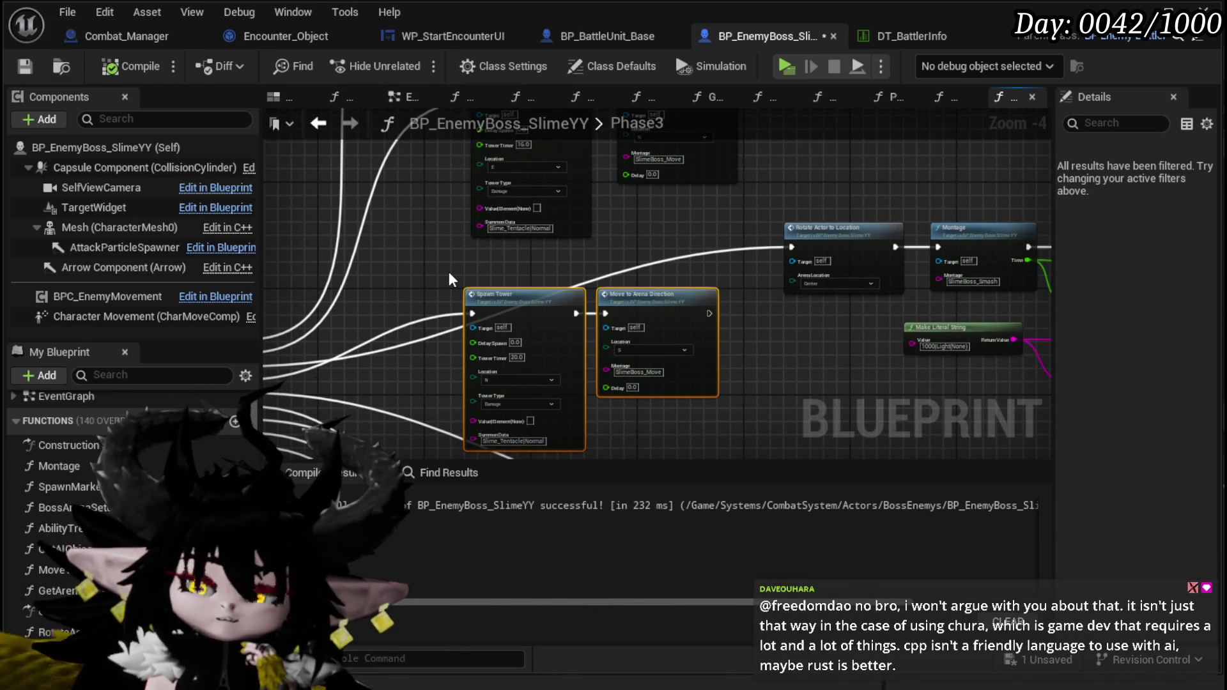
# Step: Pan across the Phase3 graph to review the layout, including the Rotate Actor to Spawn Marker row
pyautogui.moveTo(449, 279)
pyautogui.mouseDown()
pyautogui.moveTo(429, 353)
pyautogui.moveTo(453, 300)
pyautogui.mouseUp()
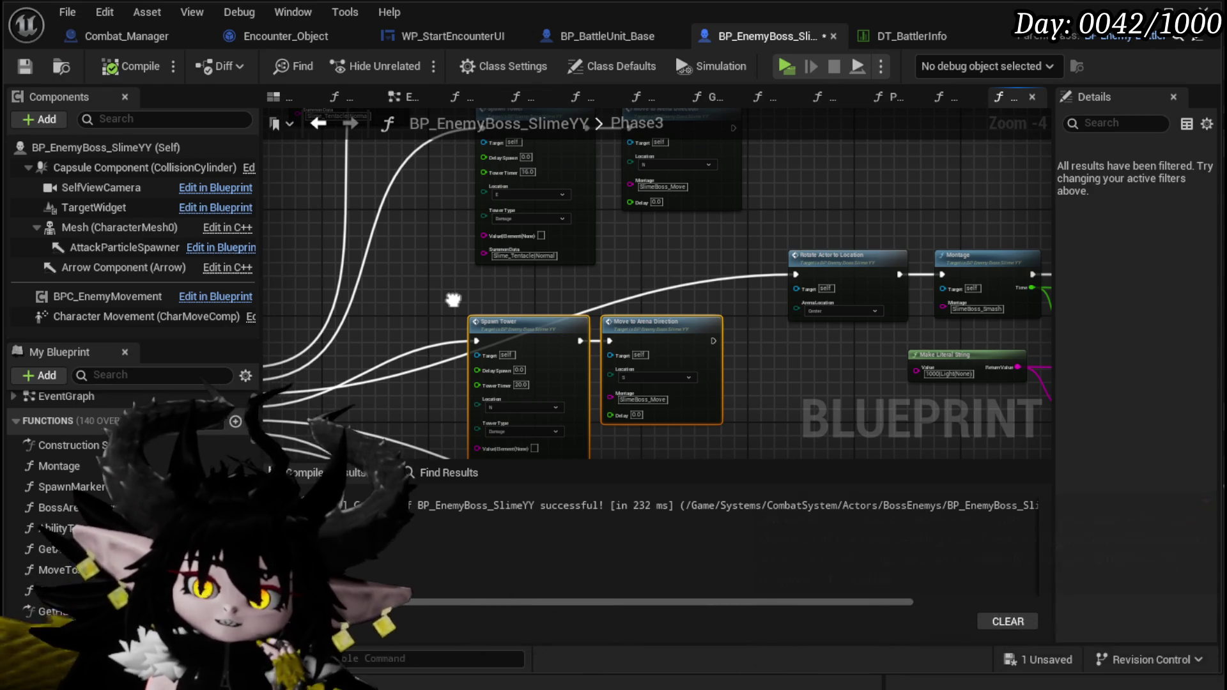
pyautogui.moveTo(453, 300); pyautogui.dragTo(375, 268)
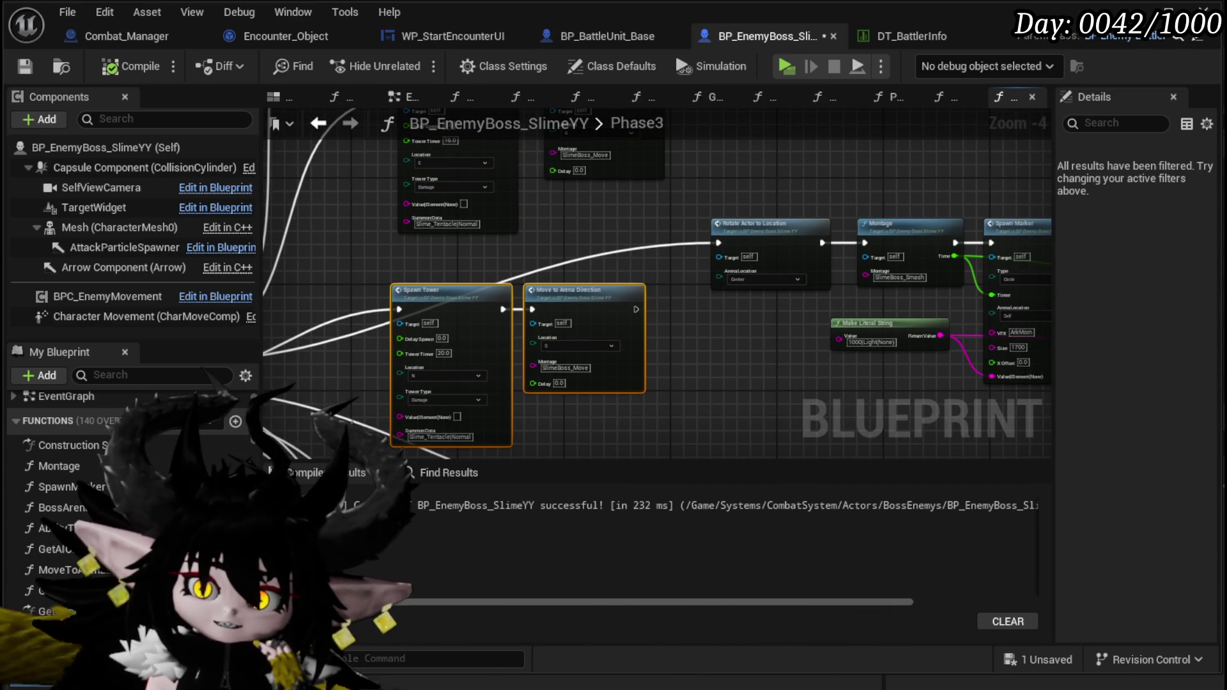
pyautogui.moveTo(347, 273); pyautogui.dragTo(360, 264)
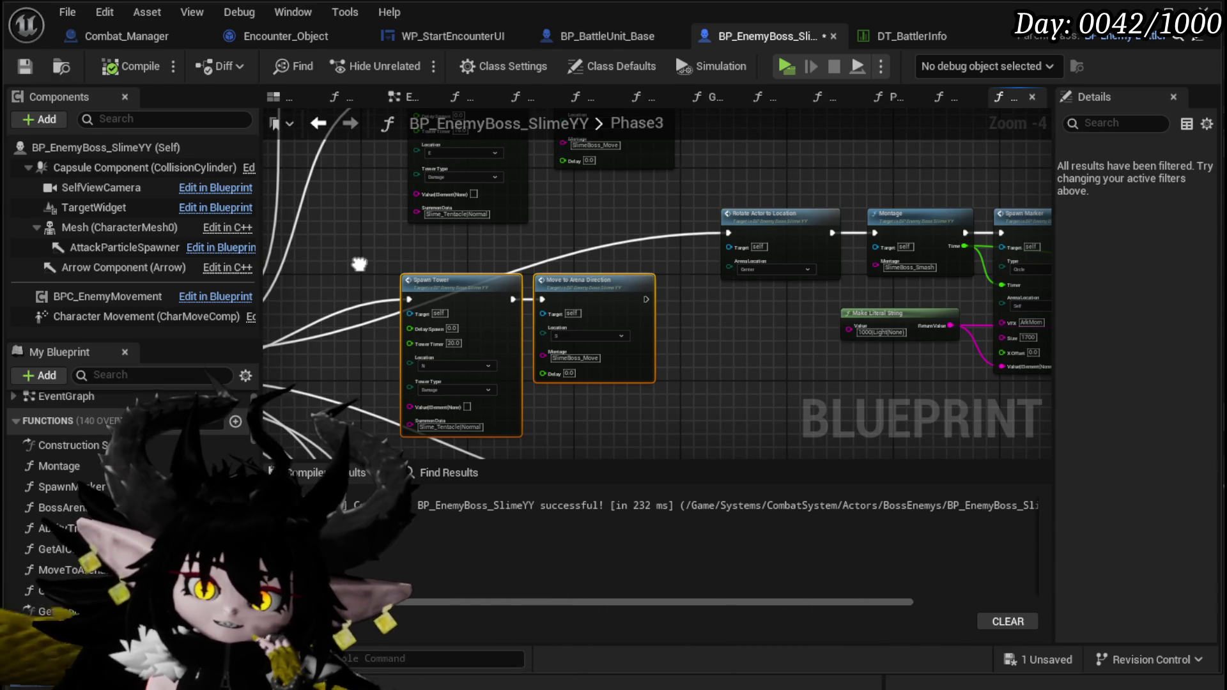
pyautogui.moveTo(359, 264); pyautogui.dragTo(354, 251)
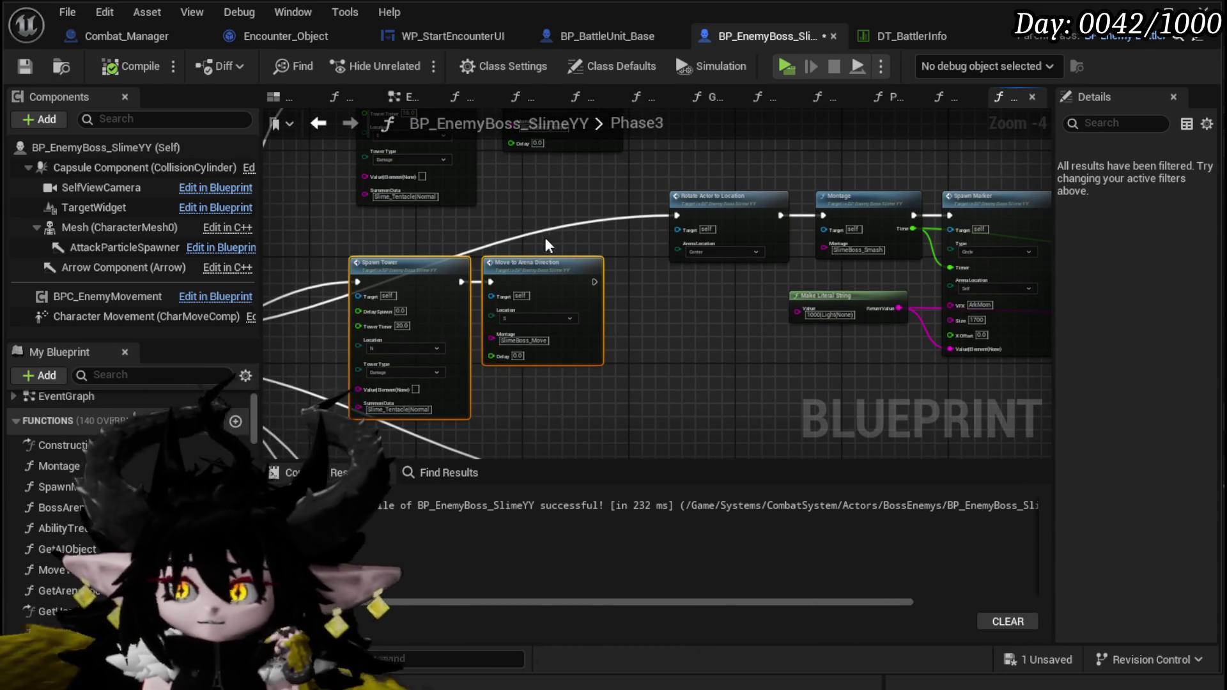
pyautogui.moveTo(519, 240); pyautogui.dragTo(414, 242)
pyautogui.scroll(-2, 485, 378)
pyautogui.moveTo(497, 408); pyautogui.dragTo(827, 251)
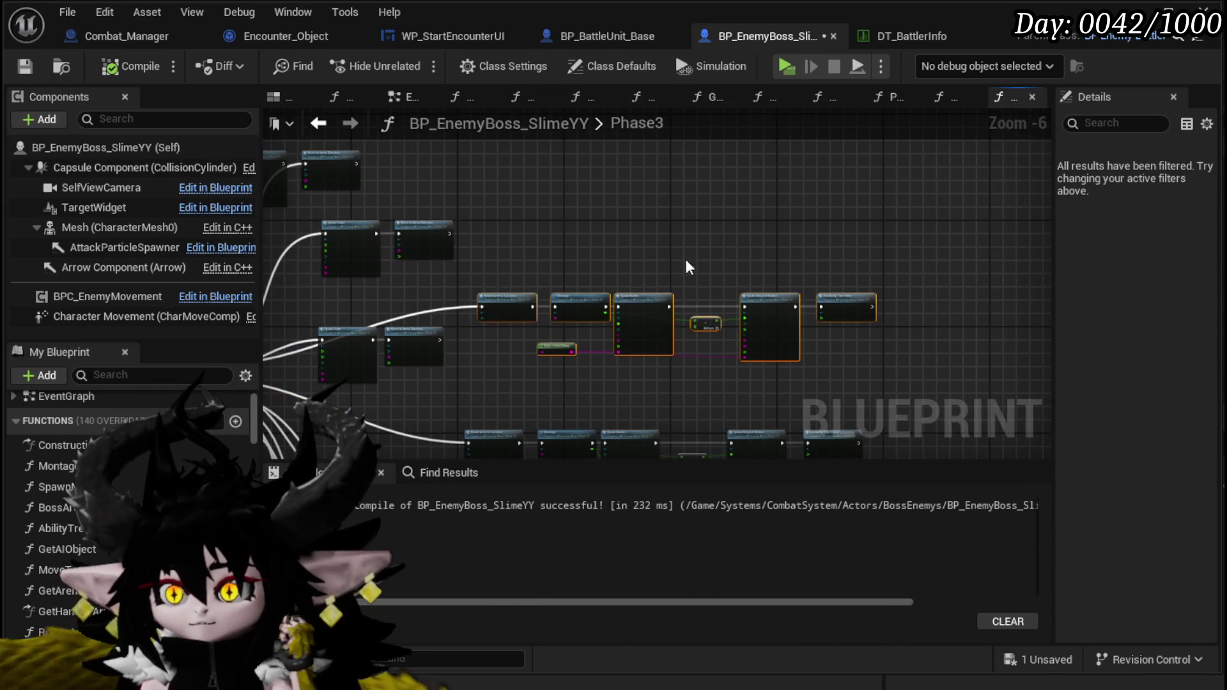
pyautogui.click(382, 289)
pyautogui.scroll(4, 524, 289)
# Step: Bring the Spawn Tower and Move to Arena Direction nodes into view and save the boss Blueprint
pyautogui.moveTo(508, 301)
pyautogui.mouseDown()
pyautogui.moveTo(361, 358)
pyautogui.moveTo(309, 314)
pyautogui.moveTo(320, 241)
pyautogui.mouseUp()
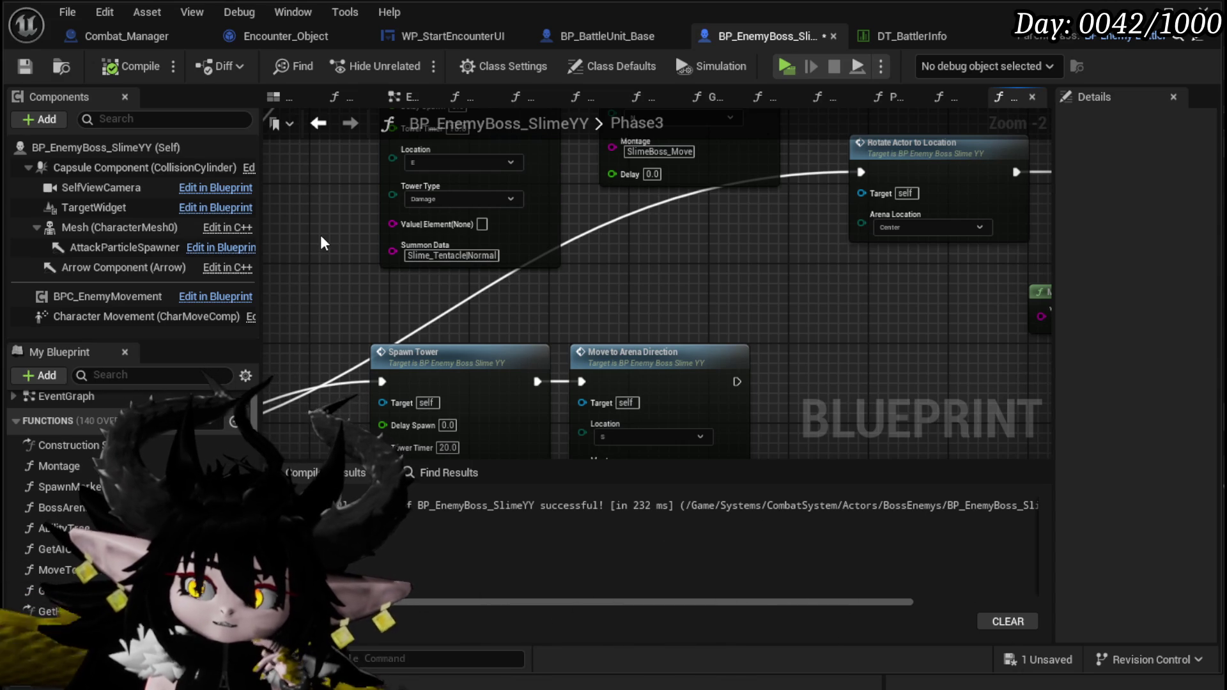
pyautogui.moveTo(321, 236); pyautogui.dragTo(345, 304)
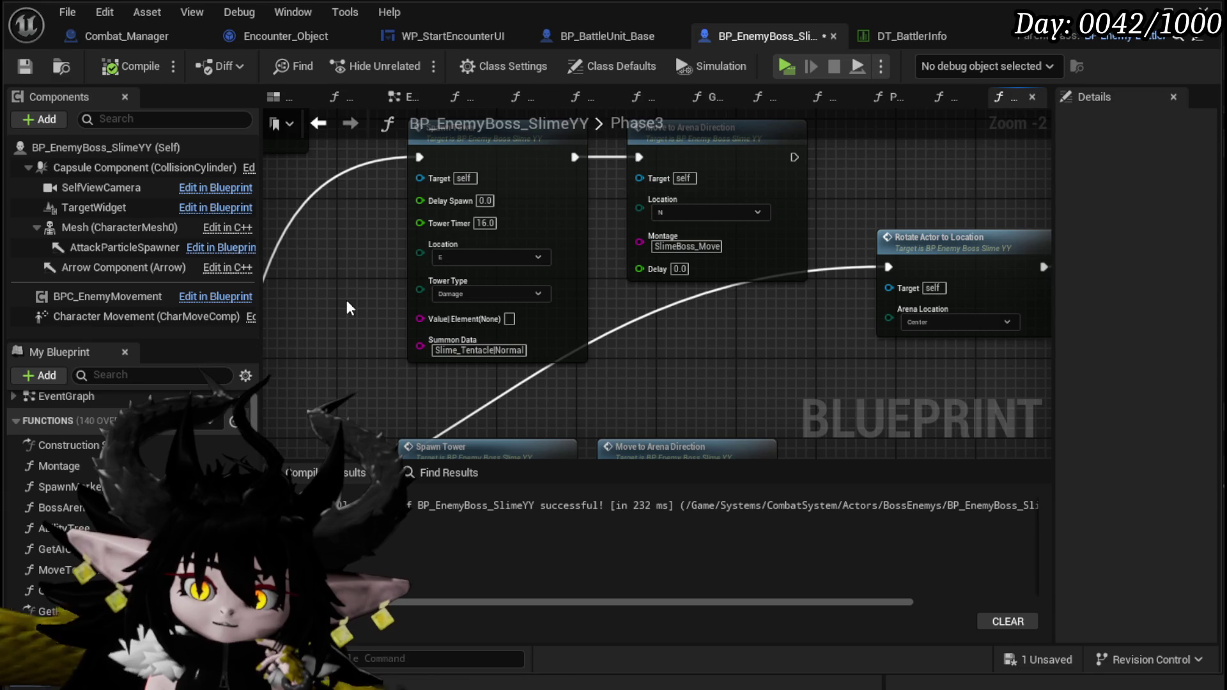
pyautogui.moveTo(346, 302)
pyautogui.mouseDown()
pyautogui.moveTo(289, 319)
pyautogui.moveTo(344, 265)
pyautogui.moveTo(383, 272)
pyautogui.moveTo(347, 302)
pyautogui.mouseUp()
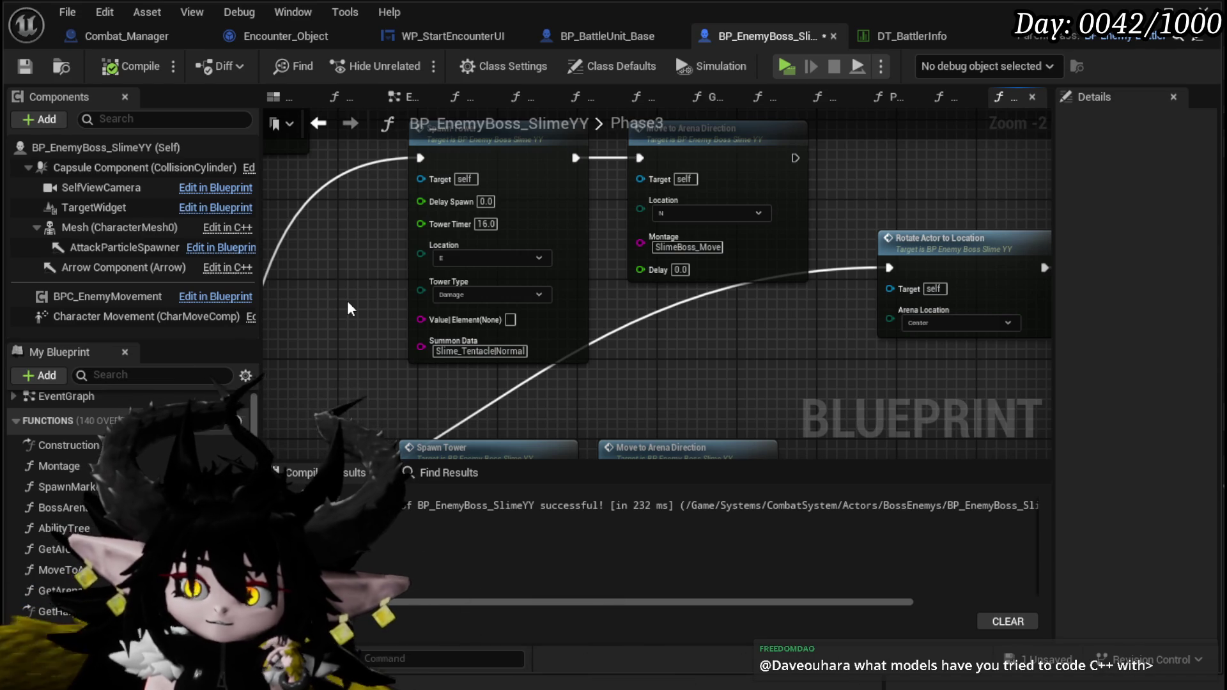
pyautogui.moveTo(348, 301); pyautogui.dragTo(307, 300)
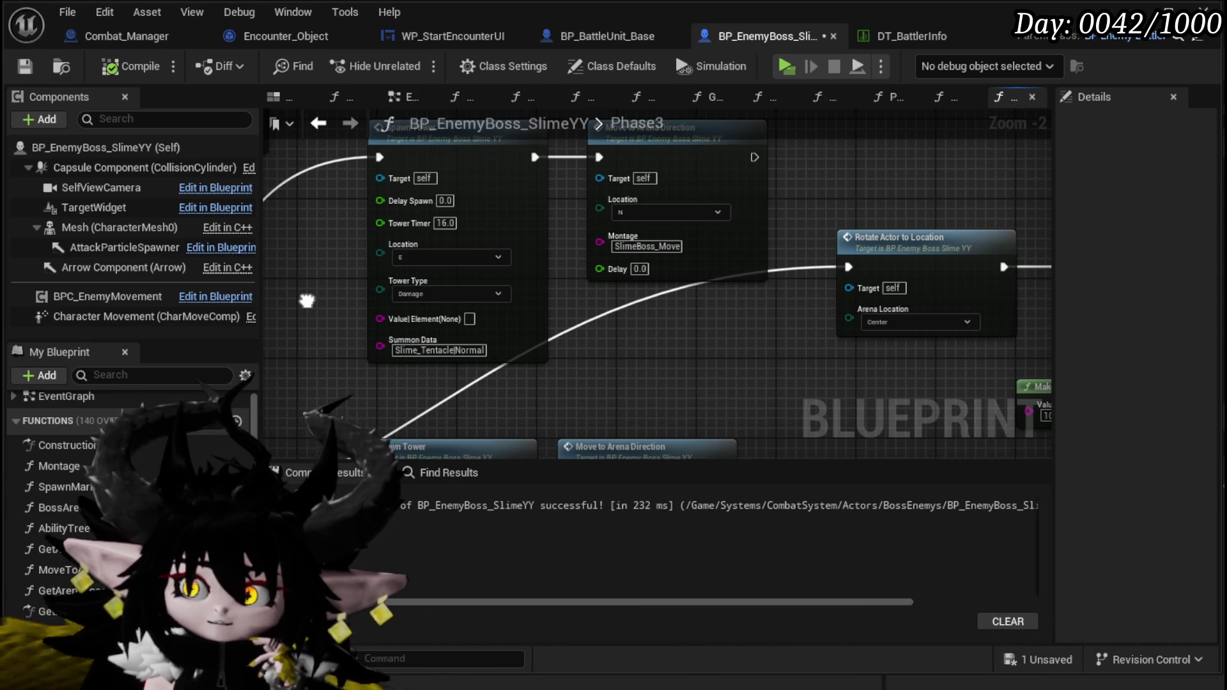
pyautogui.moveTo(307, 300)
pyautogui.mouseDown()
pyautogui.moveTo(349, 388)
pyautogui.moveTo(363, 457)
pyautogui.moveTo(432, 387)
pyautogui.mouseUp()
pyautogui.click(32, 73)
# Step: Nudge the selected Spawn Tower node pair slightly right, then recentre on the lower Spawn Tower node
pyautogui.moveTo(317, 335); pyautogui.dragTo(342, 281)
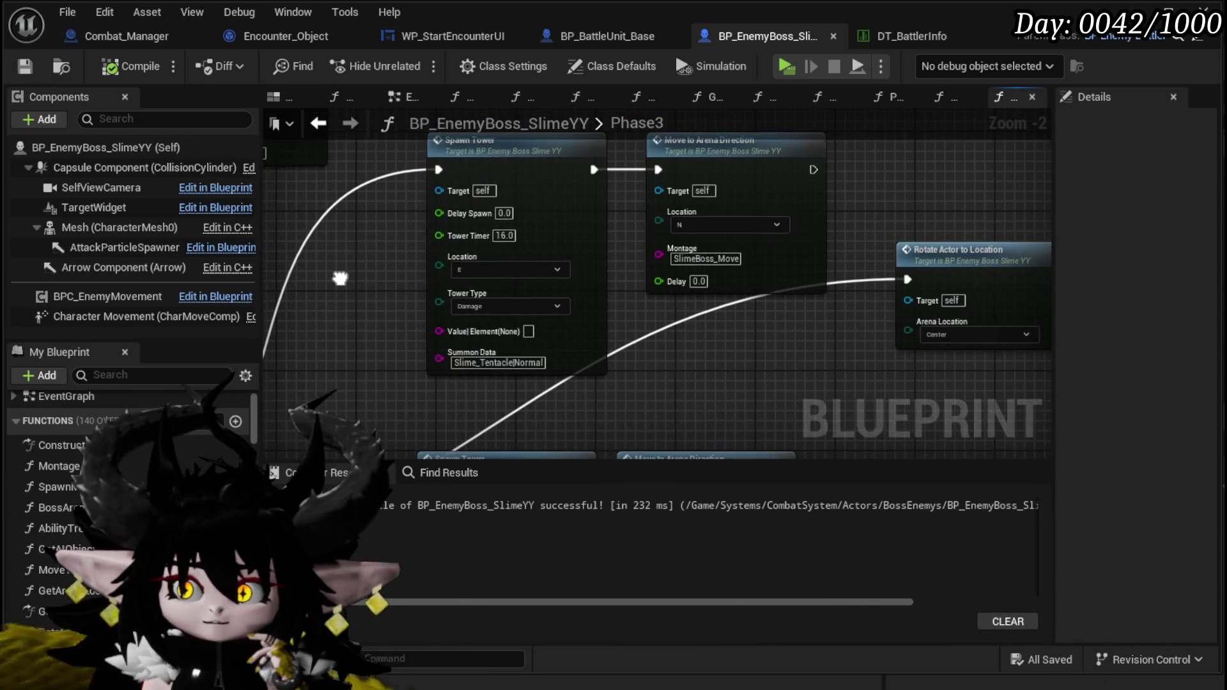
pyautogui.scroll(-2, 328, 263)
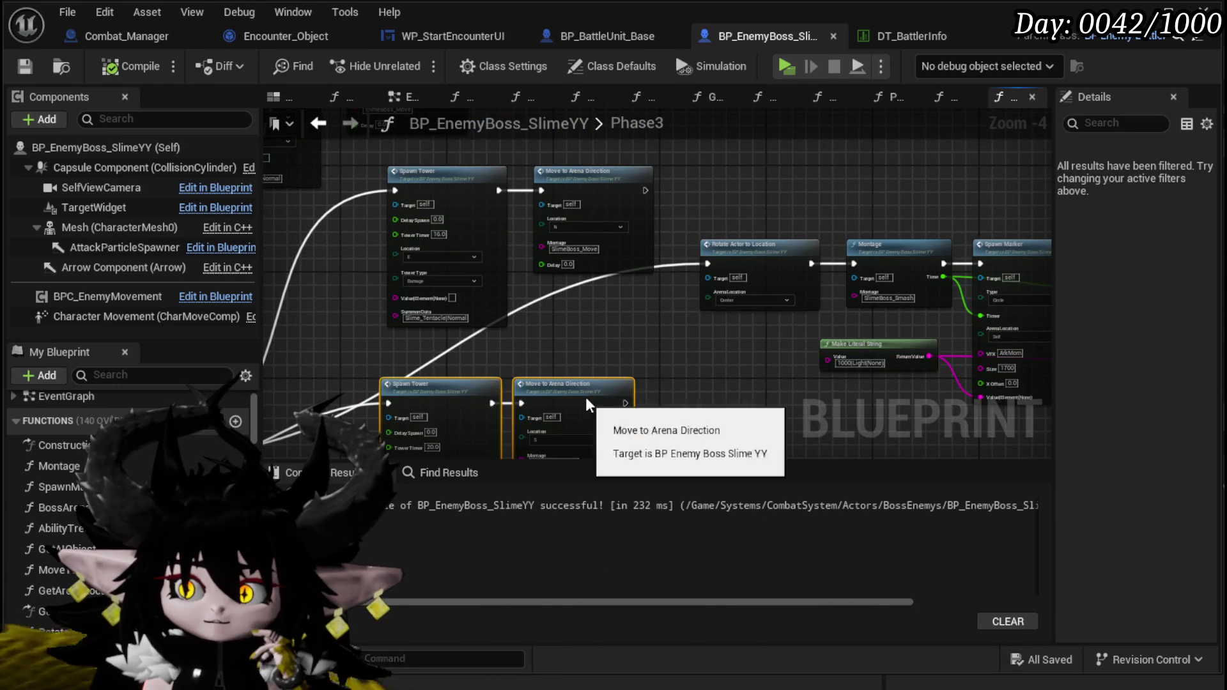
pyautogui.moveTo(585, 401); pyautogui.dragTo(610, 380)
pyautogui.click(370, 323)
pyautogui.scroll(2, 370, 324)
pyautogui.moveTo(348, 321)
pyautogui.mouseDown()
pyautogui.moveTo(331, 249)
pyautogui.moveTo(337, 353)
pyautogui.moveTo(344, 314)
pyautogui.moveTo(348, 353)
pyautogui.moveTo(356, 332)
pyautogui.moveTo(357, 349)
pyautogui.mouseUp()
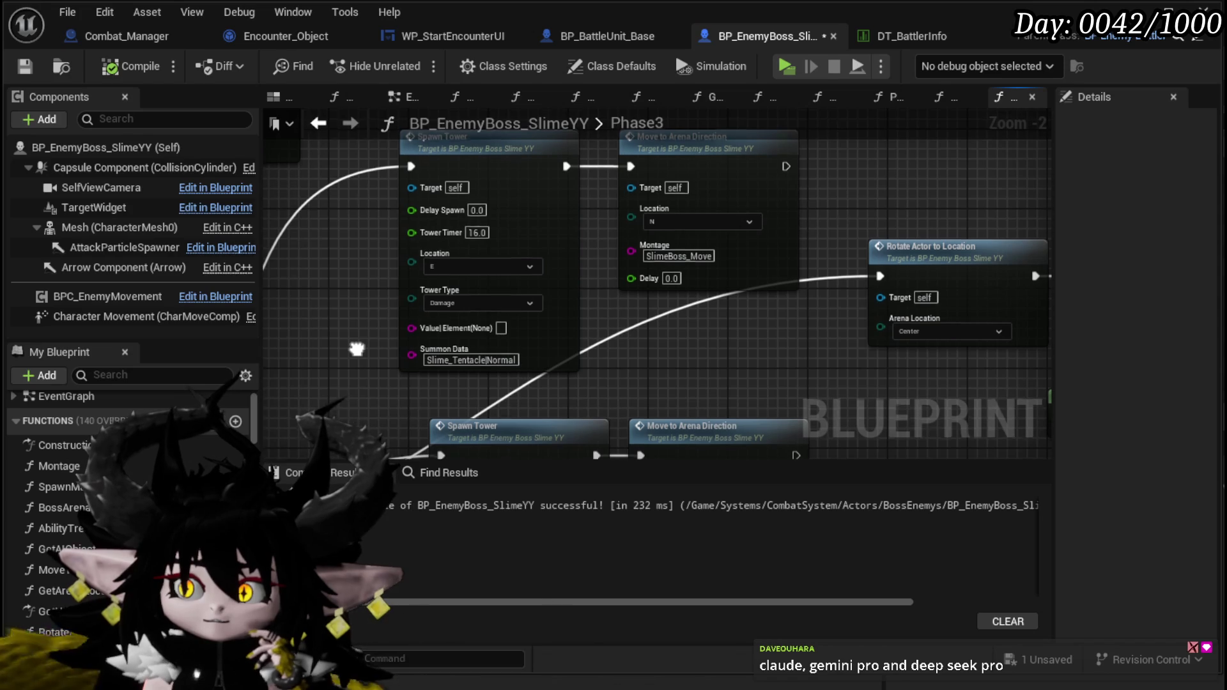
pyautogui.moveTo(357, 345); pyautogui.dragTo(359, 339)
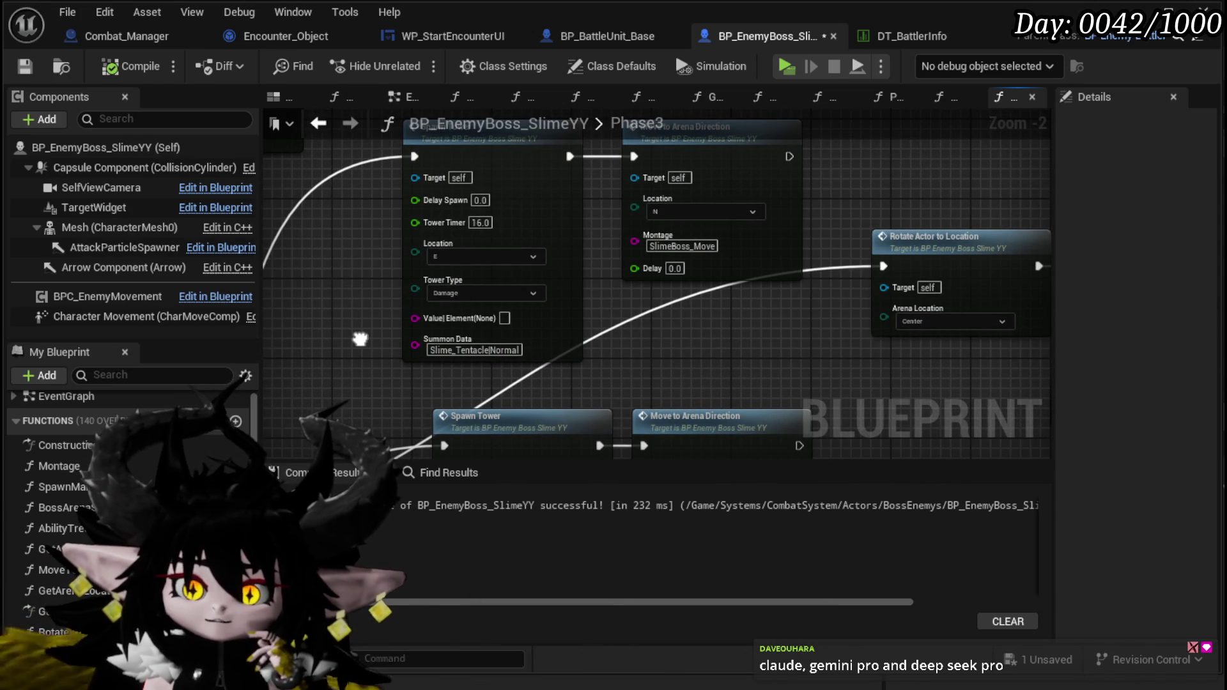
pyautogui.moveTo(360, 339)
pyautogui.mouseDown()
pyautogui.moveTo(348, 216)
pyautogui.moveTo(364, 278)
pyautogui.mouseUp()
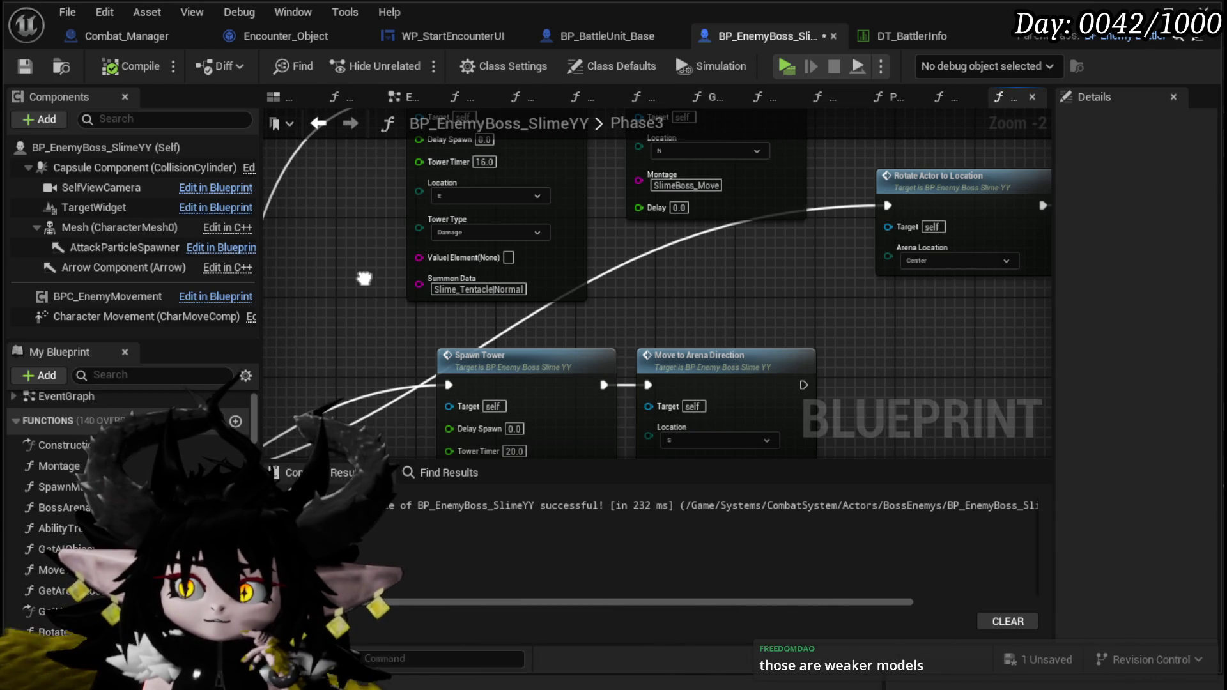
pyautogui.moveTo(364, 278); pyautogui.dragTo(700, 230)
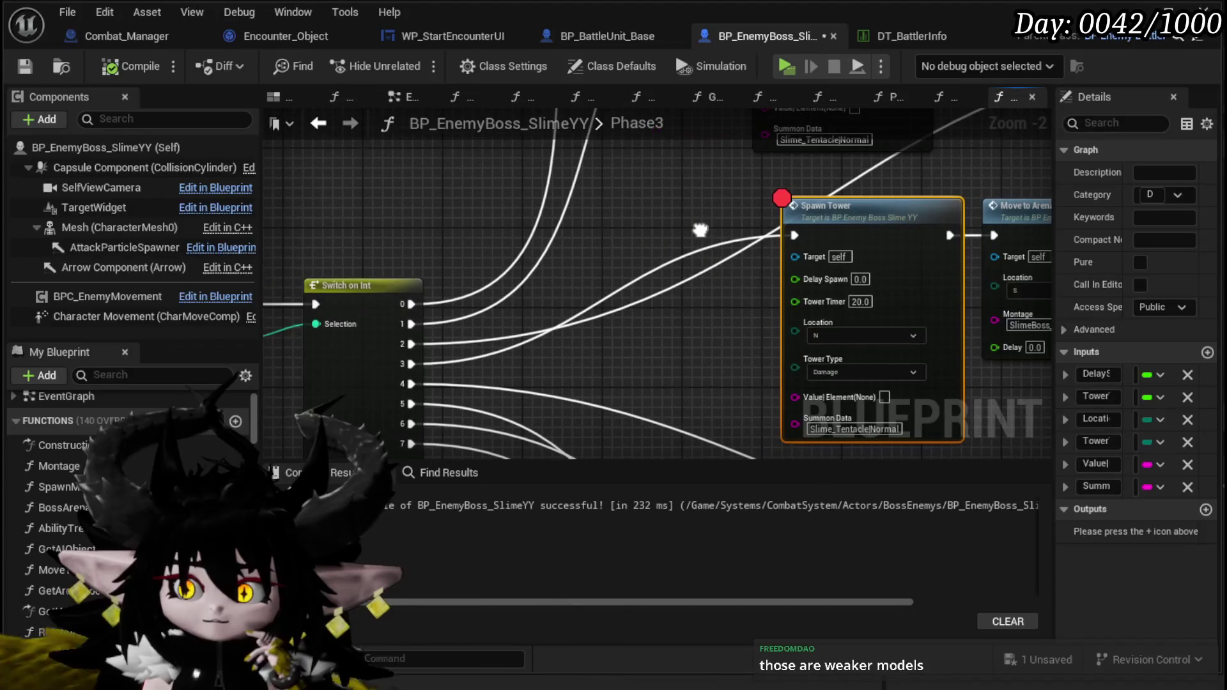
# Step: Review the Spawn Tower and Rotate Actor to Location nodes, then launch a level playtest
pyautogui.moveTo(612, 235)
pyautogui.mouseDown()
pyautogui.moveTo(548, 370)
pyautogui.moveTo(498, 365)
pyautogui.moveTo(434, 390)
pyautogui.moveTo(376, 233)
pyautogui.moveTo(359, 283)
pyautogui.mouseUp()
pyautogui.scroll(-1, 567, 259)
pyautogui.moveTo(699, 260)
pyautogui.mouseDown()
pyautogui.moveTo(526, 280)
pyautogui.moveTo(711, 274)
pyautogui.moveTo(719, 338)
pyautogui.mouseUp()
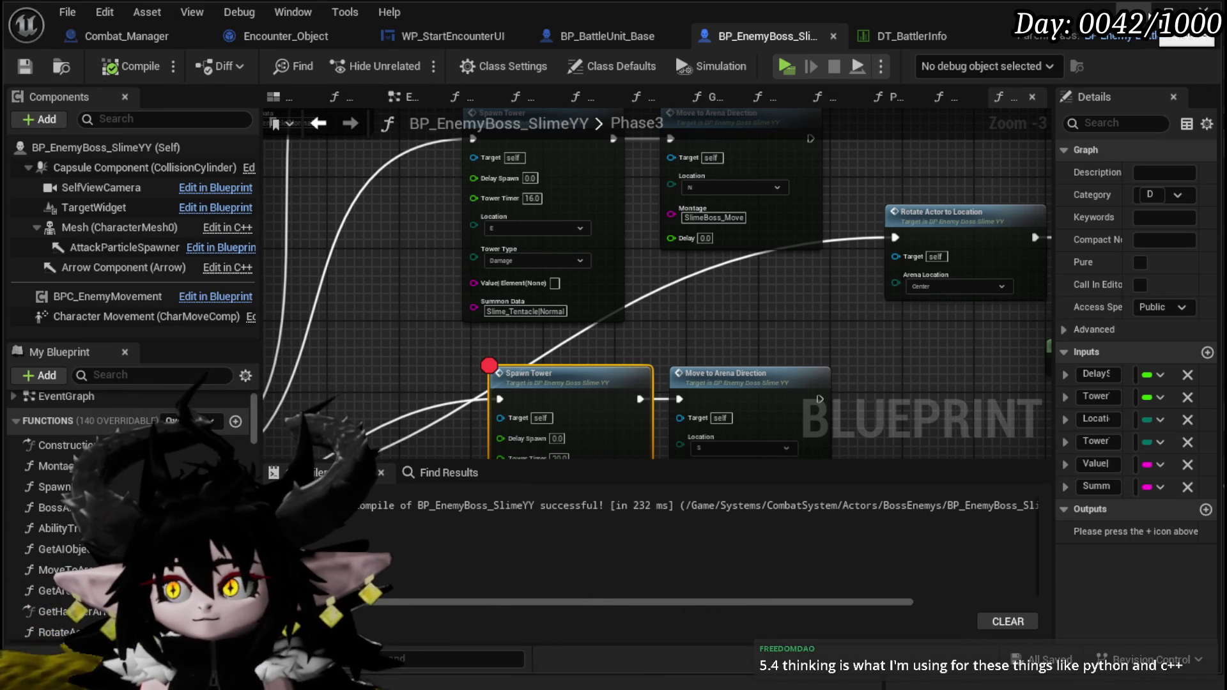
pyautogui.hotkey('alt', 'Tab')
pyautogui.hotkey('alt', 'Tab')
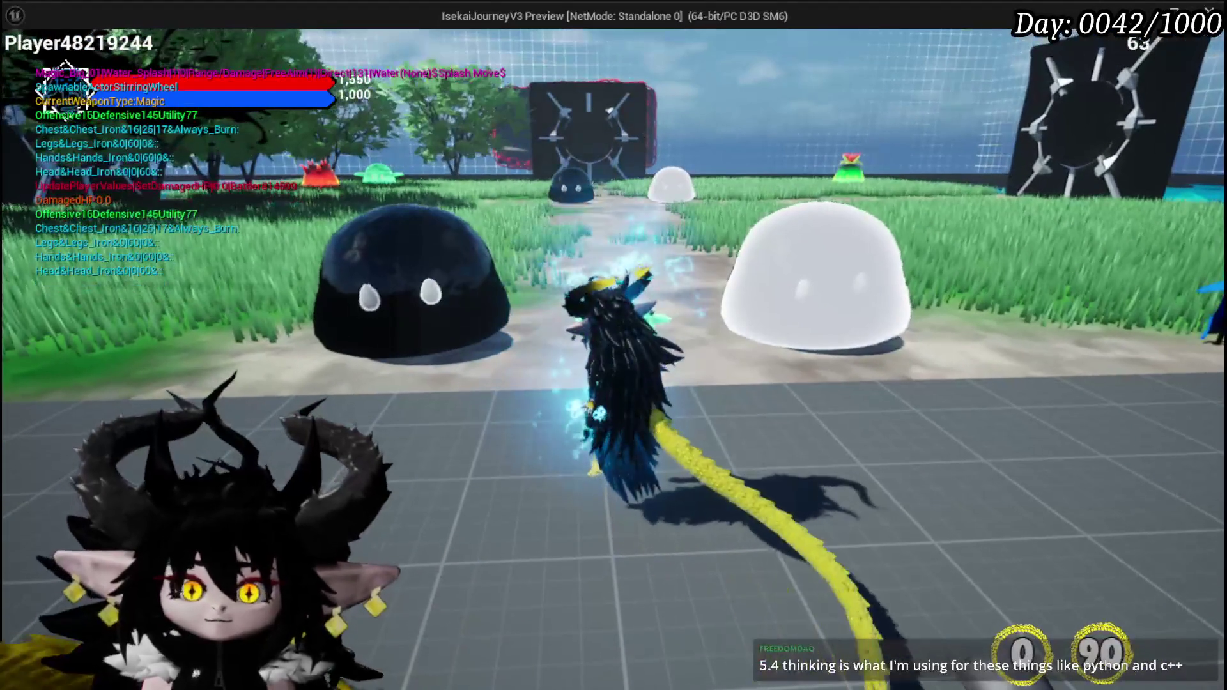
# Step: Splash the slimes, answer the X/O prompt, resume past the breakpoint, then end the playtest
pyautogui.click(451, 223)
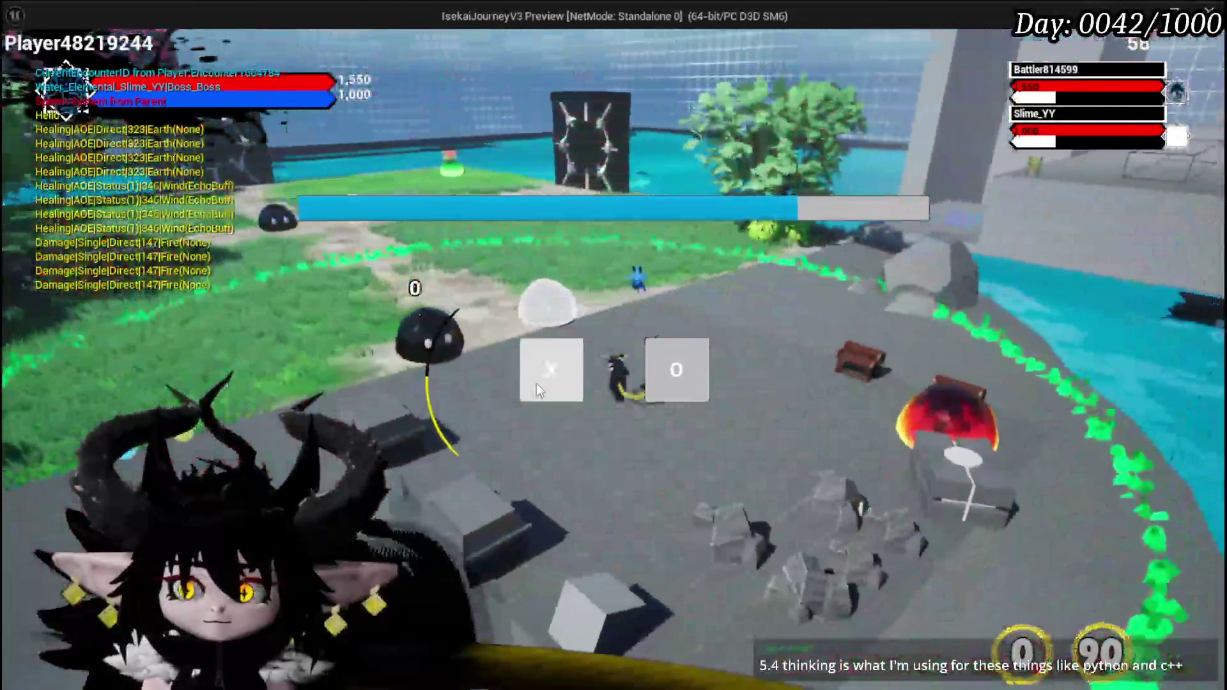
pyautogui.click(537, 391)
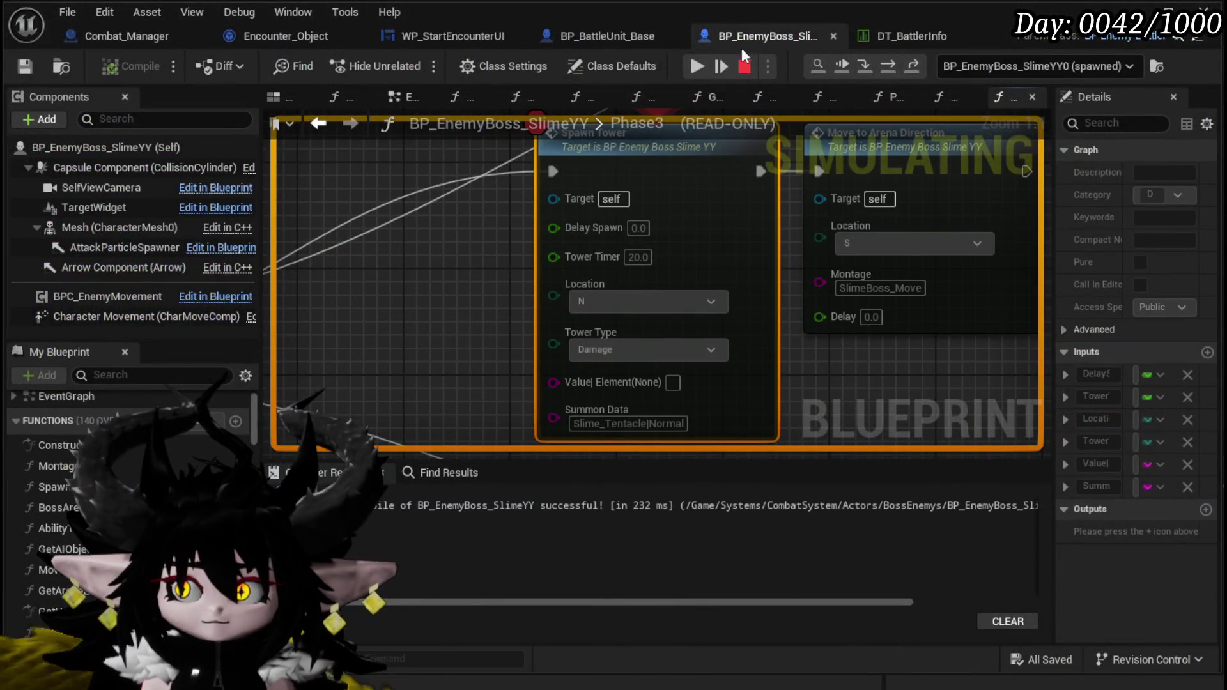
pyautogui.press('F8')
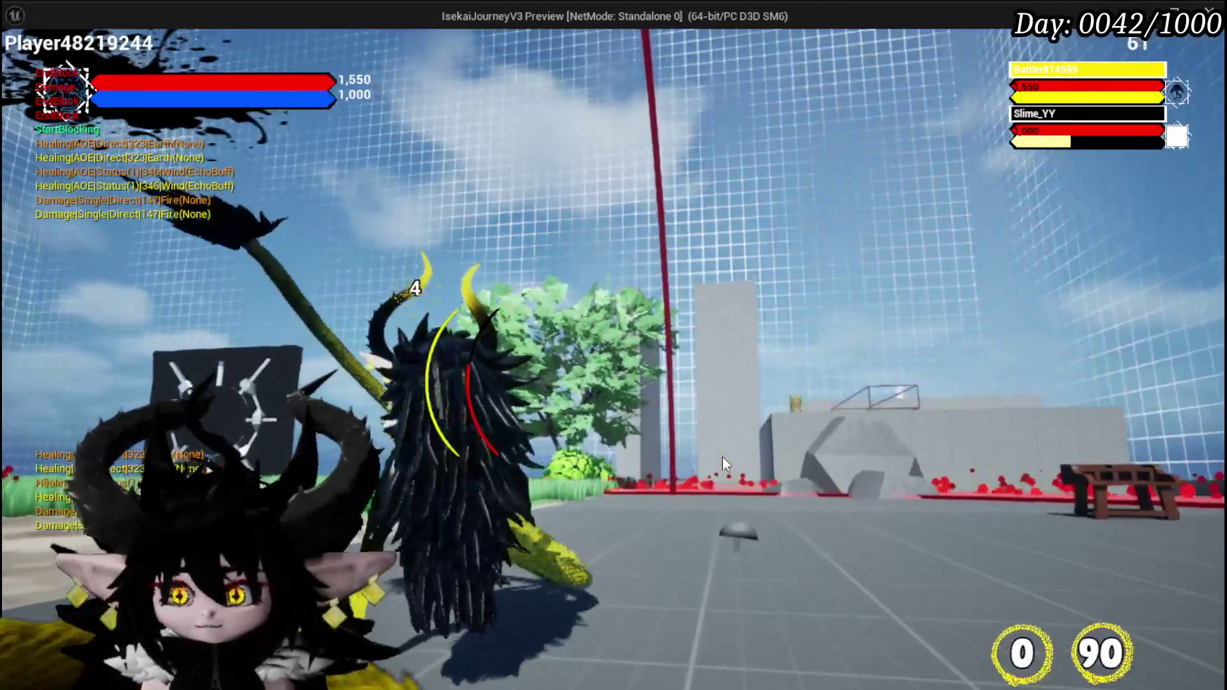
pyautogui.press('Escape')
pyautogui.scroll(-2, 461, 249)
pyautogui.moveTo(462, 248); pyautogui.dragTo(461, 384)
pyautogui.scroll(1, 453, 249)
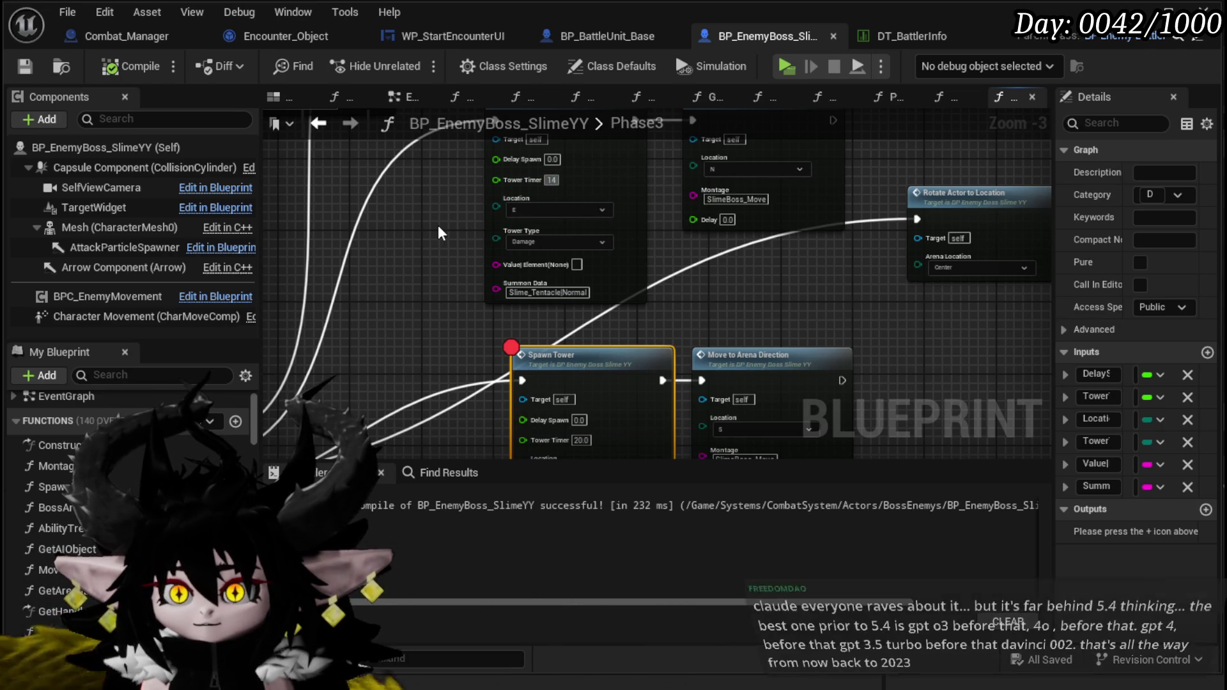
# Step: Locate the breakpointed Spawn Tower node in Phase3 and remove its breakpoint
pyautogui.click(439, 233)
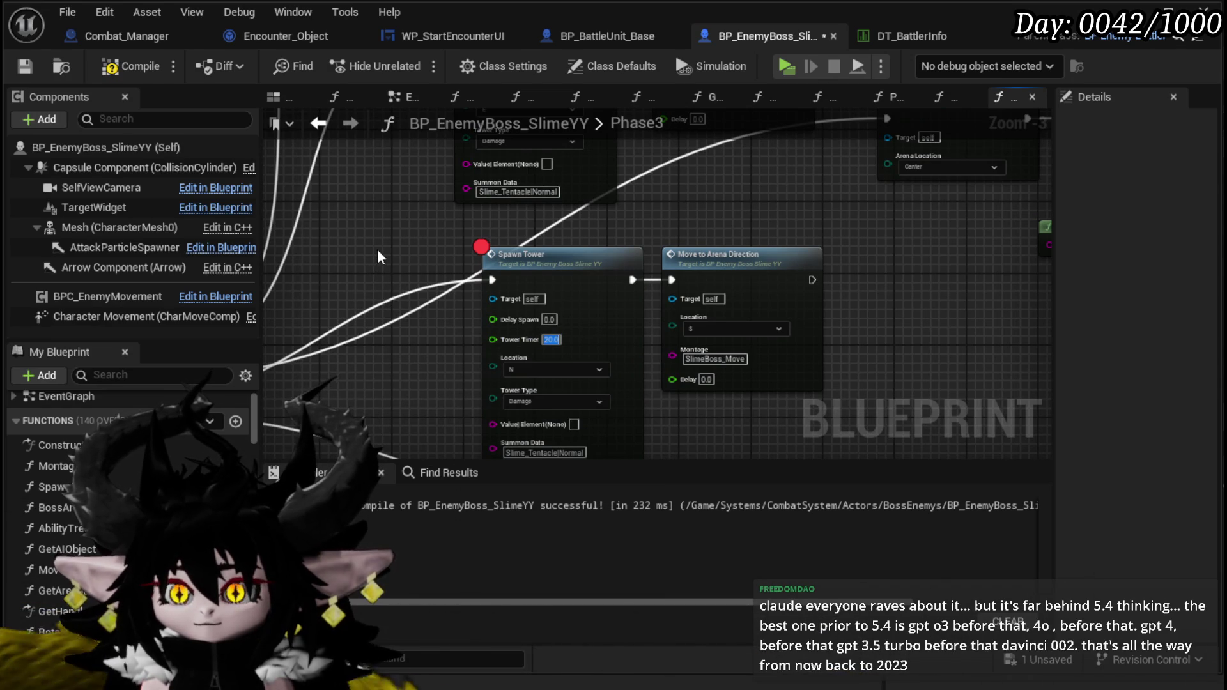
pyautogui.moveTo(378, 257); pyautogui.dragTo(615, 270)
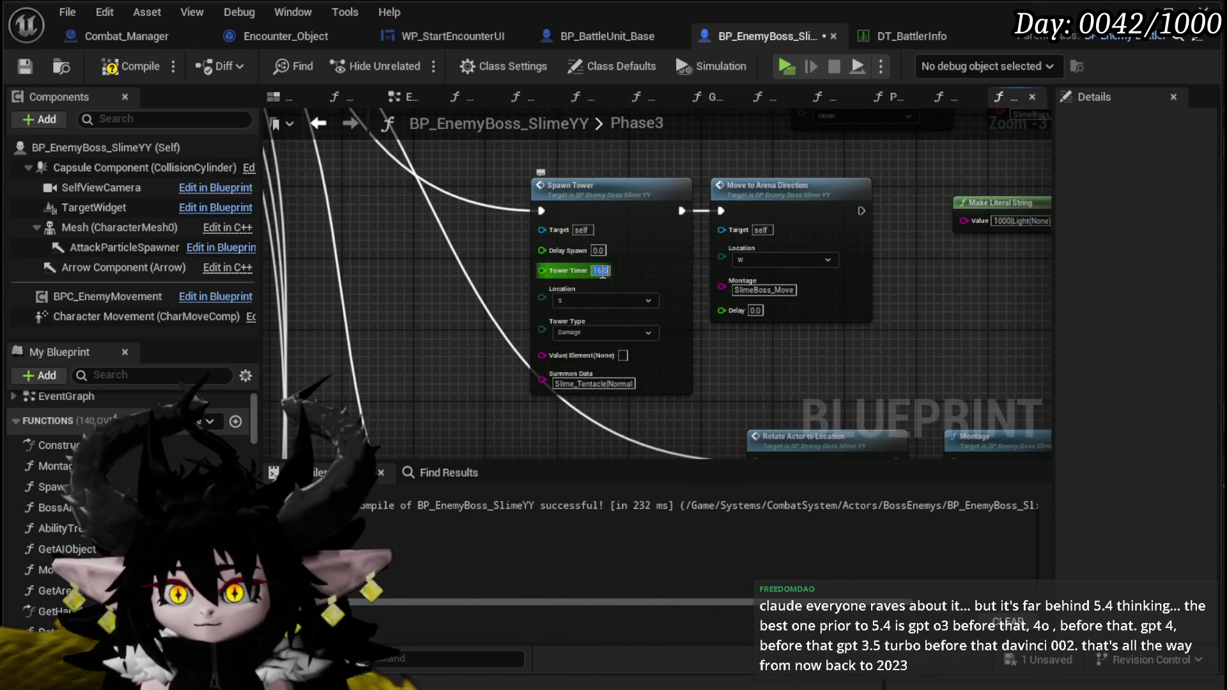
pyautogui.scroll(-2, 424, 263)
pyautogui.scroll(2, 501, 275)
pyautogui.moveTo(432, 243)
pyautogui.mouseDown()
pyautogui.moveTo(442, 213)
pyautogui.moveTo(480, 268)
pyautogui.mouseUp()
pyautogui.scroll(-3, 481, 374)
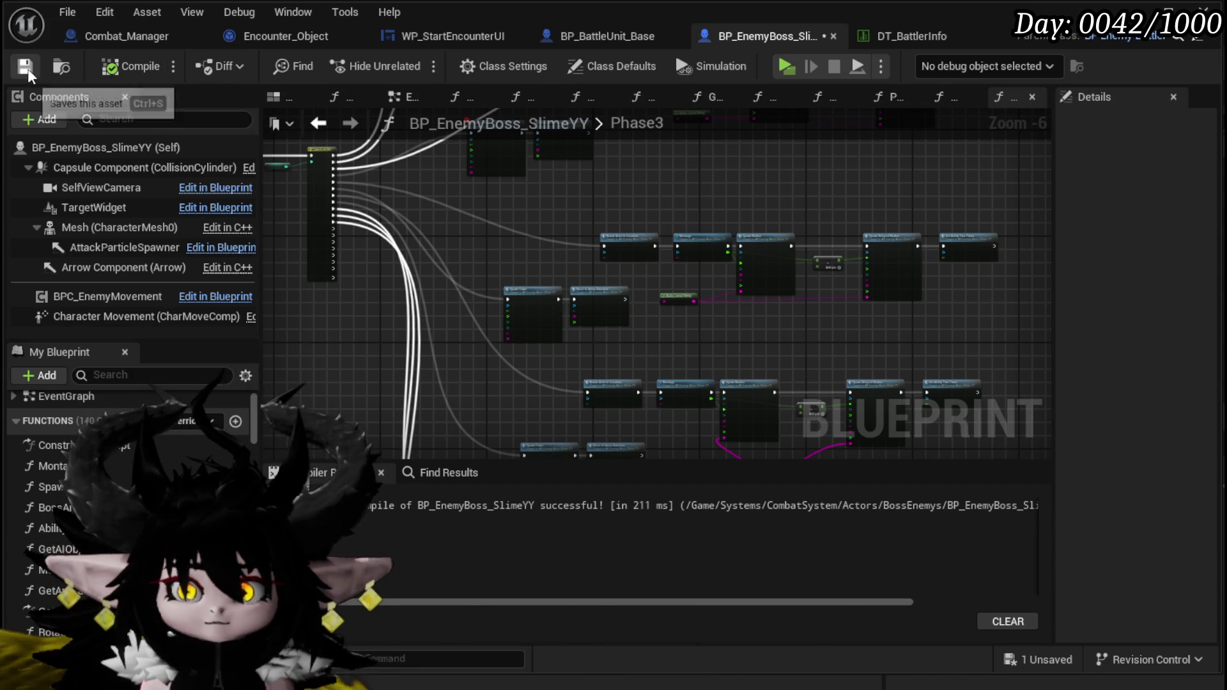
pyautogui.moveTo(471, 189); pyautogui.dragTo(509, 310)
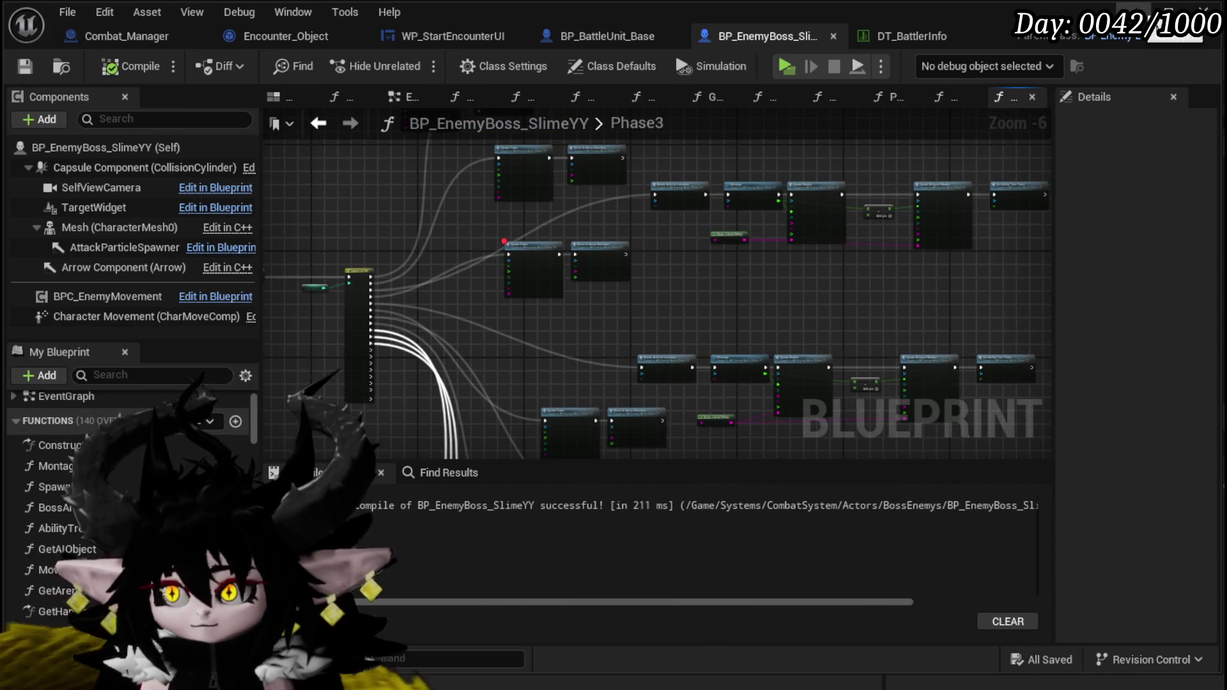
pyautogui.rightClick(537, 254)
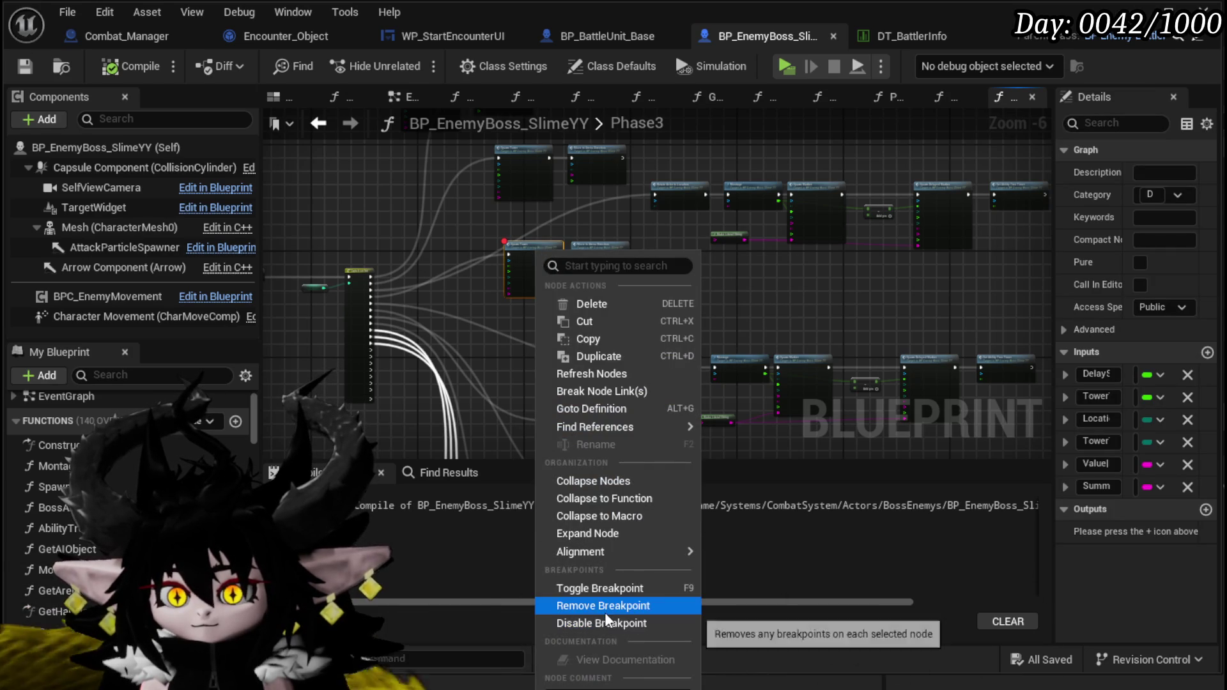
pyautogui.click(606, 612)
pyautogui.click(681, 315)
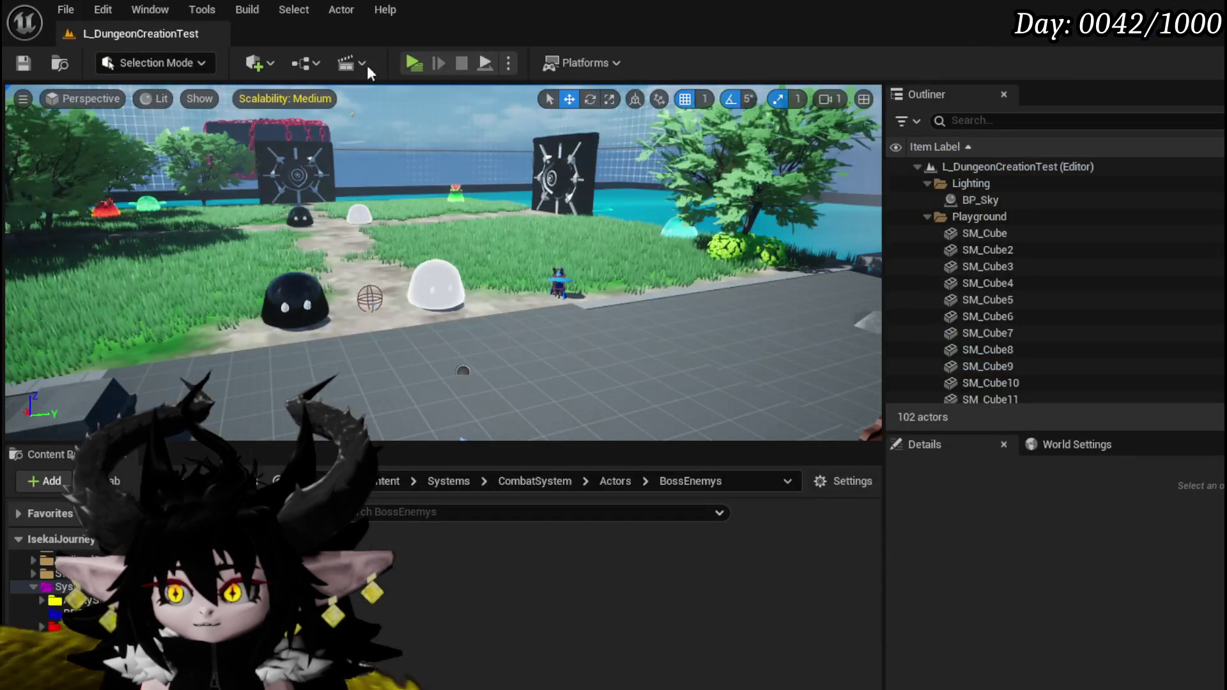
pyautogui.click(412, 63)
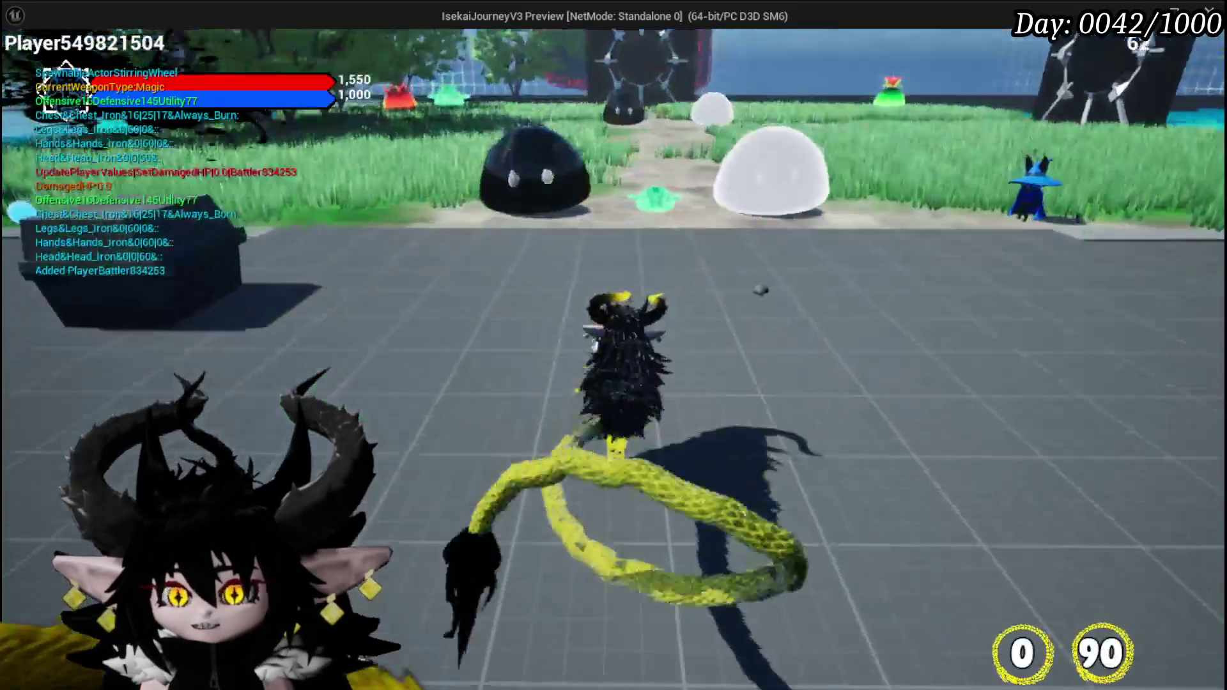
pyautogui.press('1')
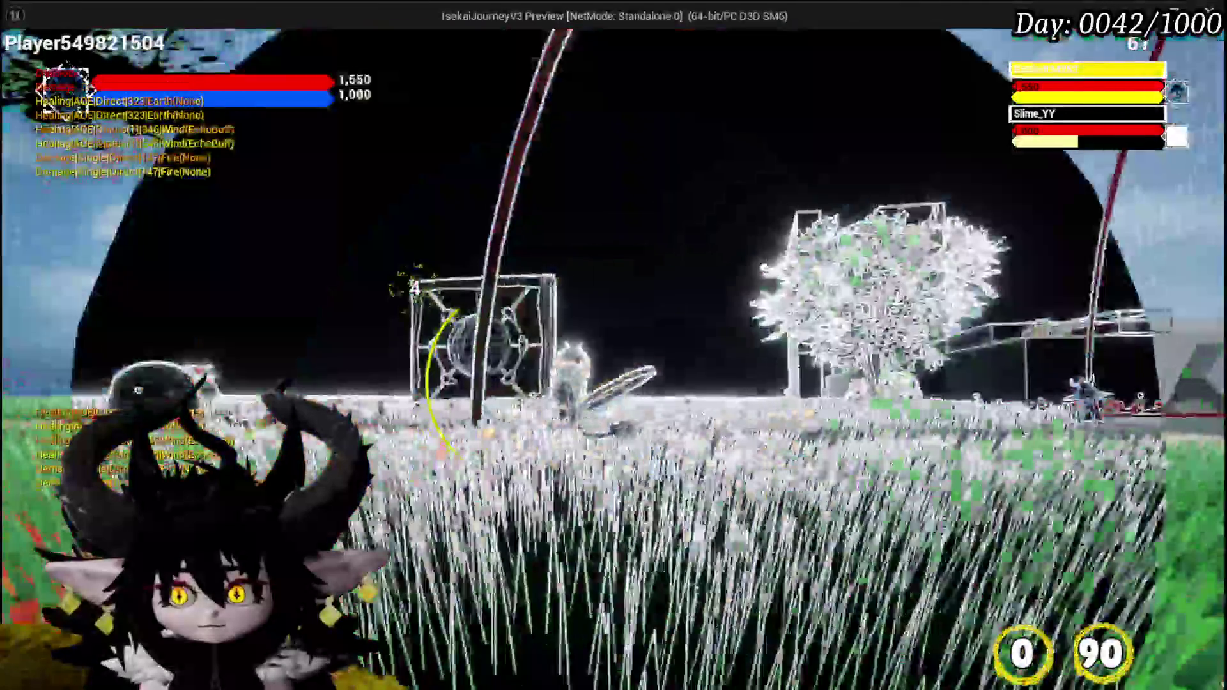
pyautogui.press('Escape')
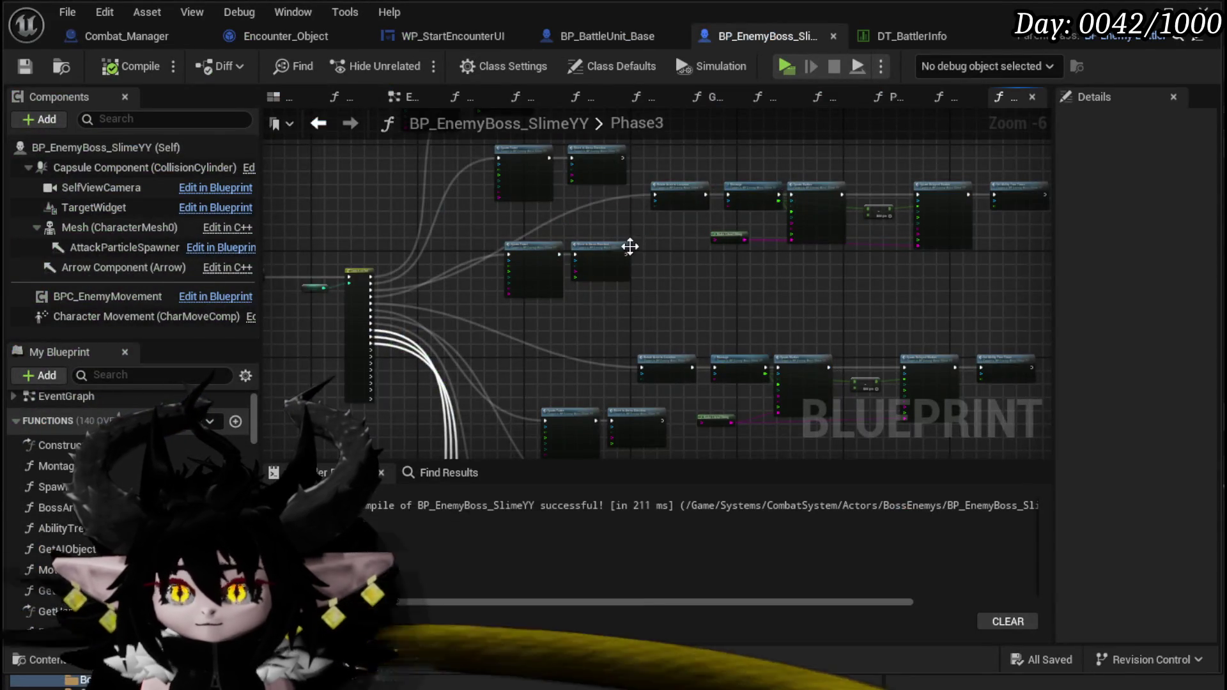
pyautogui.scroll(6, 630, 246)
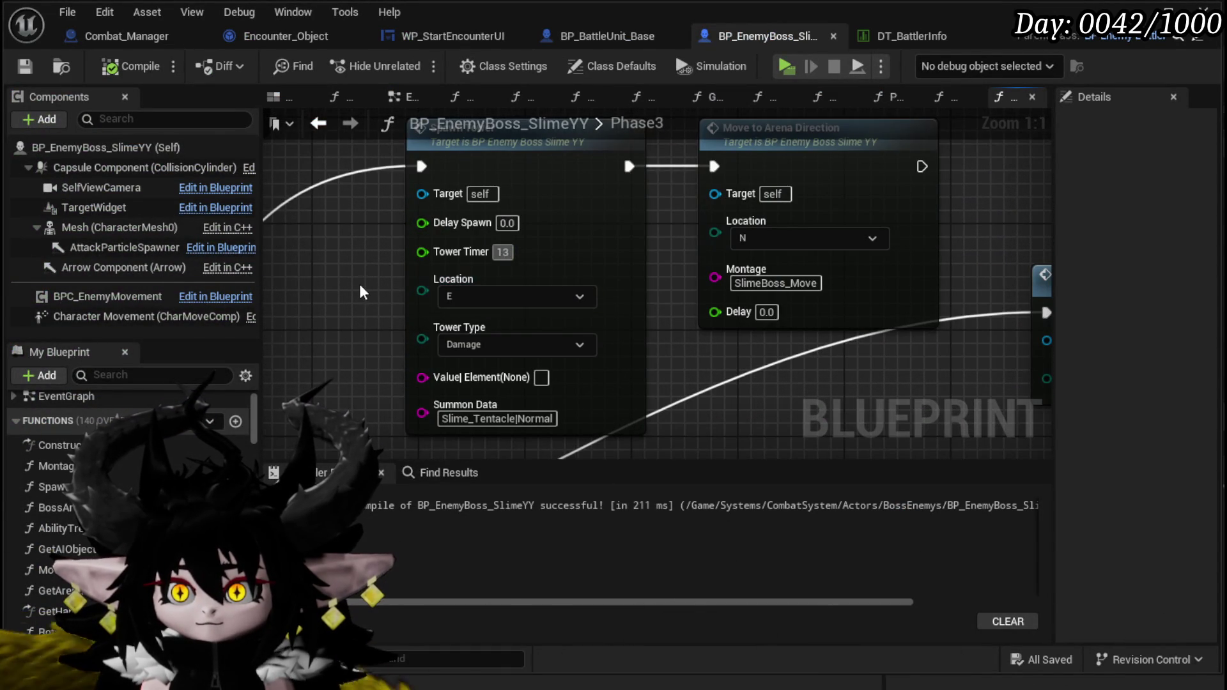
# Step: Commit a Tower Timer of 13 on the east Spawn Tower, move to the next nodes, and start a playtest
pyautogui.press('Return')
pyautogui.scroll(-2, 363, 292)
pyautogui.moveTo(362, 292)
pyautogui.mouseDown()
pyautogui.moveTo(391, 214)
pyautogui.moveTo(381, 222)
pyautogui.mouseUp()
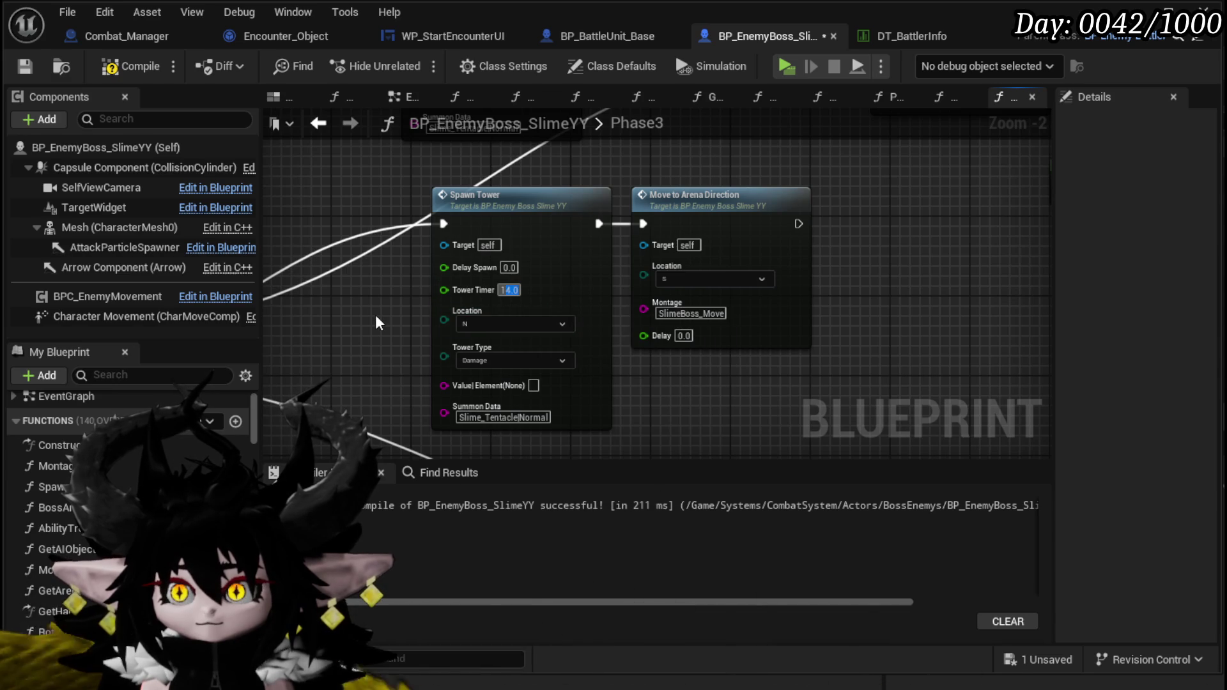
pyautogui.moveTo(378, 323); pyautogui.dragTo(380, 176)
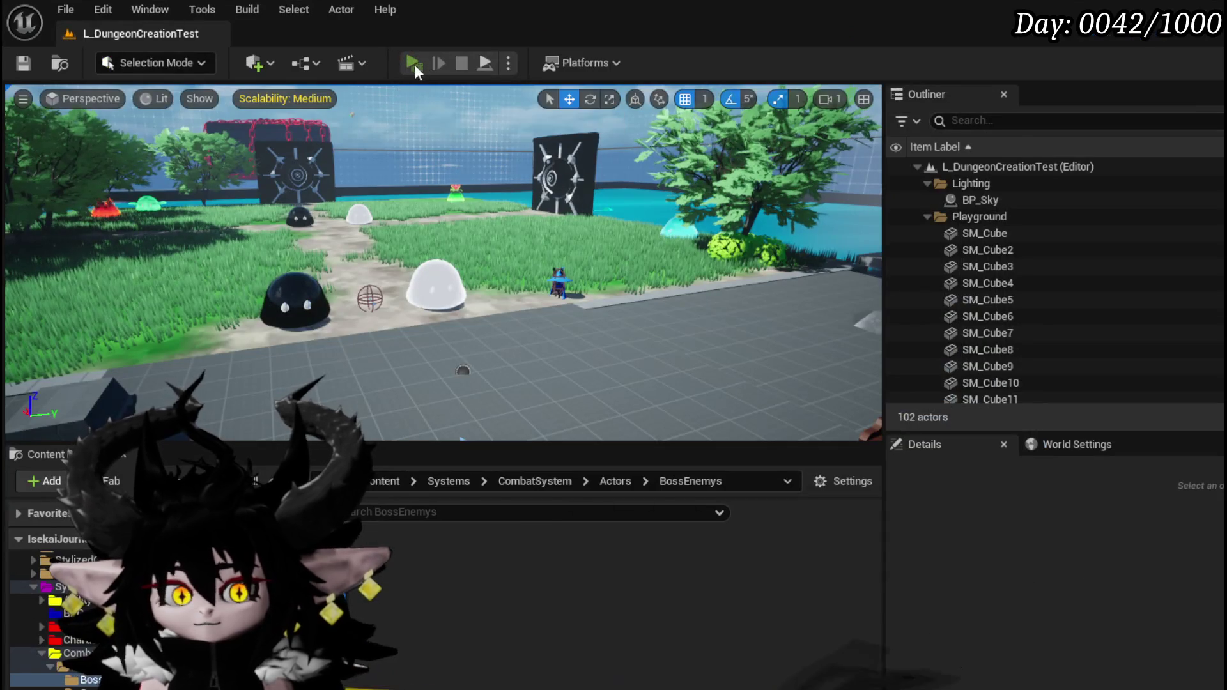
pyautogui.click(414, 64)
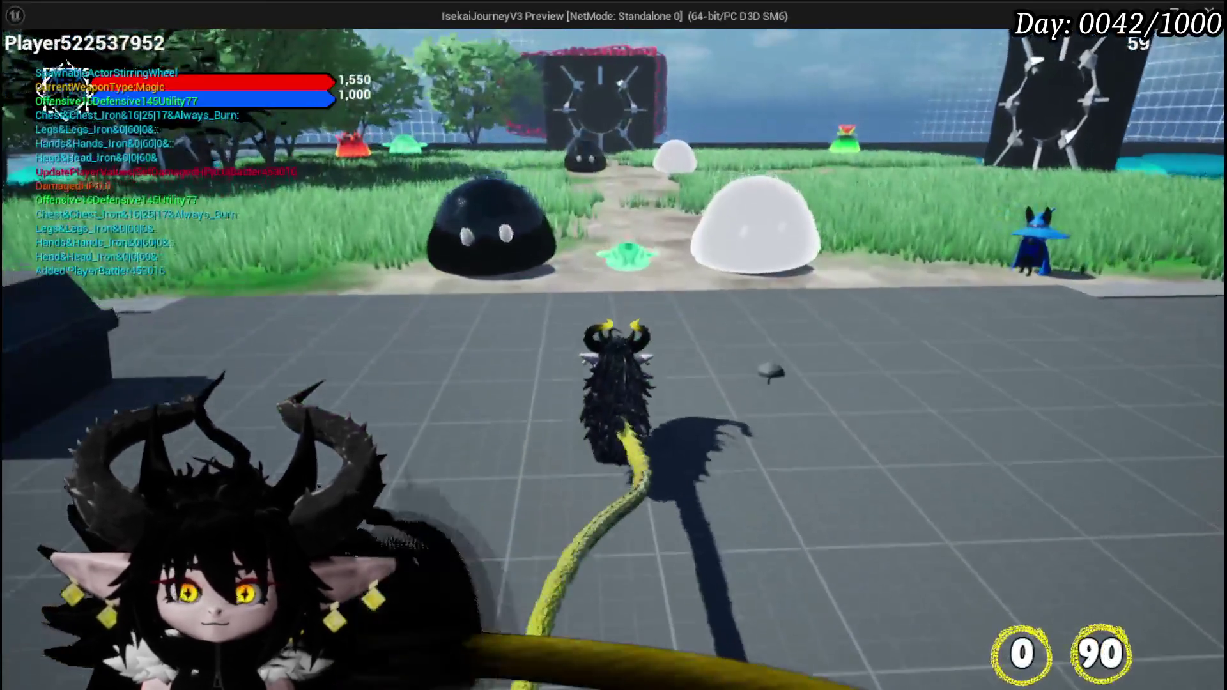
# Step: Fight the Slime_YY boss, pick X or O, run onto a tower circle, then end the playtest
pyautogui.click(613, 346)
pyautogui.press('w')
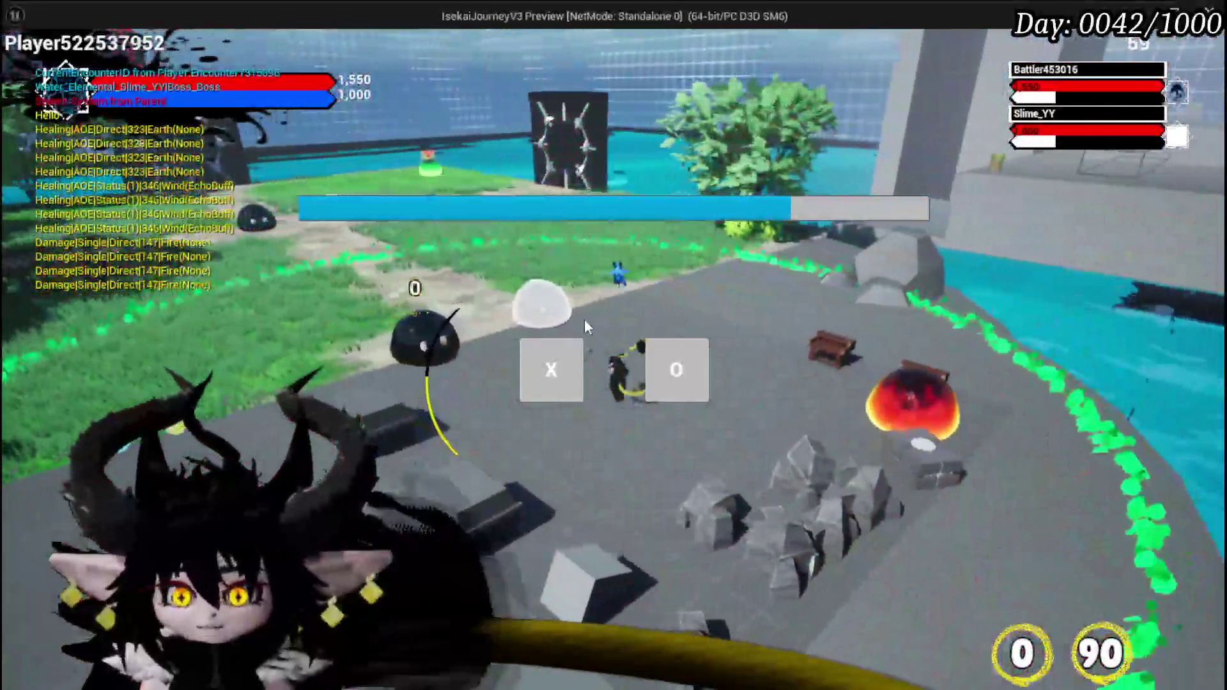
pyautogui.click(552, 370)
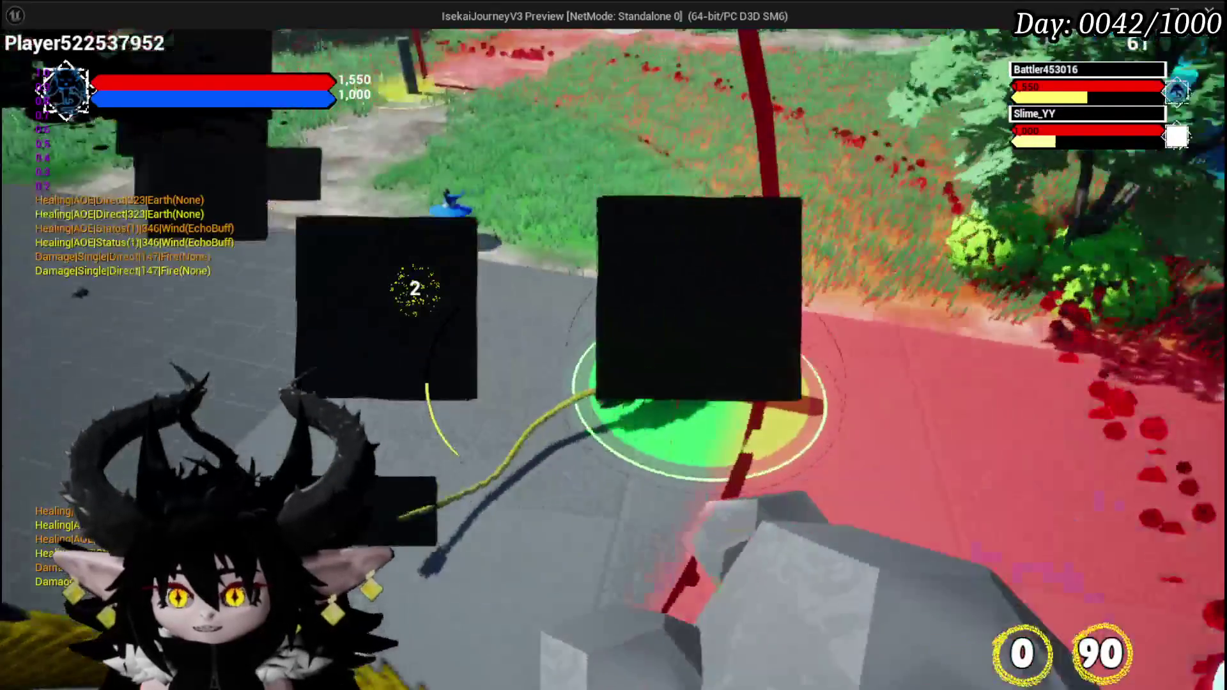
pyautogui.press('w')
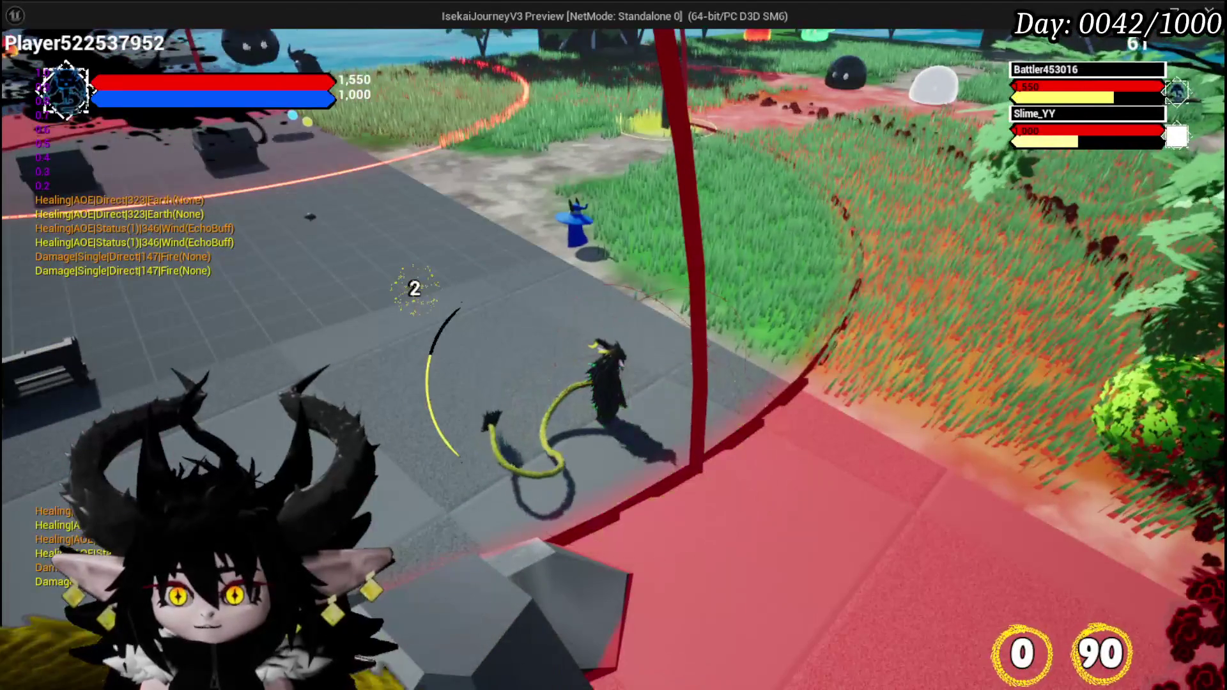
pyautogui.press('w')
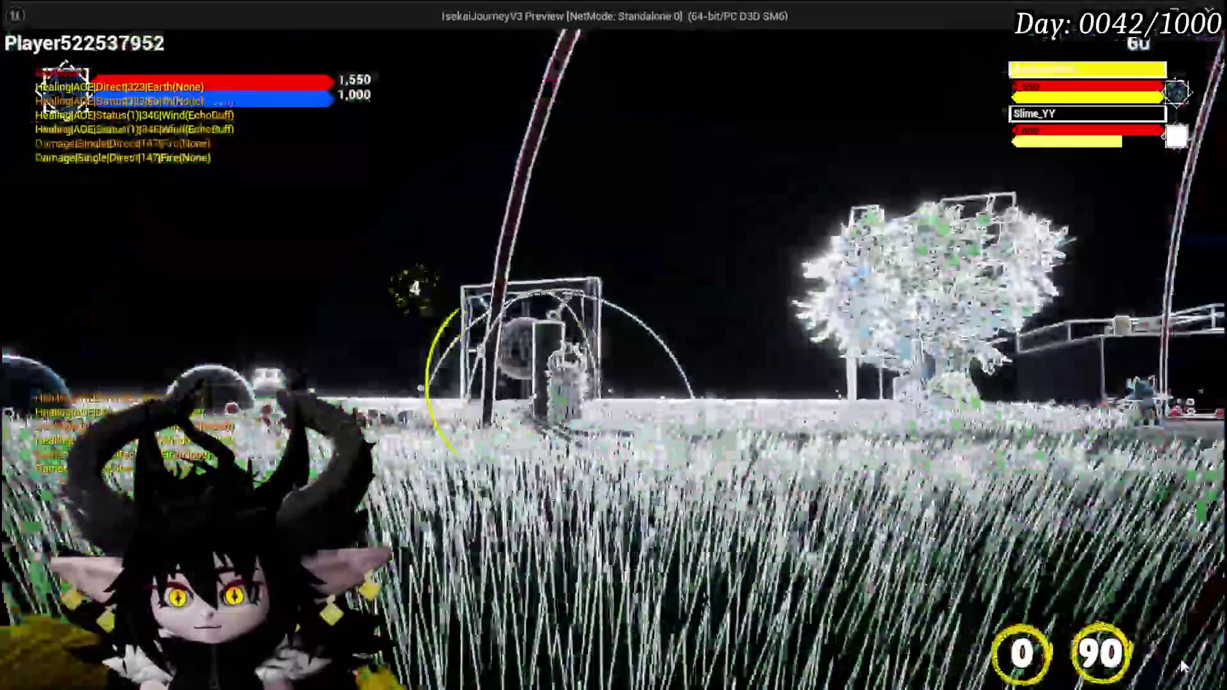
pyautogui.press('w')
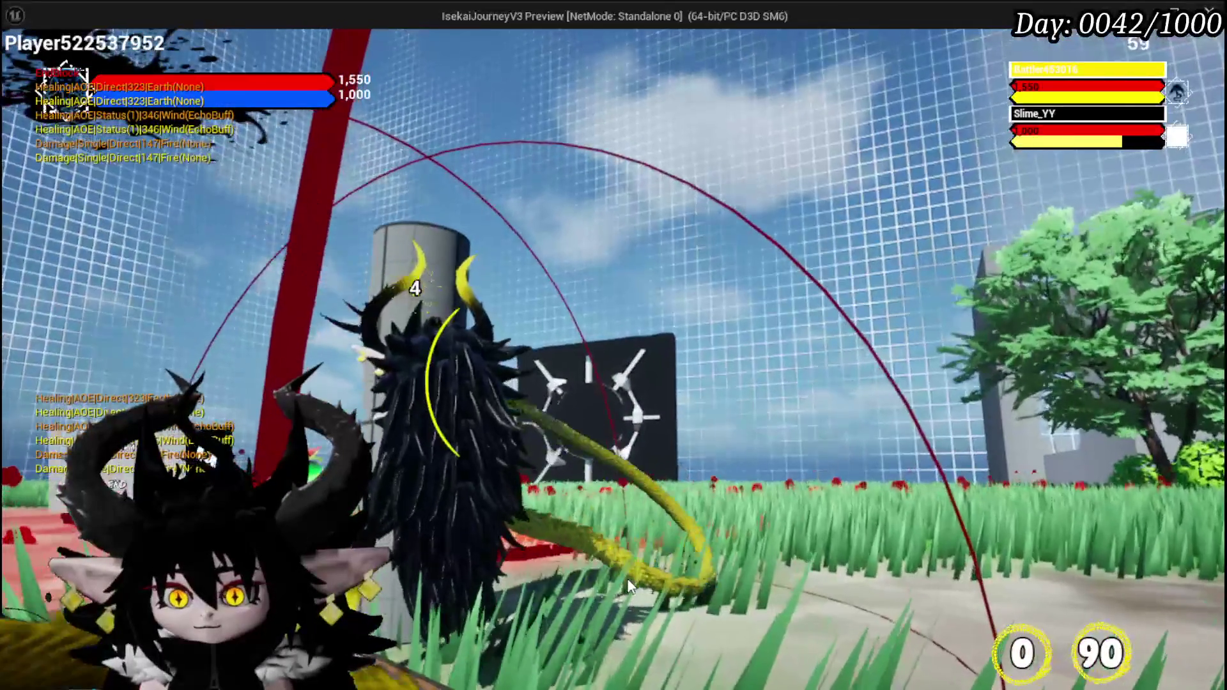
pyautogui.press('w')
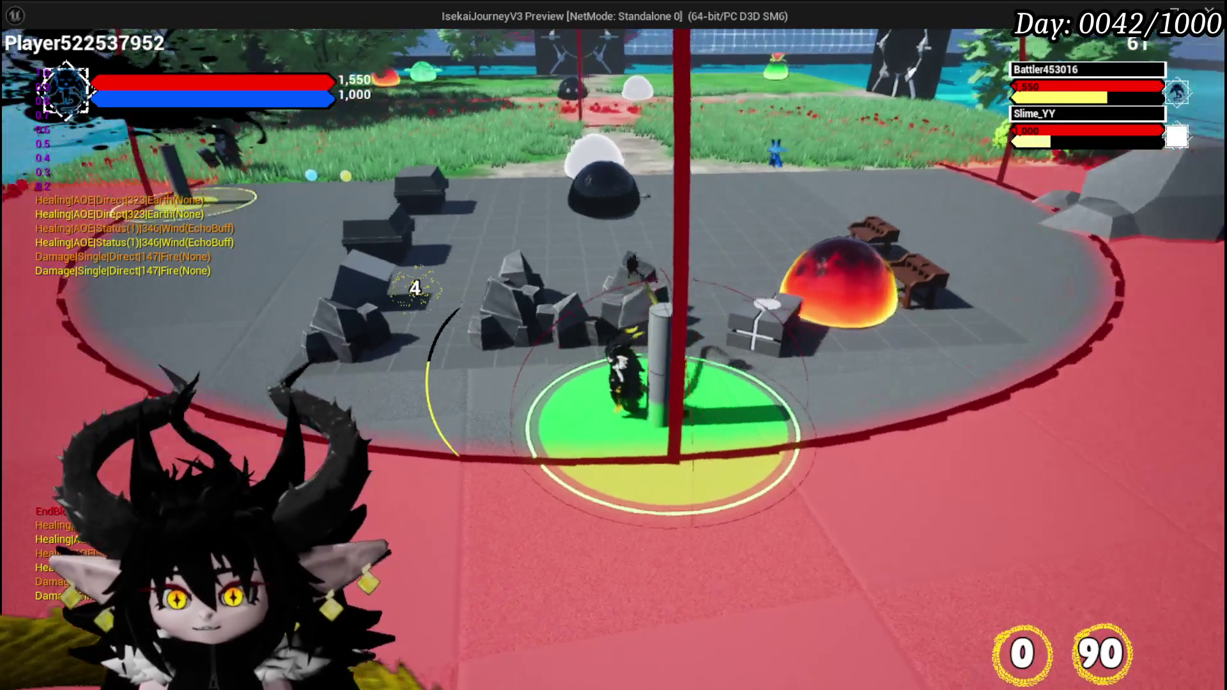
pyautogui.press('w')
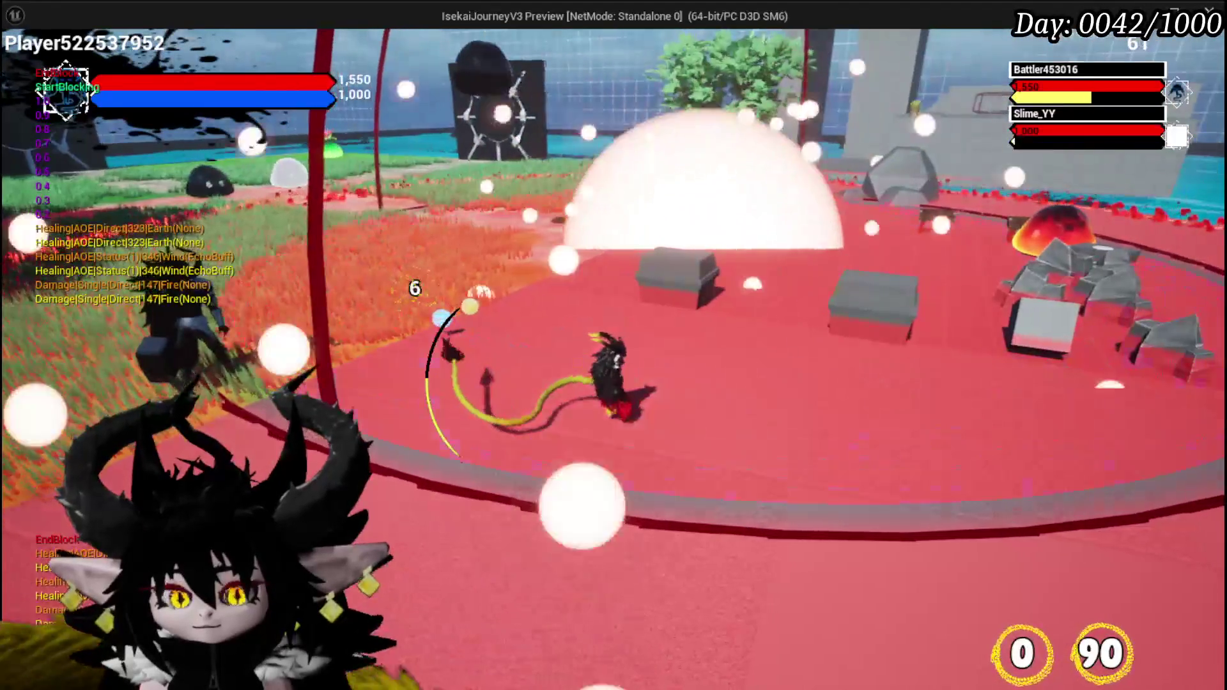
pyautogui.press('Escape')
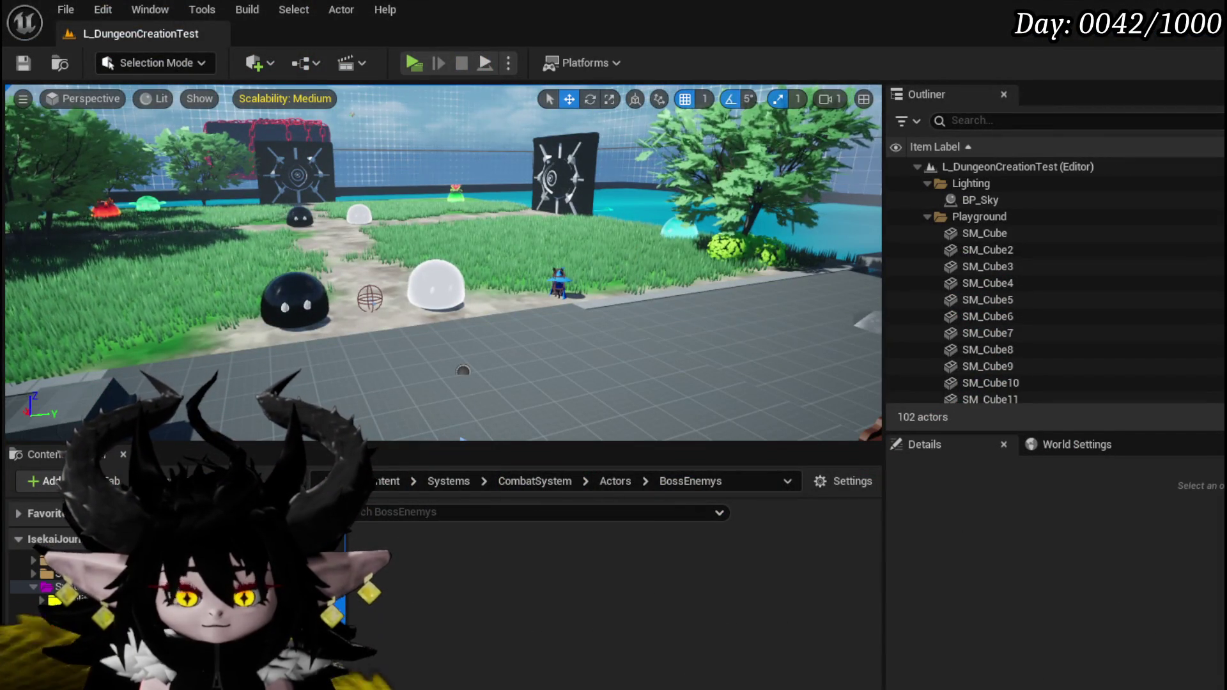
# Step: Change another Spawn Tower's Tower Timer from 16.0 to 10.0, save the Blueprint, and minimize its editor
pyautogui.scroll(-3, 380, 339)
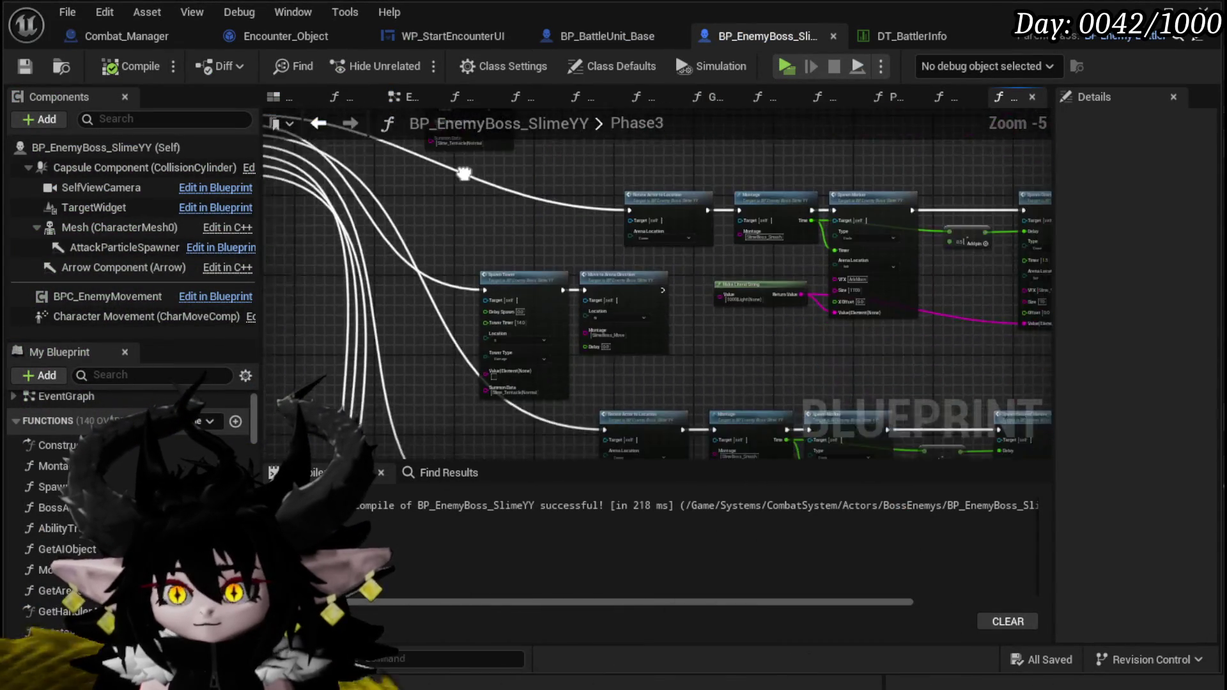
pyautogui.scroll(3, 404, 359)
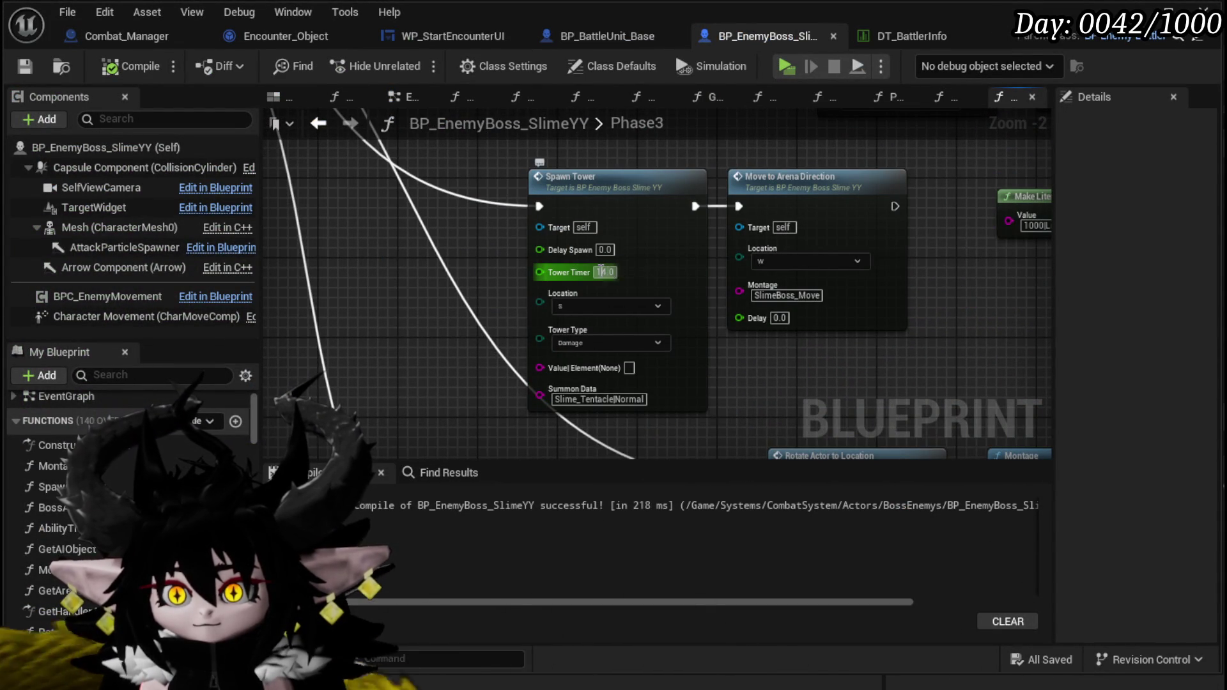
pyautogui.scroll(-2, 430, 260)
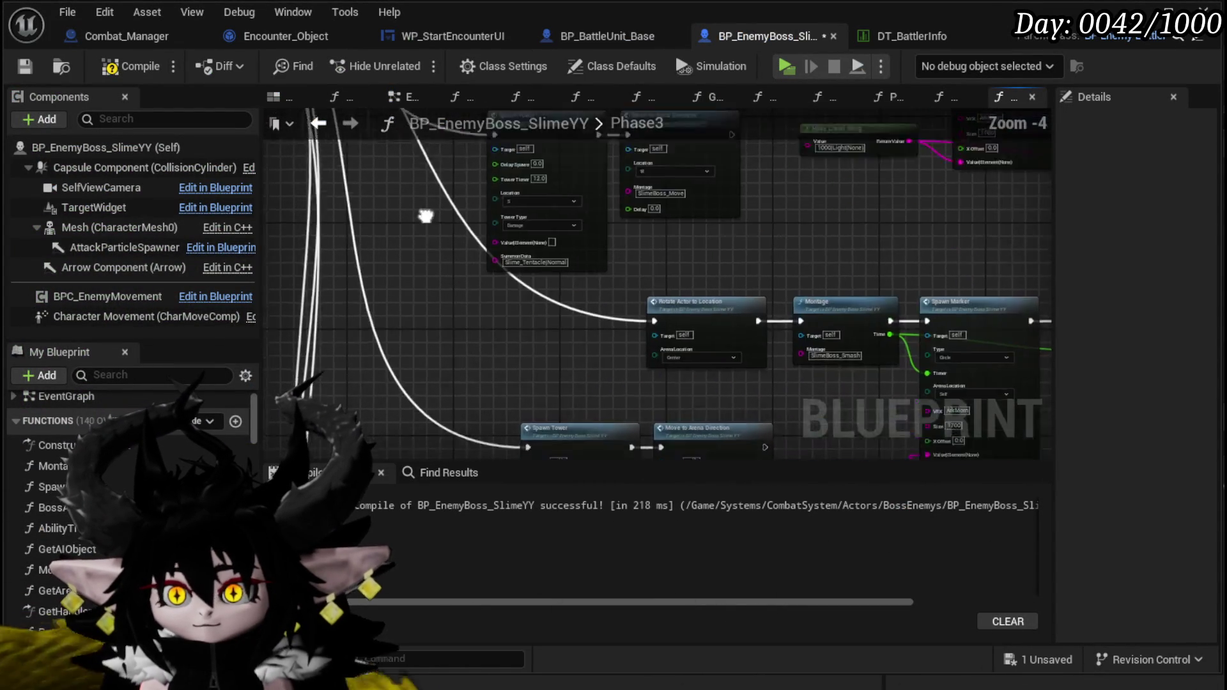
pyautogui.scroll(2, 580, 363)
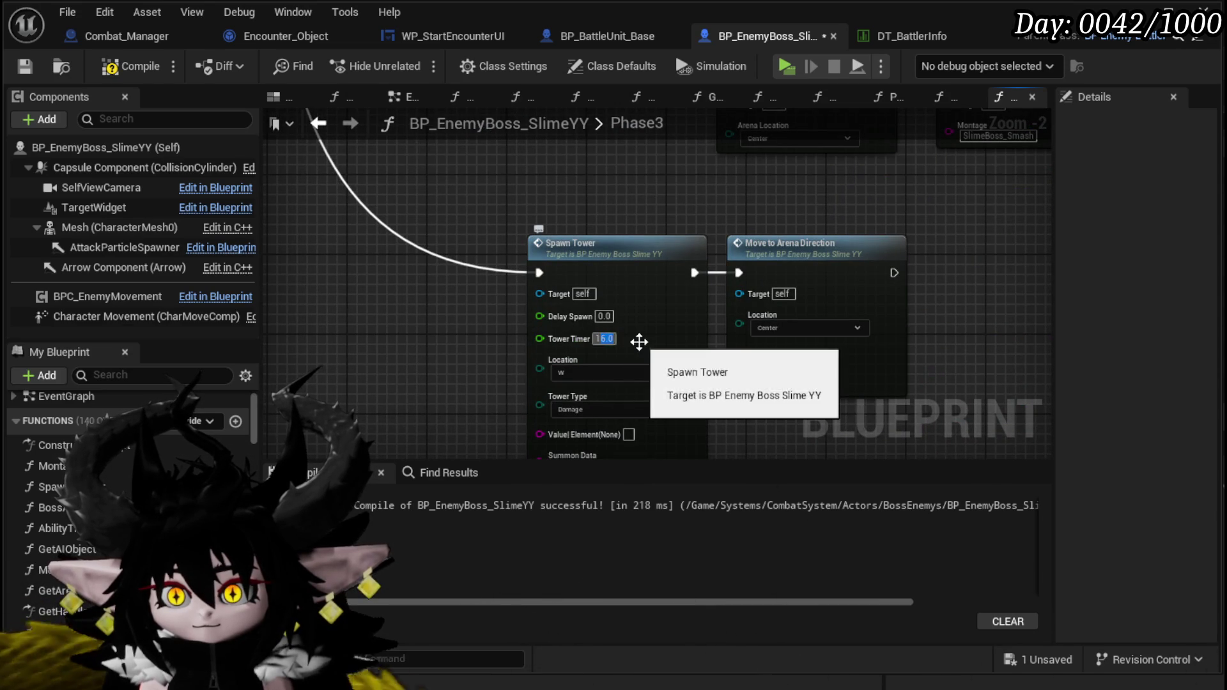
pyautogui.click(26, 67)
pyautogui.click(1156, 12)
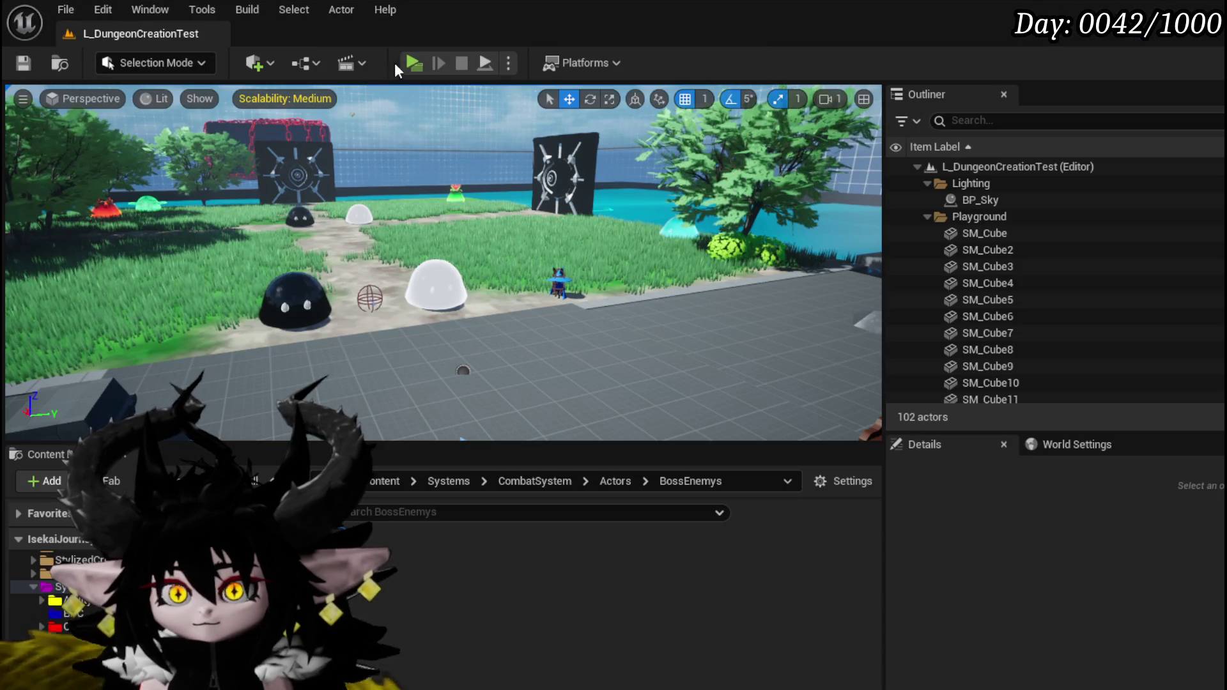
# Step: Playtest the boss fight by splashing the slimes and accepting the encounter, then stop and save the level
pyautogui.click(415, 59)
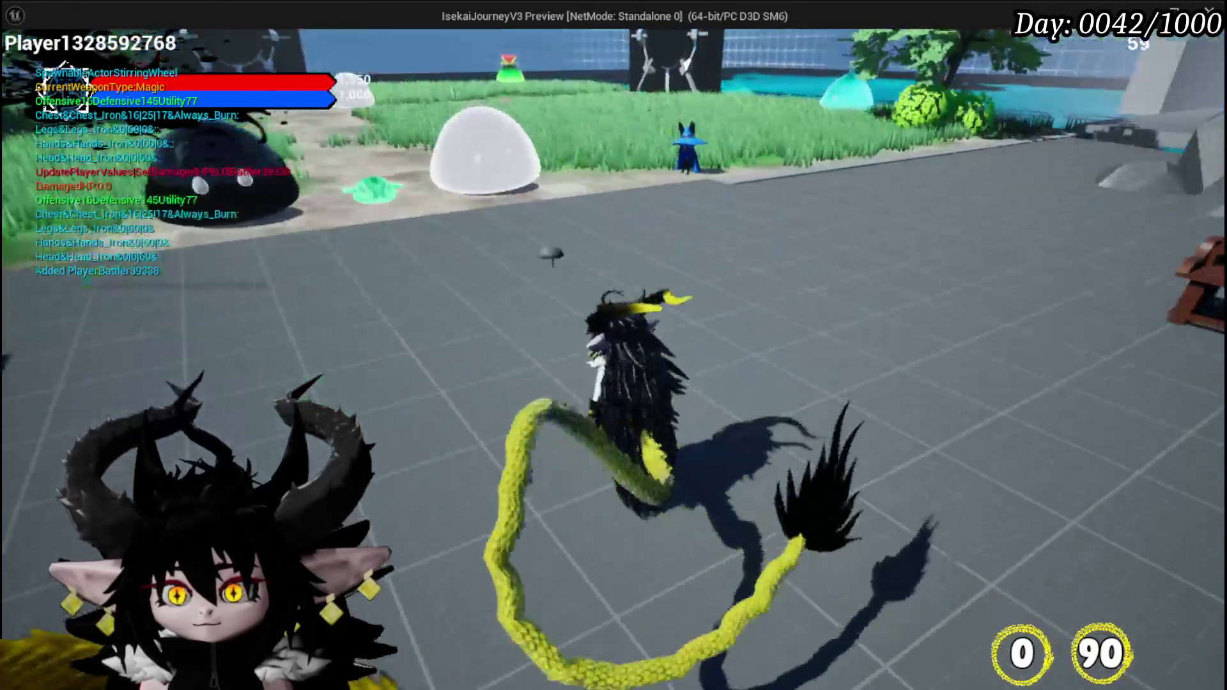
pyautogui.press('w')
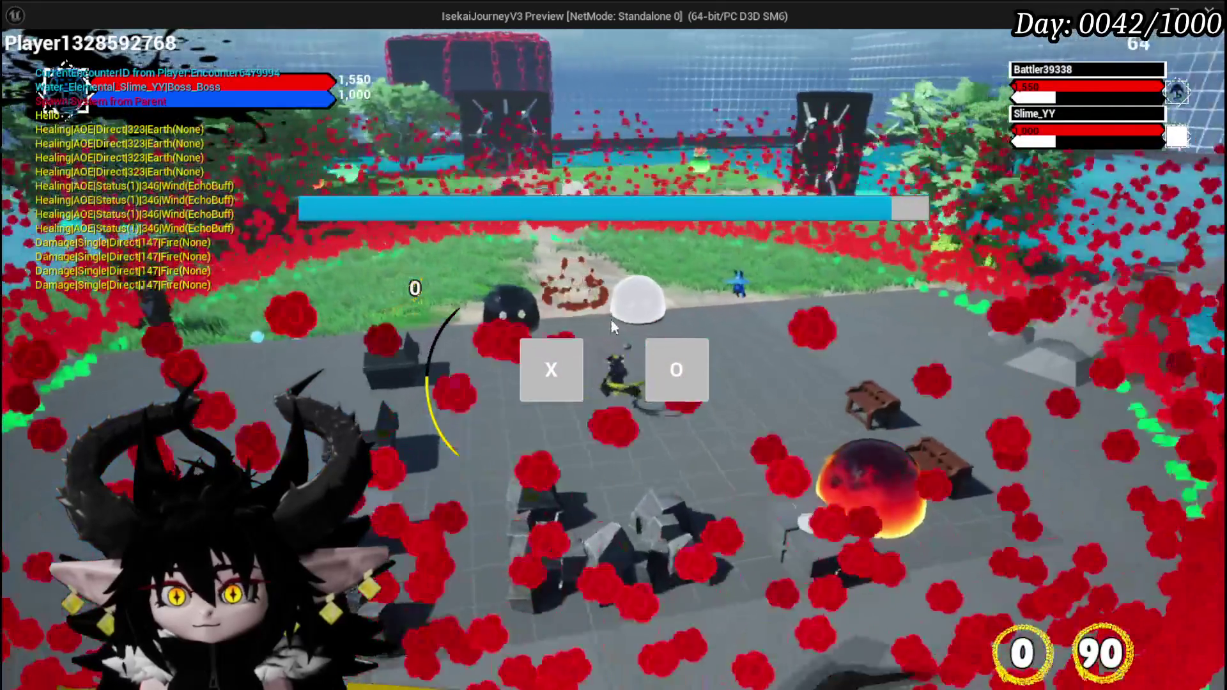
pyautogui.click(677, 370)
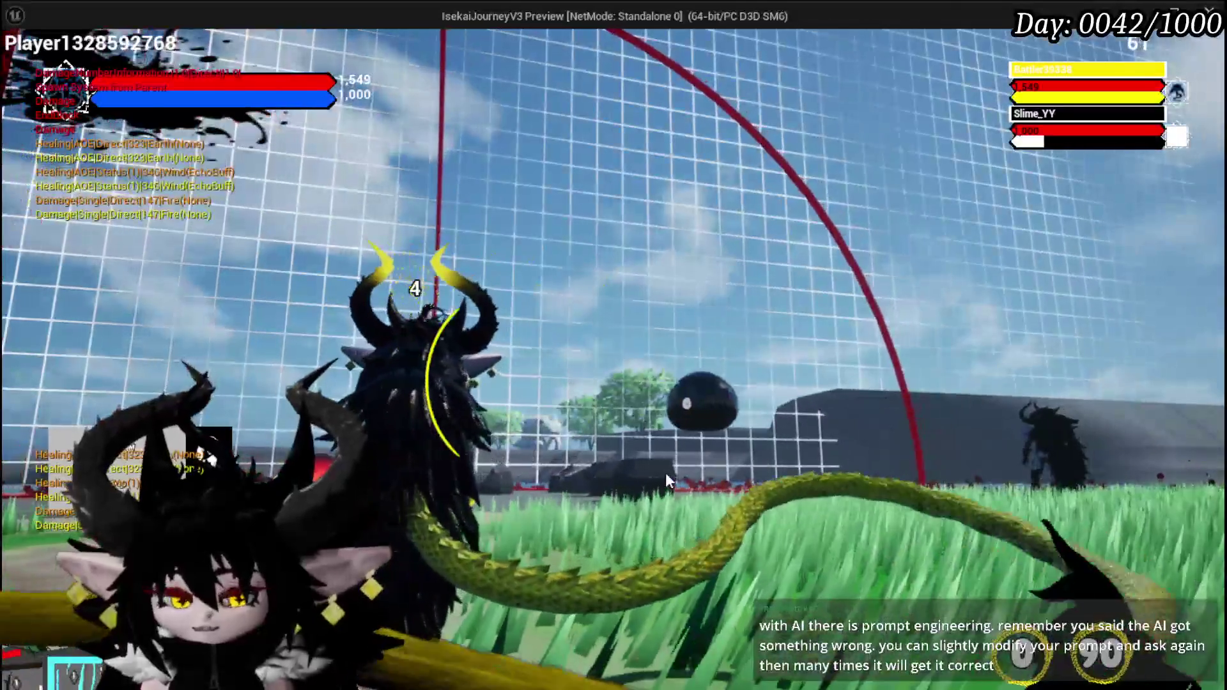
pyautogui.hotkey('alt', 'Tab')
pyautogui.press('Escape')
pyautogui.click(23, 64)
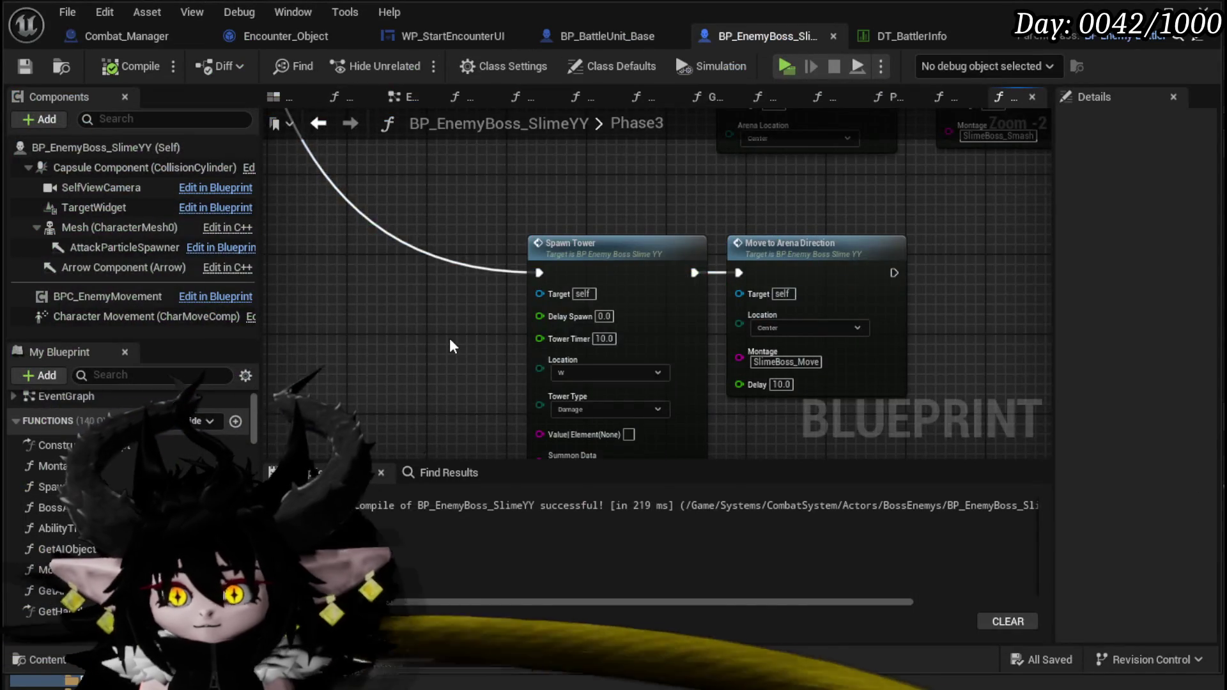
# Step: Bring the Phase3 graph's Spawn Tower and Rotate Actor to Location nodes into view
pyautogui.scroll(-3, 450, 346)
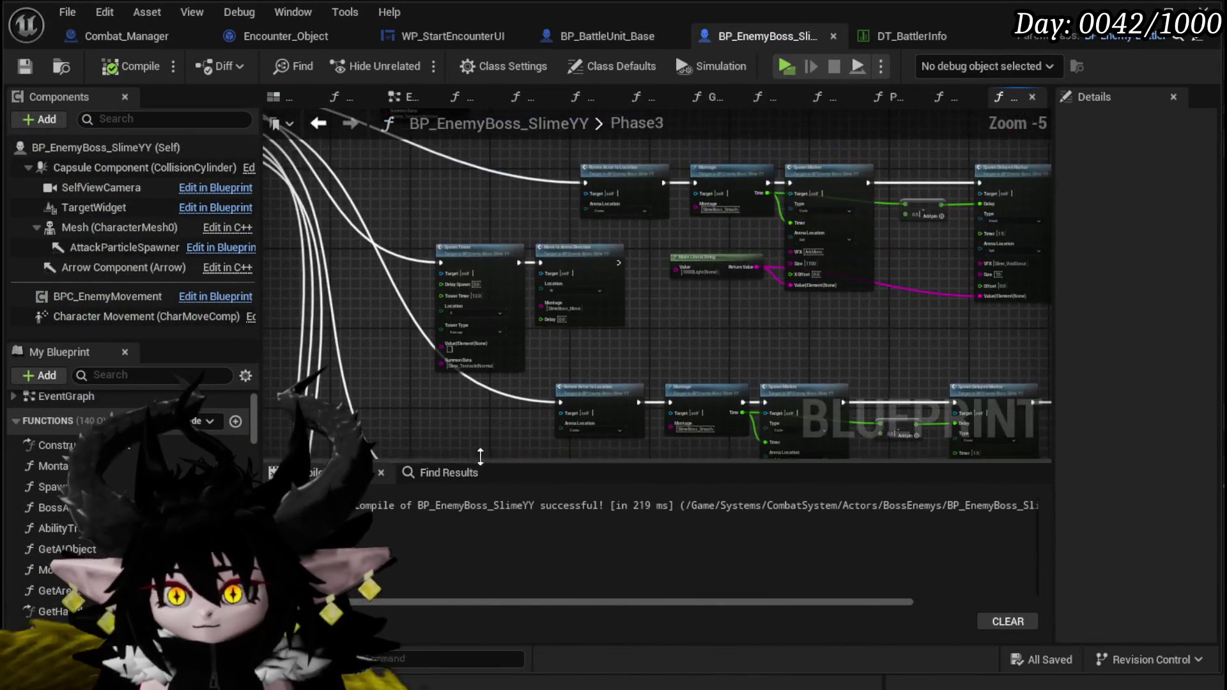
pyautogui.scroll(3, 738, 378)
pyautogui.moveTo(738, 378)
pyautogui.mouseDown()
pyautogui.moveTo(783, 385)
pyautogui.moveTo(776, 448)
pyautogui.moveTo(579, 404)
pyautogui.mouseUp()
pyautogui.scroll(-3, 578, 318)
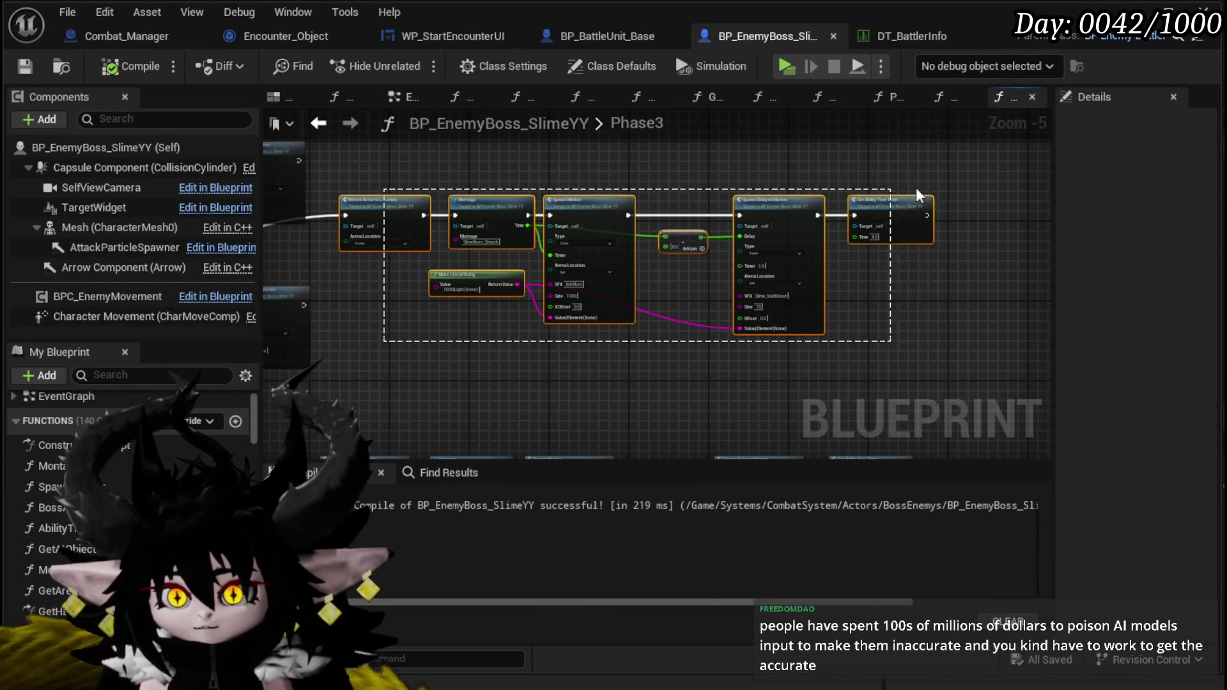
pyautogui.scroll(2, 407, 342)
pyautogui.moveTo(407, 342)
pyautogui.mouseDown()
pyautogui.moveTo(448, 275)
pyautogui.moveTo(398, 212)
pyautogui.moveTo(448, 229)
pyautogui.mouseUp()
pyautogui.scroll(-2, 397, 212)
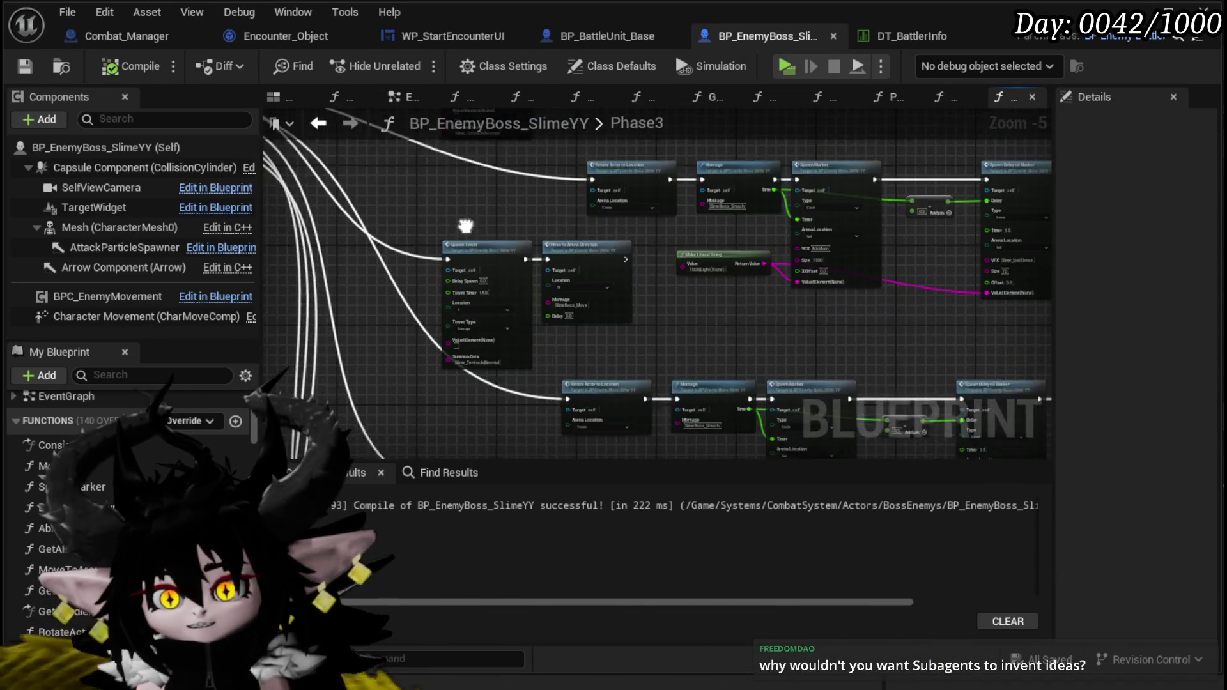
pyautogui.moveTo(404, 306); pyautogui.dragTo(396, 281)
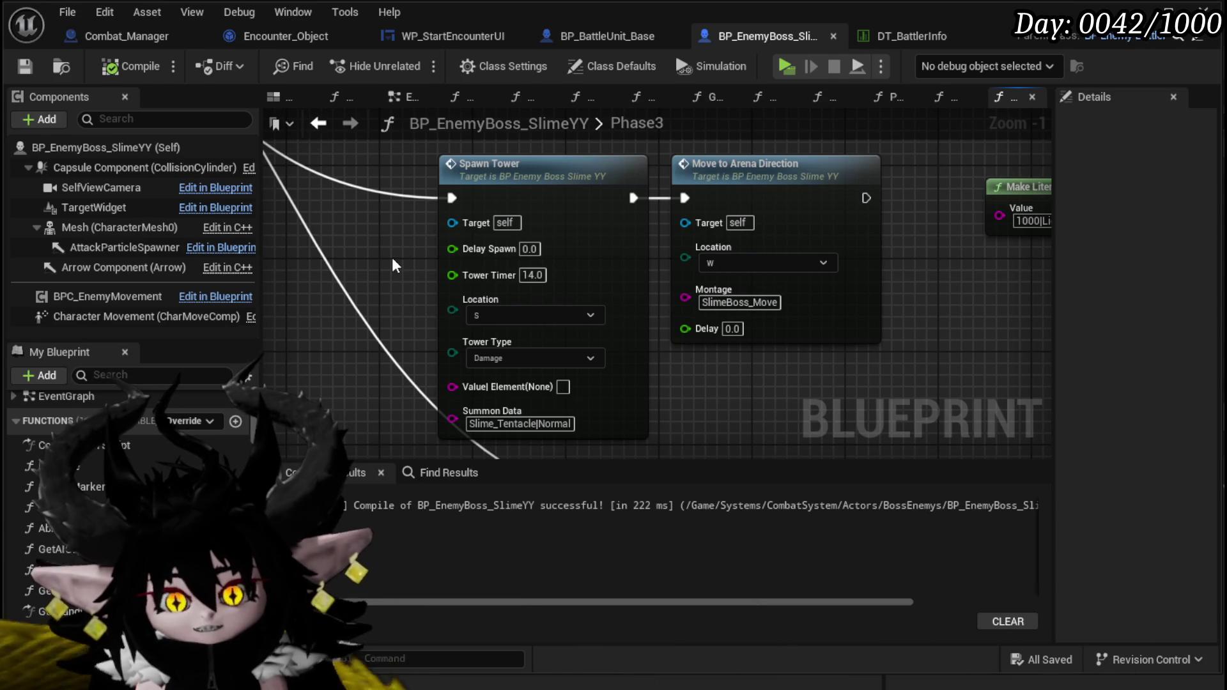
# Step: Move the selected Spawn Tower and Move to Arena Direction node pair to a new spot
pyautogui.scroll(-3, 379, 310)
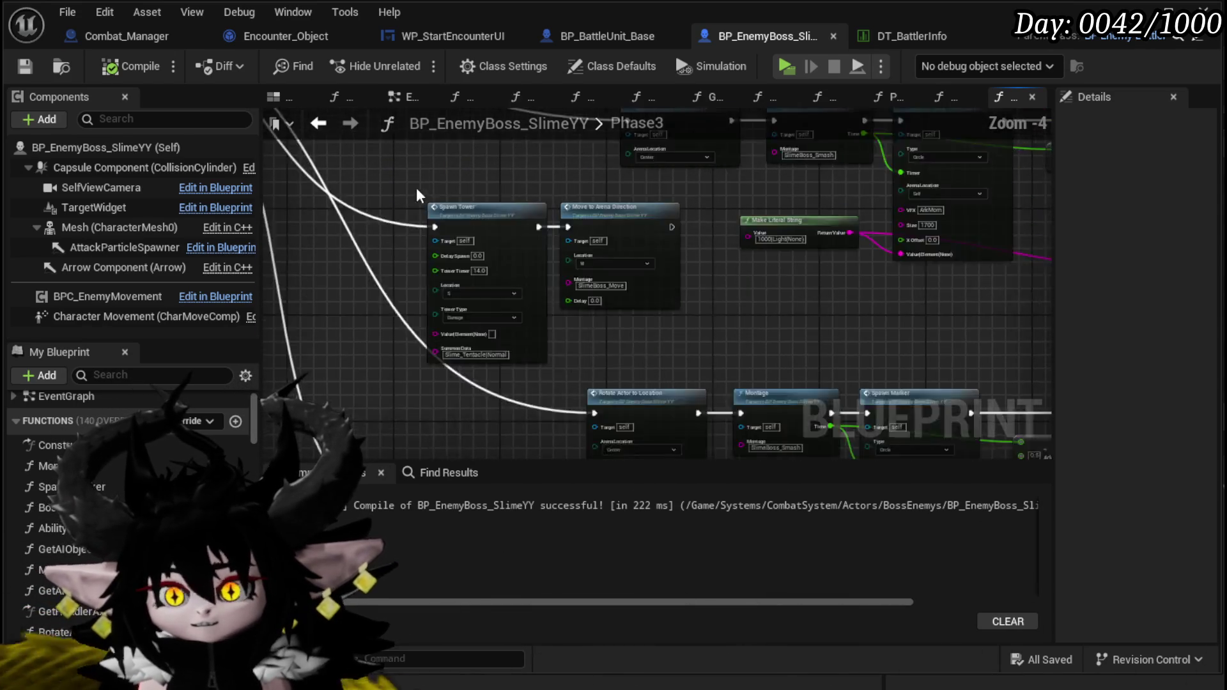
pyautogui.moveTo(426, 198); pyautogui.dragTo(406, 376)
pyautogui.moveTo(574, 286); pyautogui.dragTo(542, 364)
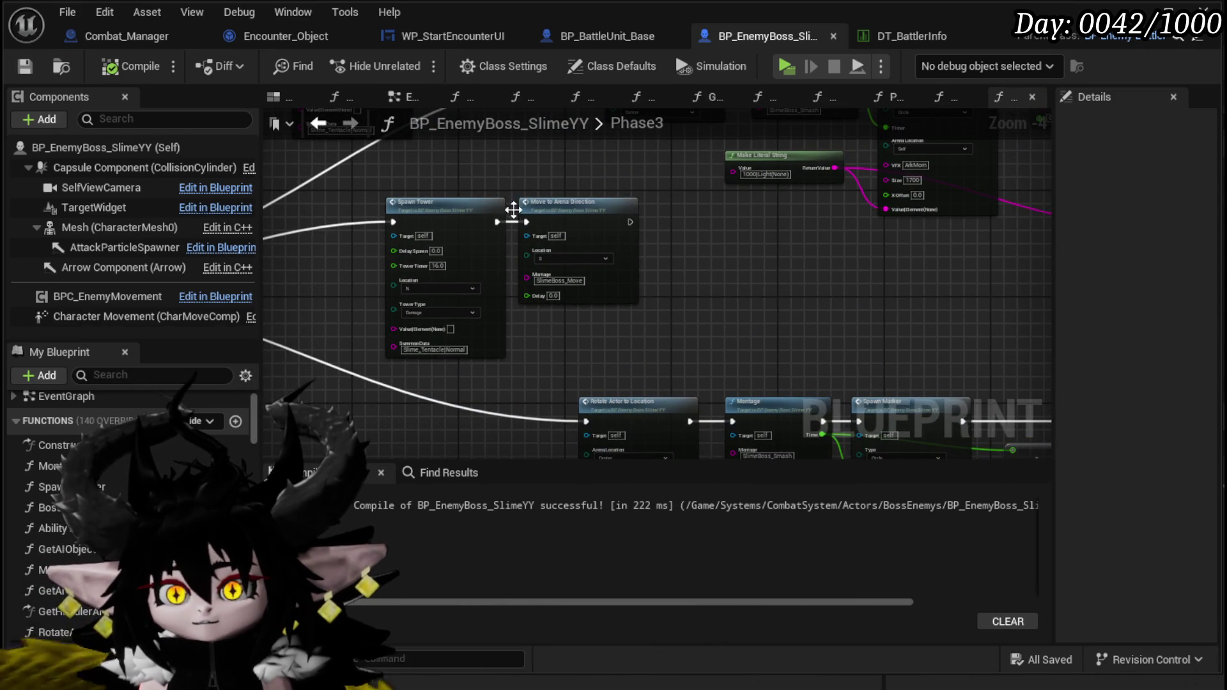
pyautogui.moveTo(375, 398)
pyautogui.mouseDown()
pyautogui.moveTo(392, 317)
pyautogui.moveTo(367, 186)
pyautogui.mouseUp()
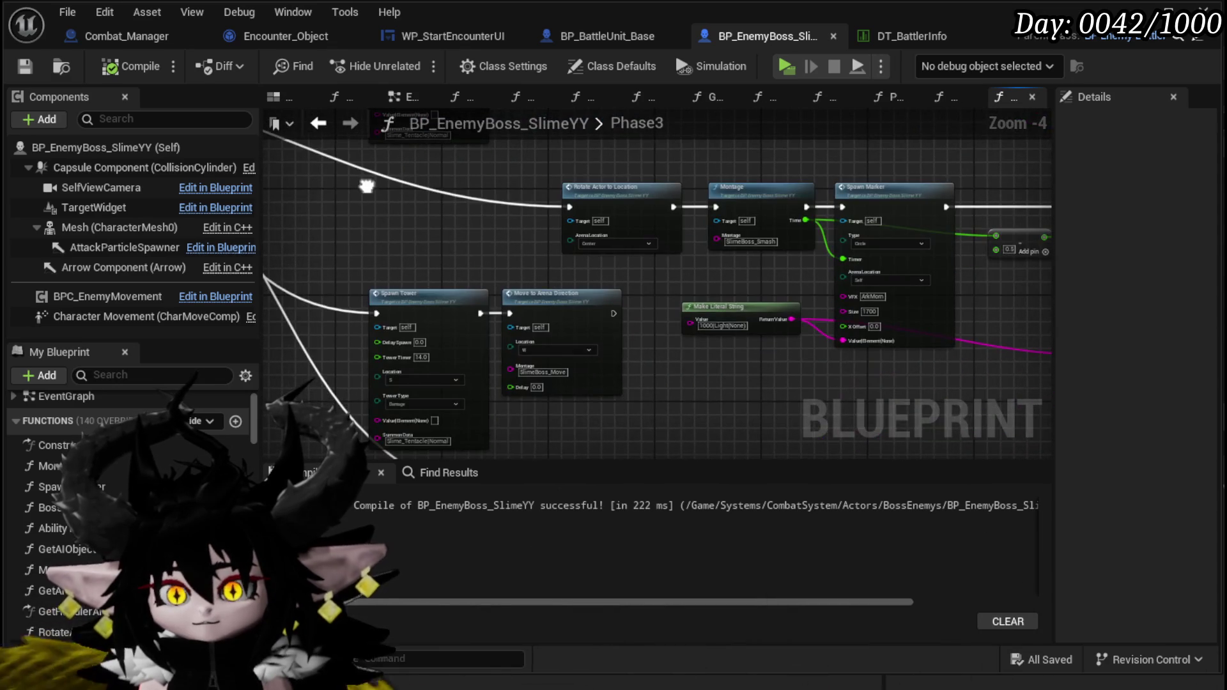
pyautogui.click(358, 297)
pyautogui.scroll(3, 358, 297)
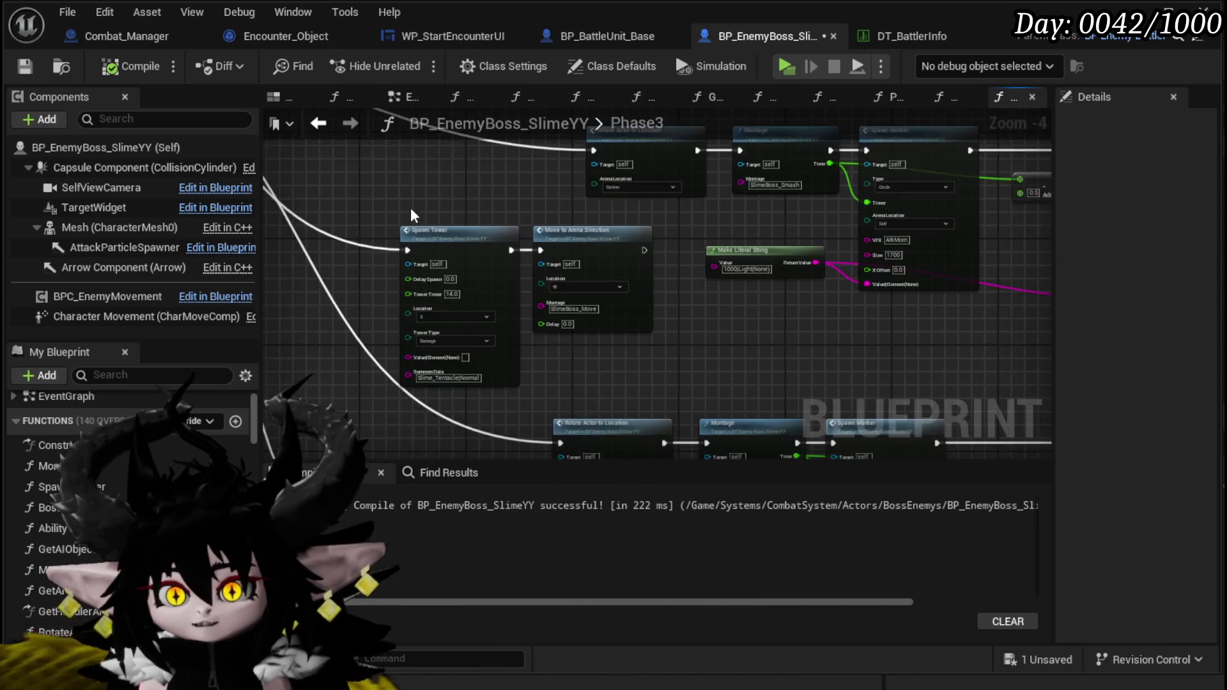
# Step: Frame the Spawn Tower pair and save the BP_EnemyBoss_SlimeYY Blueprint
pyautogui.moveTo(362, 403)
pyautogui.mouseDown()
pyautogui.moveTo(363, 256)
pyautogui.moveTo(391, 272)
pyautogui.moveTo(416, 384)
pyautogui.moveTo(393, 125)
pyautogui.moveTo(418, 236)
pyautogui.moveTo(395, 239)
pyautogui.mouseUp()
pyautogui.scroll(-2, 362, 256)
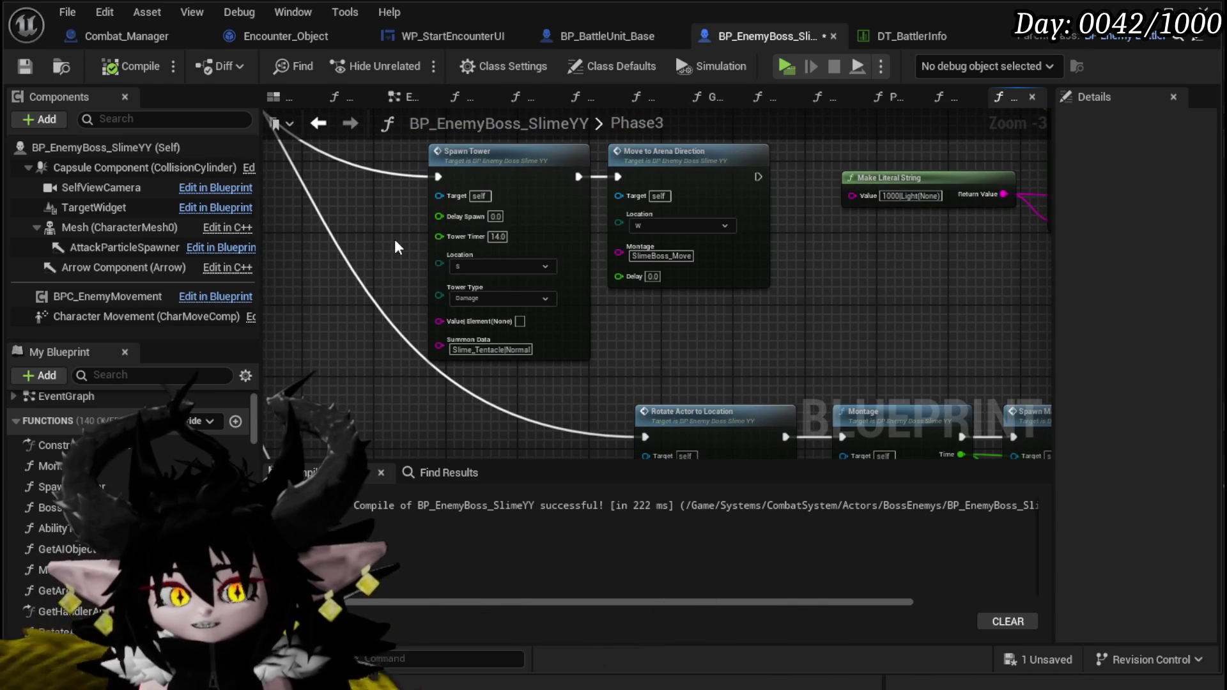
pyautogui.moveTo(434, 145); pyautogui.dragTo(439, 223)
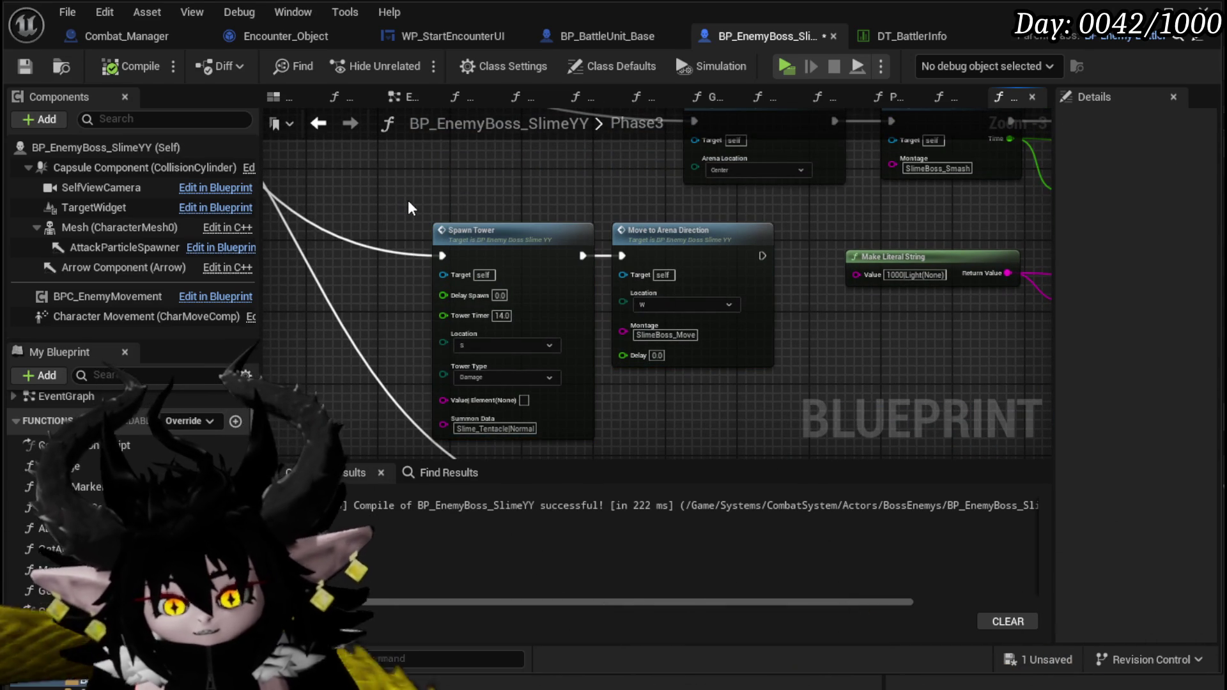
pyautogui.click(24, 66)
# Step: Check the second Spawn Tower pair and the surrounding Phase3 nodes further down the graph
pyautogui.moveTo(404, 221); pyautogui.dragTo(387, 455)
pyautogui.scroll(-2, 396, 384)
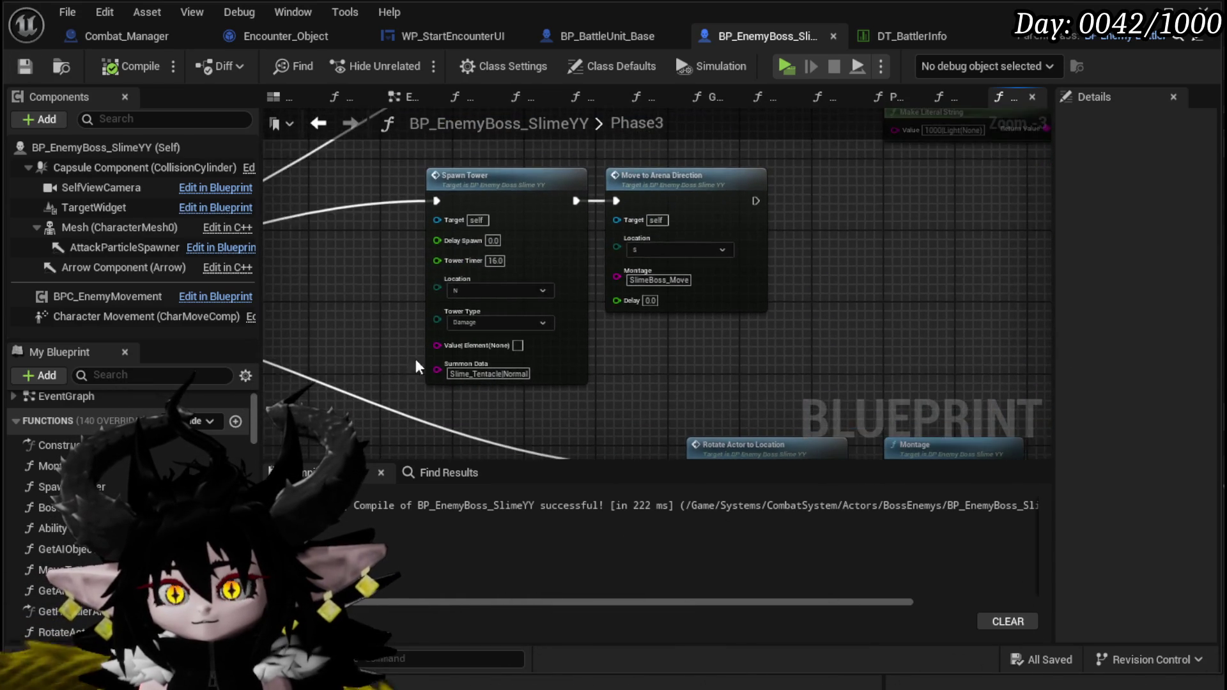
pyautogui.moveTo(417, 370); pyautogui.dragTo(421, 264)
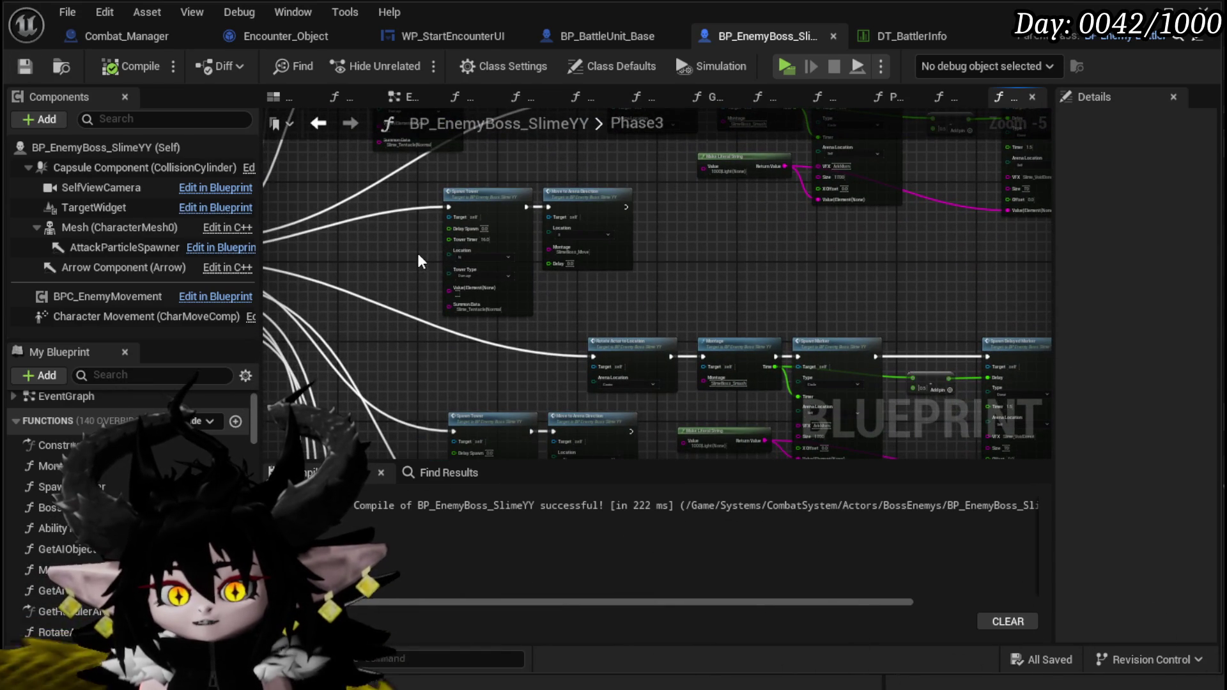
pyautogui.scroll(3, 419, 261)
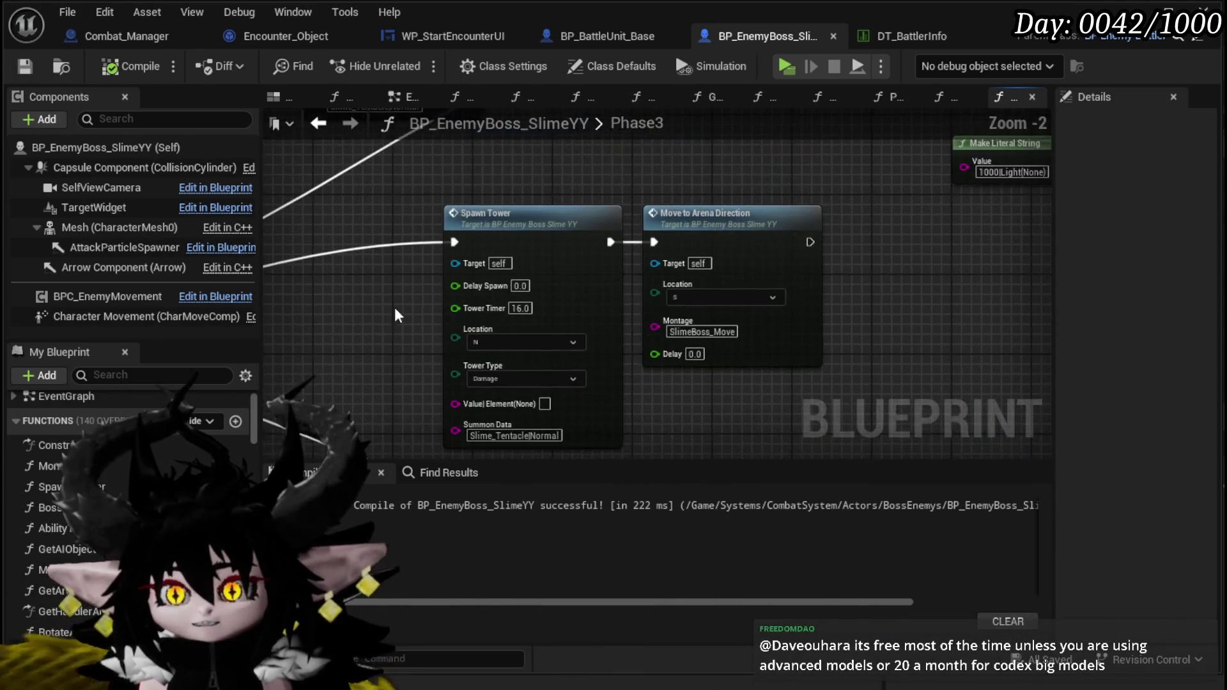
pyautogui.click(839, 427)
pyautogui.scroll(-1, 799, 396)
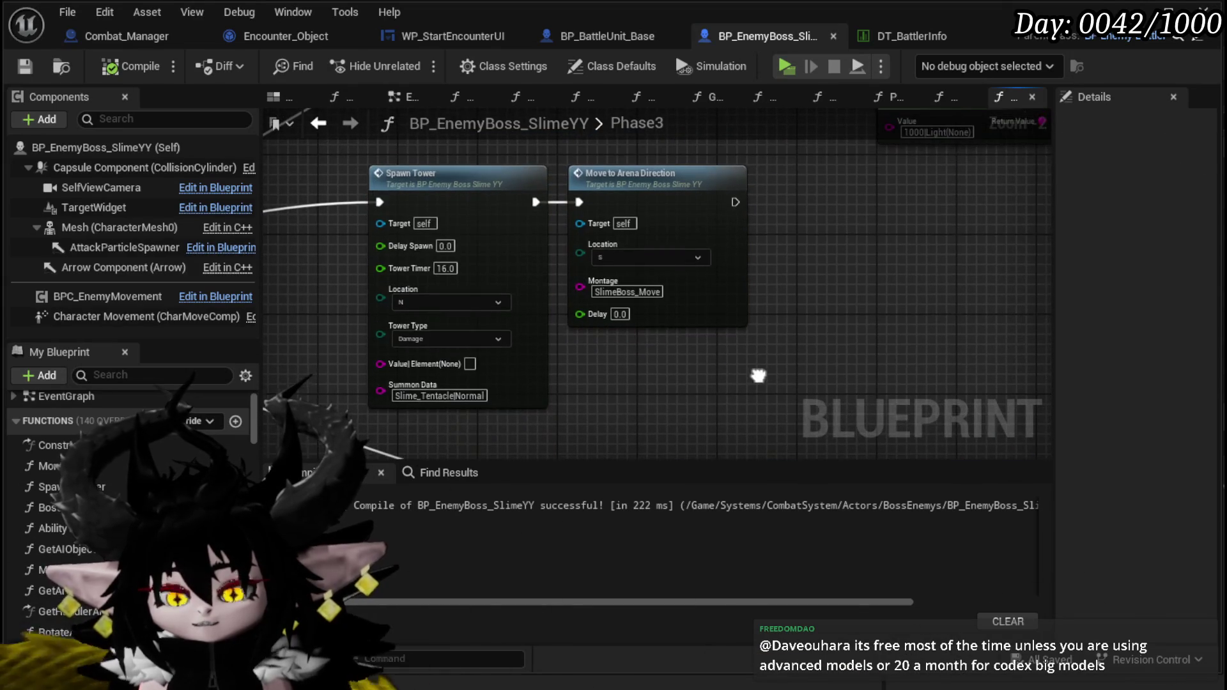
pyautogui.scroll(-1, 575, 351)
pyautogui.moveTo(486, 396)
pyautogui.mouseDown()
pyautogui.moveTo(429, 300)
pyautogui.moveTo(439, 339)
pyautogui.moveTo(444, 179)
pyautogui.moveTo(441, 281)
pyautogui.moveTo(406, 150)
pyautogui.moveTo(384, 140)
pyautogui.moveTo(402, 326)
pyautogui.mouseUp()
pyautogui.scroll(2, 403, 256)
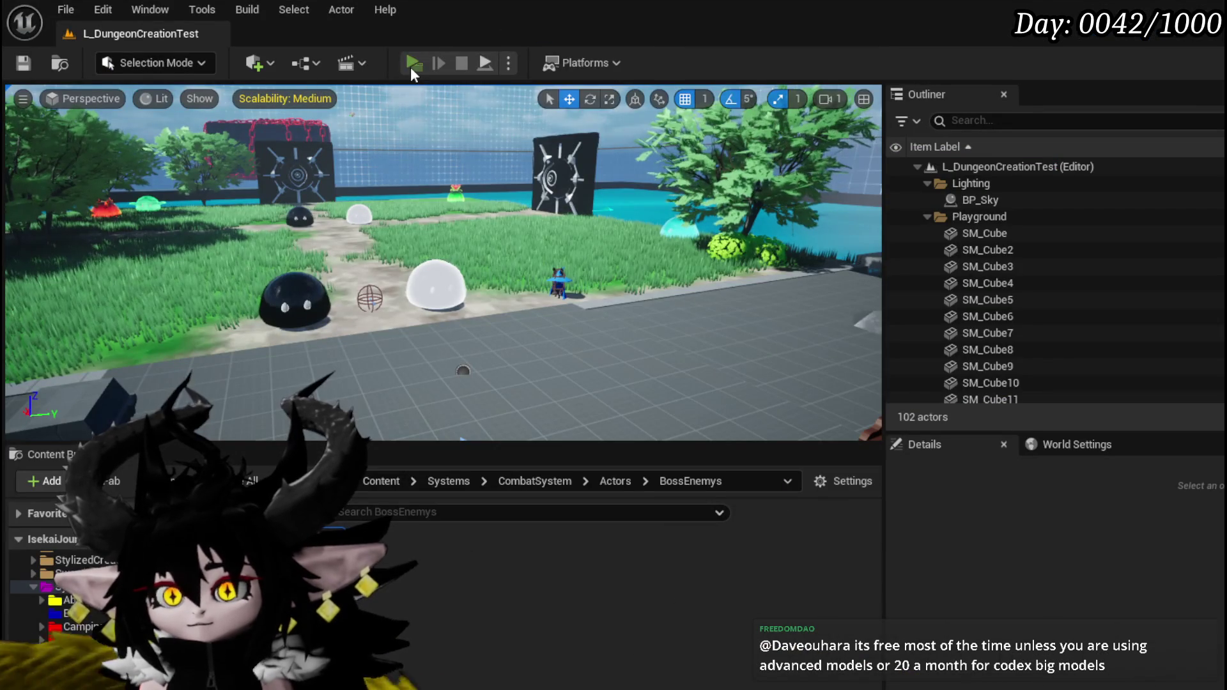
# Step: Play the level, accept the encounter prompt, and fight Slime YY until stopping the session
pyautogui.click(411, 67)
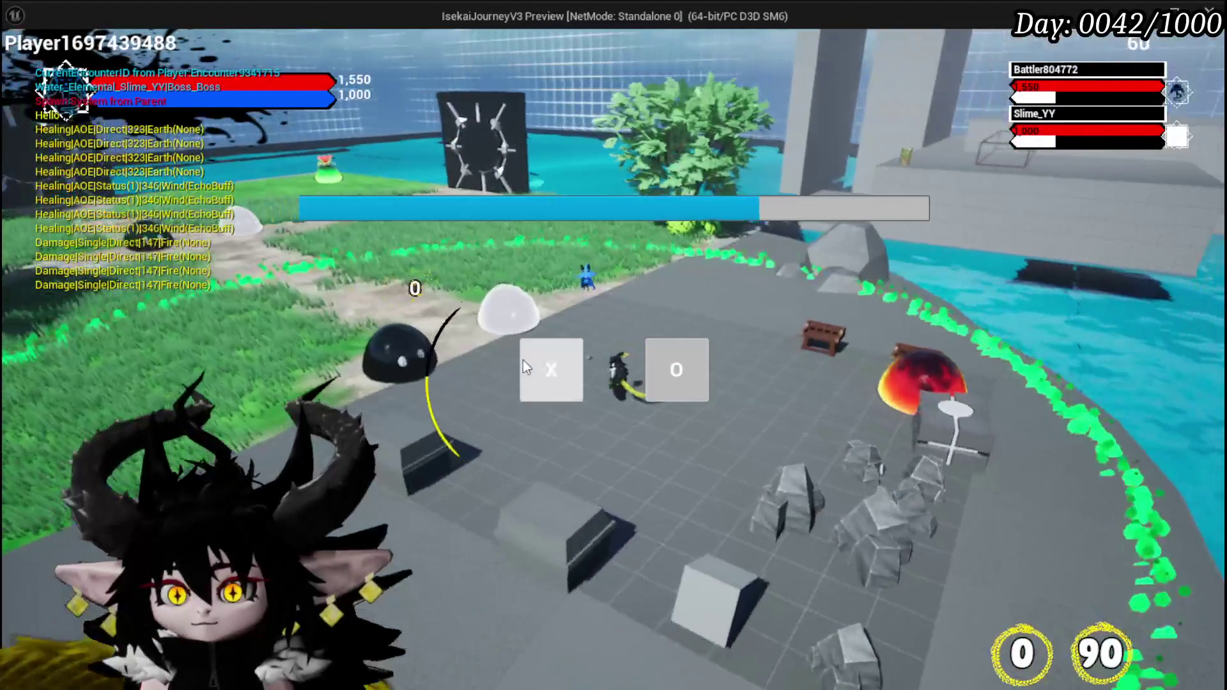
pyautogui.click(523, 359)
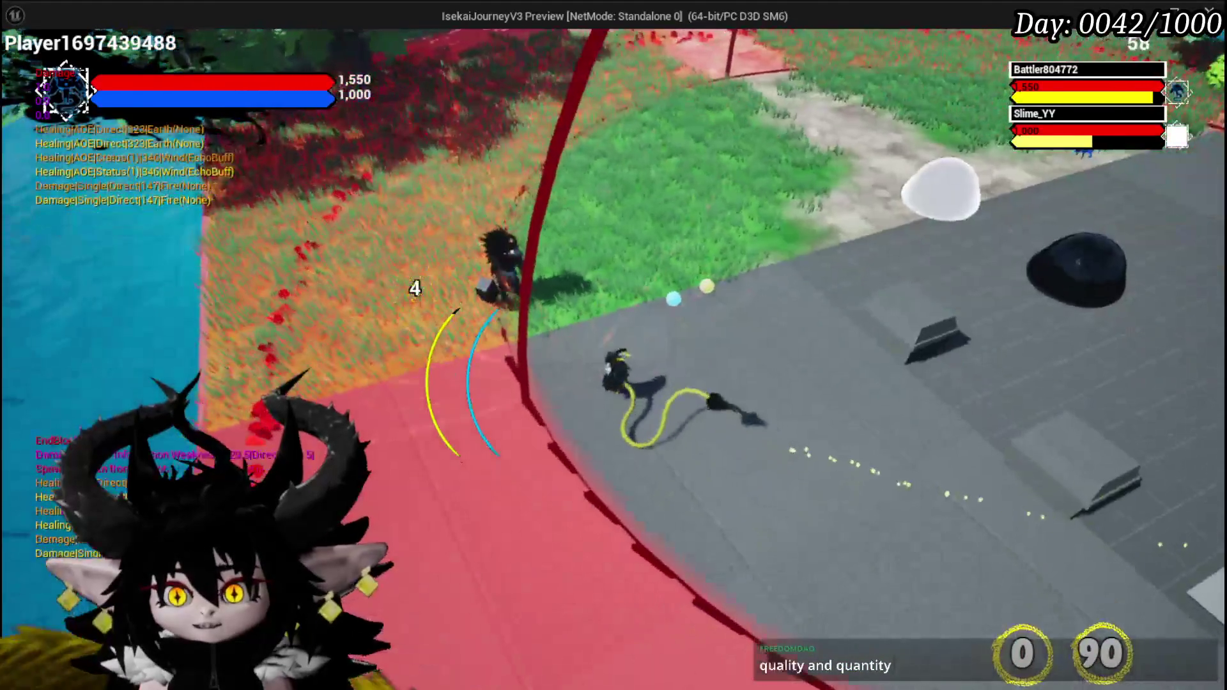
pyautogui.press('Escape')
# Step: End the preview and reopen BP_EnemyBoss_SlimeYY with the Spawn Tower and Move to Arena Direction nodes framed
pyautogui.hotkey('ctrl', 's')
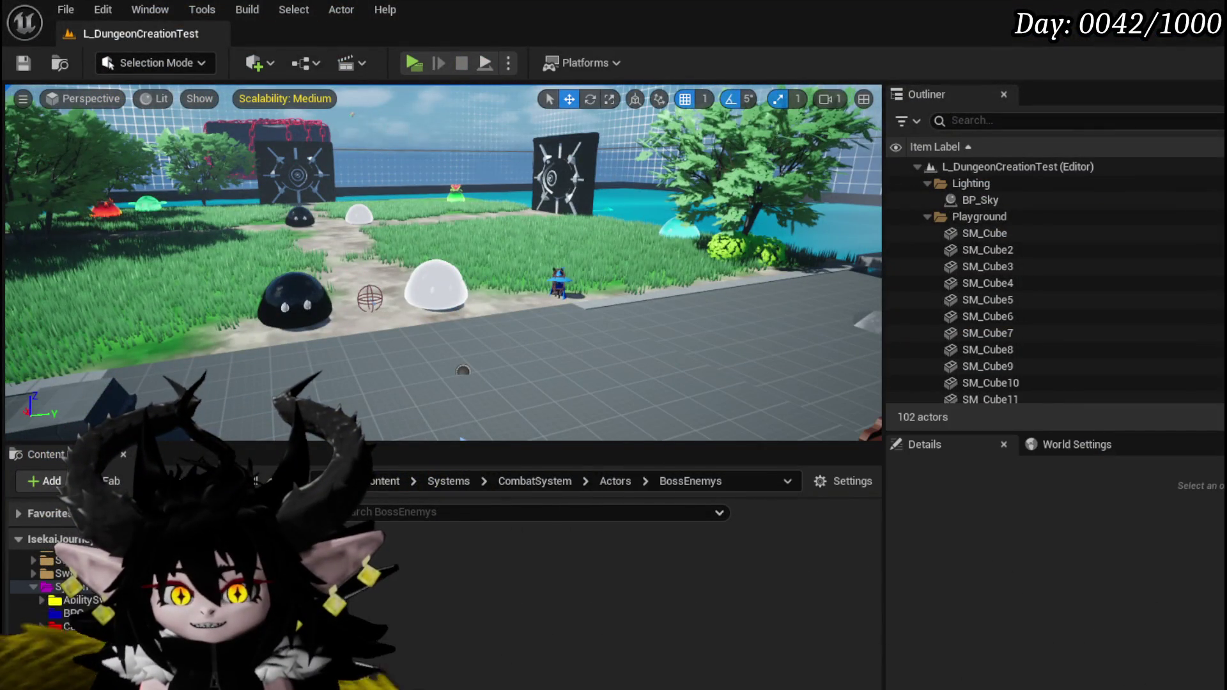
pyautogui.doubleClick(439, 643)
pyautogui.moveTo(603, 307); pyautogui.dragTo(627, 373)
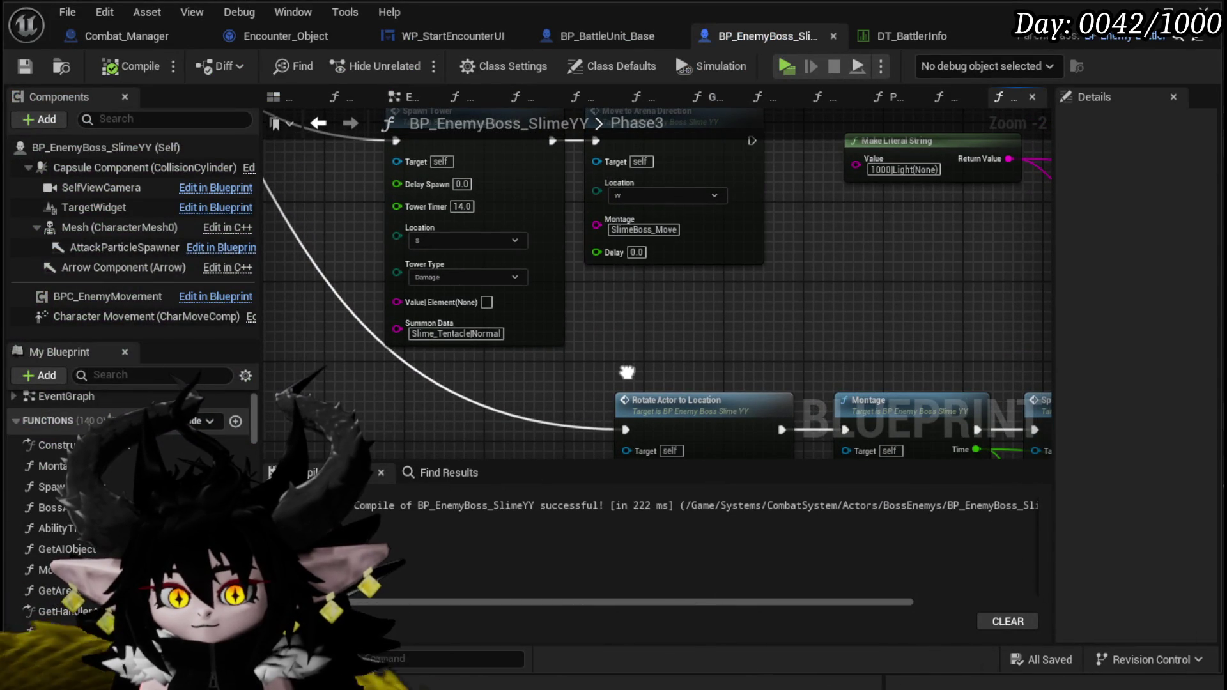
pyautogui.moveTo(627, 373); pyautogui.dragTo(696, 405)
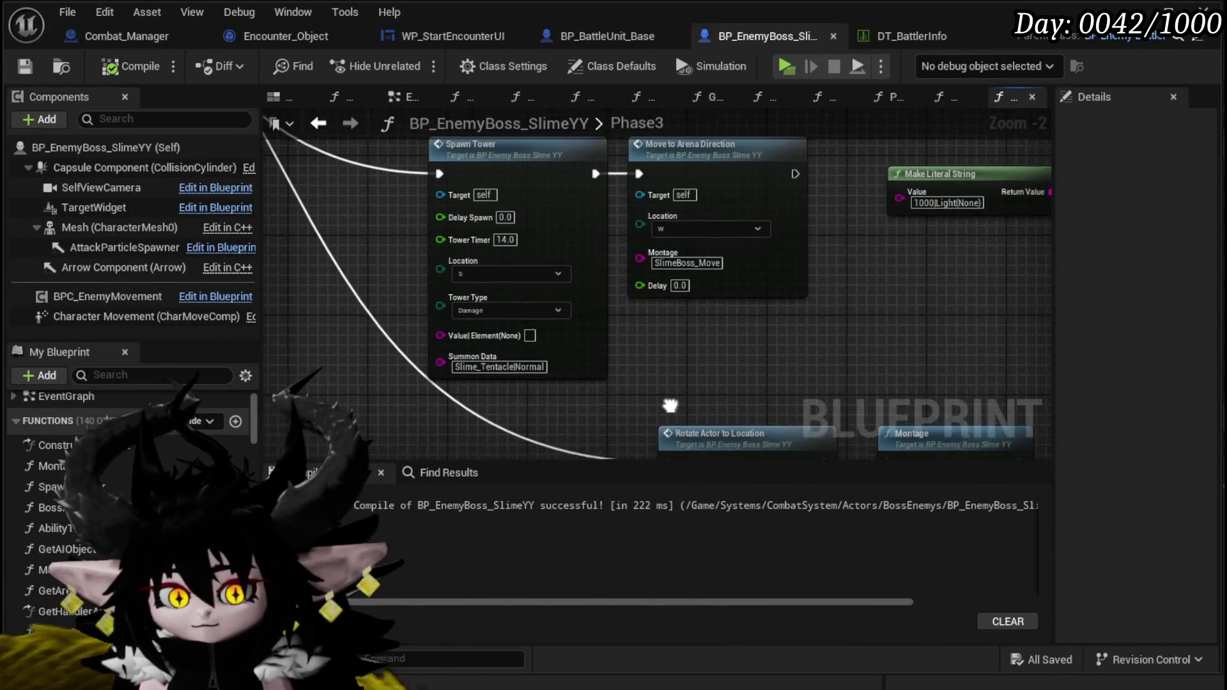
pyautogui.moveTo(354, 278)
pyautogui.mouseDown()
pyautogui.moveTo(379, 337)
pyautogui.moveTo(365, 282)
pyautogui.moveTo(373, 324)
pyautogui.moveTo(378, 312)
pyautogui.moveTo(596, 336)
pyautogui.mouseUp()
pyautogui.scroll(-2, 372, 323)
pyautogui.scroll(3, 431, 302)
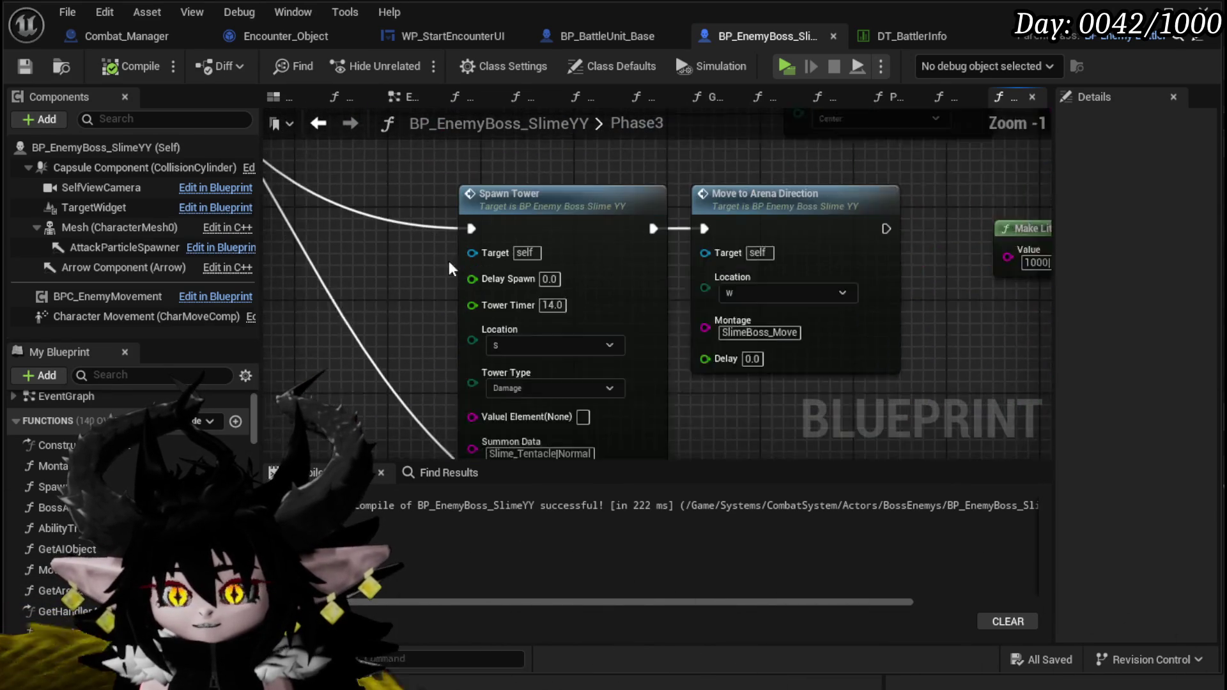
pyautogui.scroll(1, 455, 275)
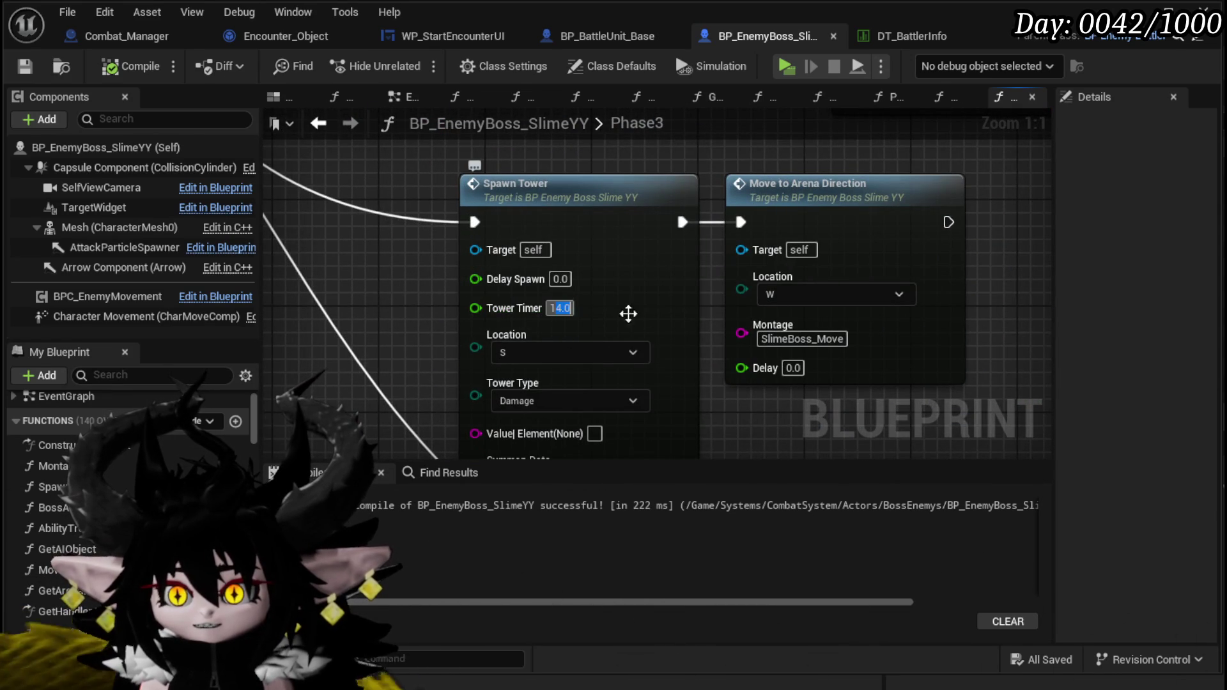
# Step: Compile and save the boss Blueprint, then check the W Spawn Tower's Tower Timer of 10.0
pyautogui.click(131, 65)
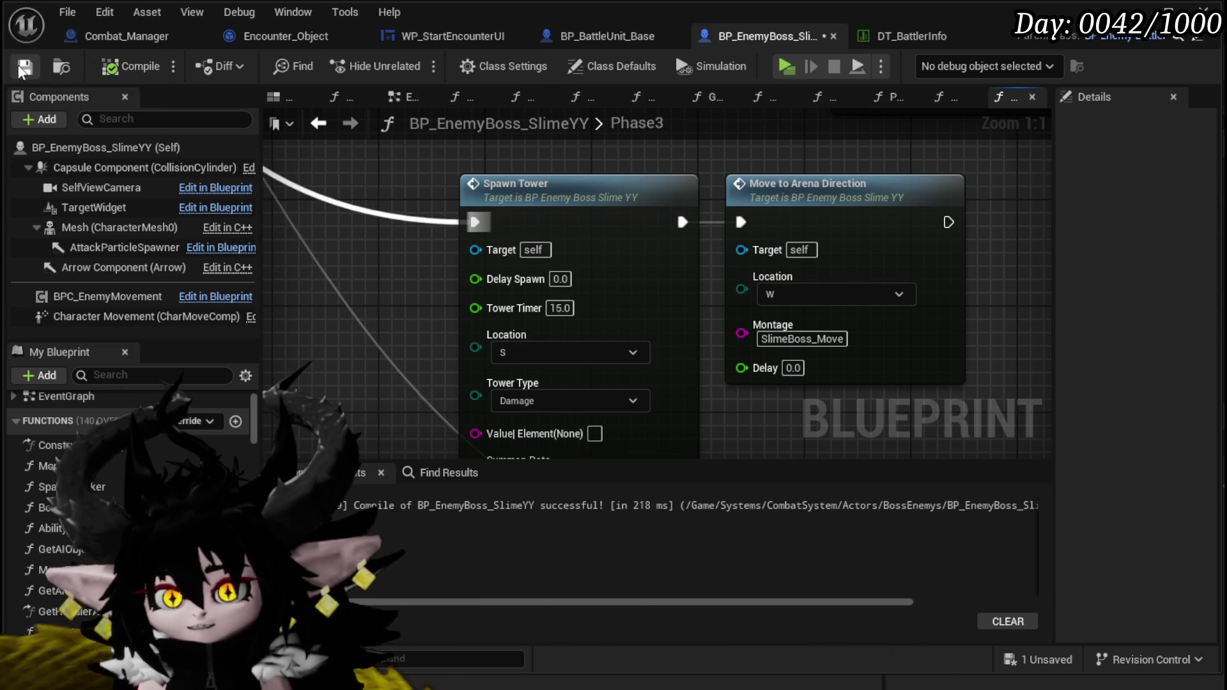
pyautogui.scroll(-4, 432, 329)
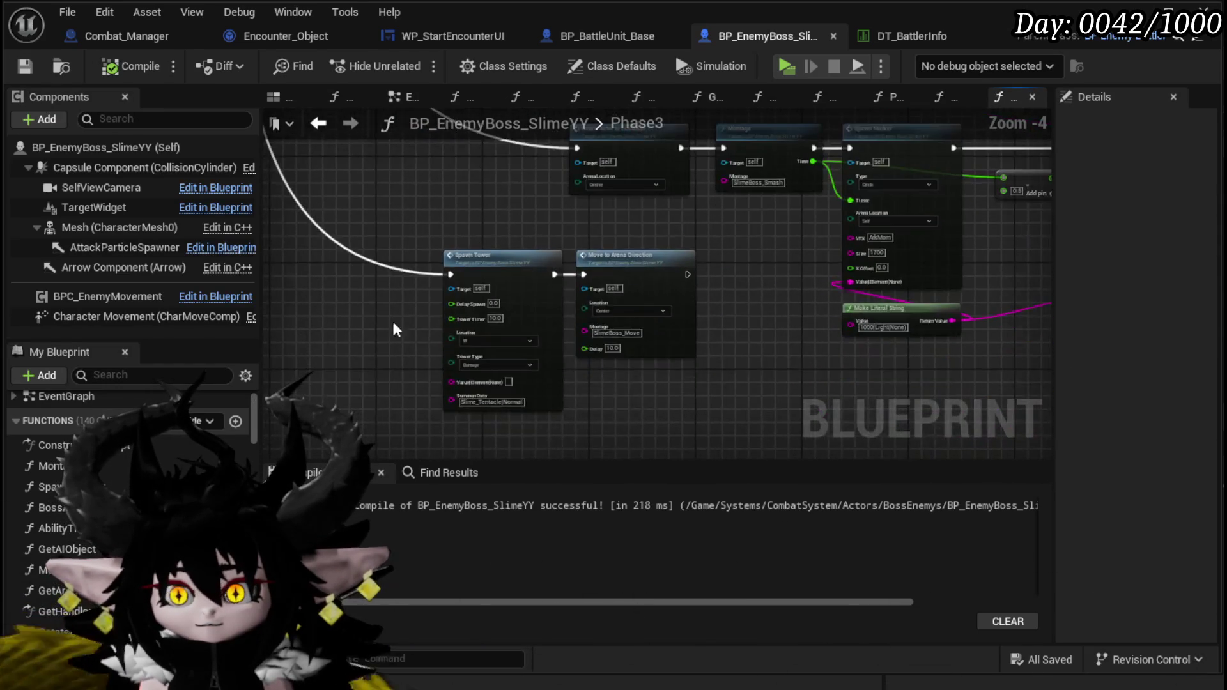
pyautogui.scroll(3, 394, 312)
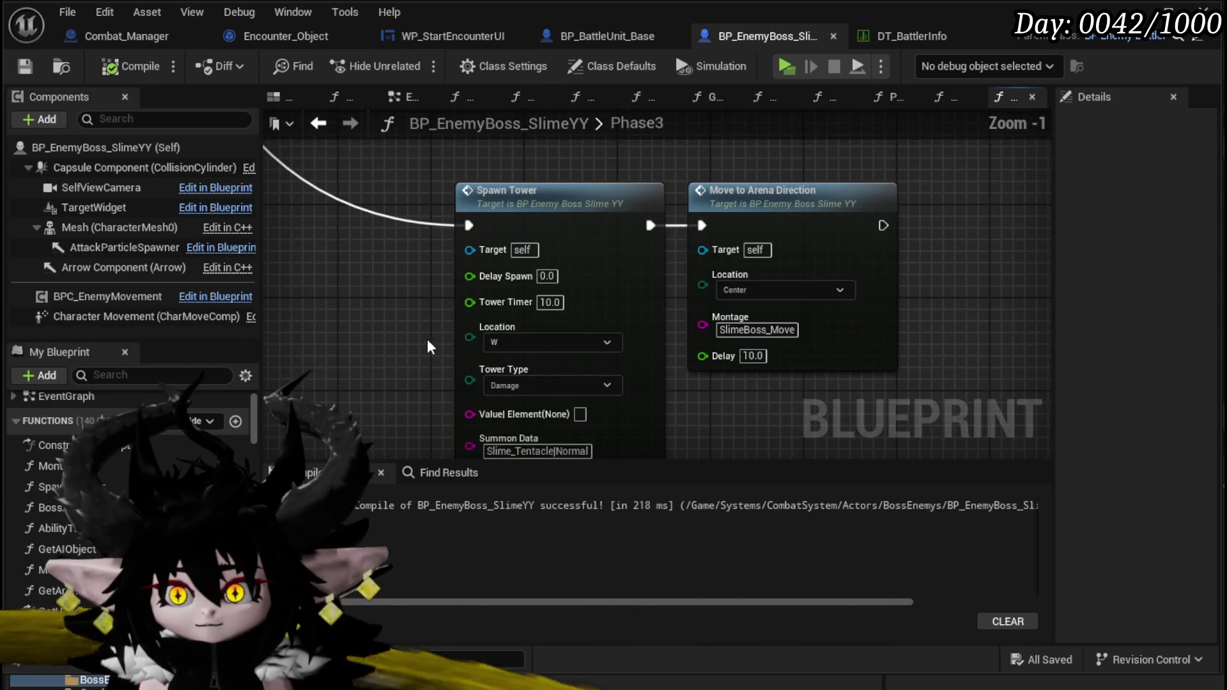
pyautogui.click(550, 303)
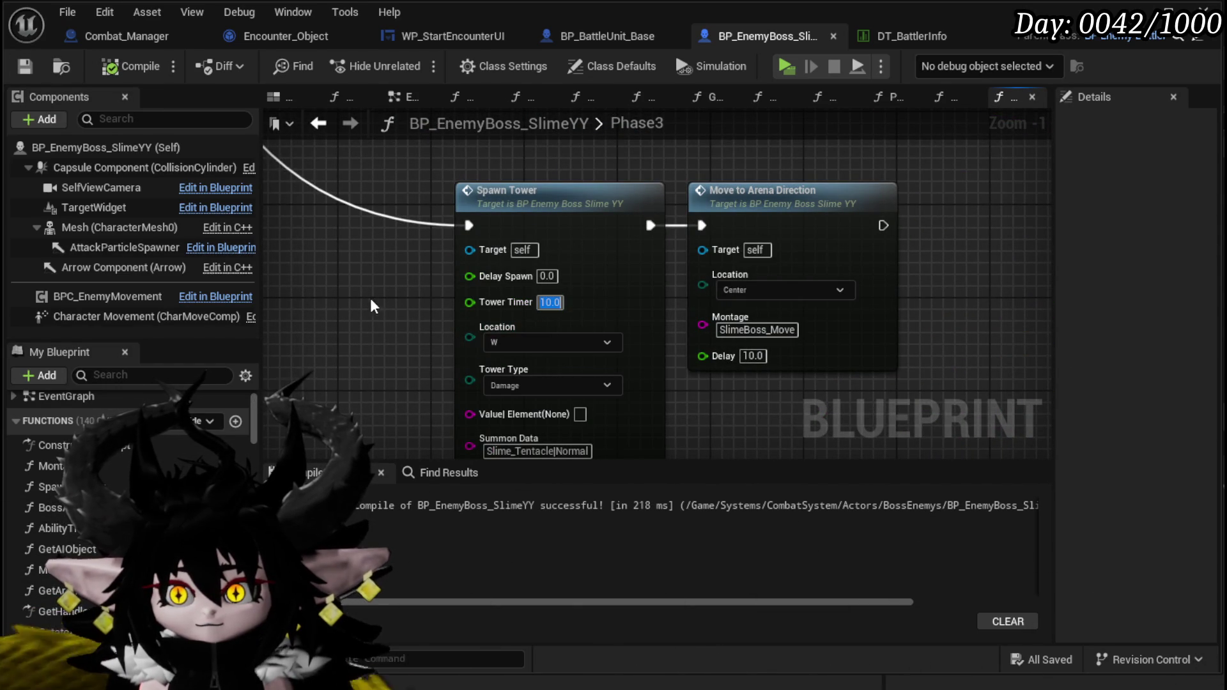
pyautogui.scroll(-2, 494, 163)
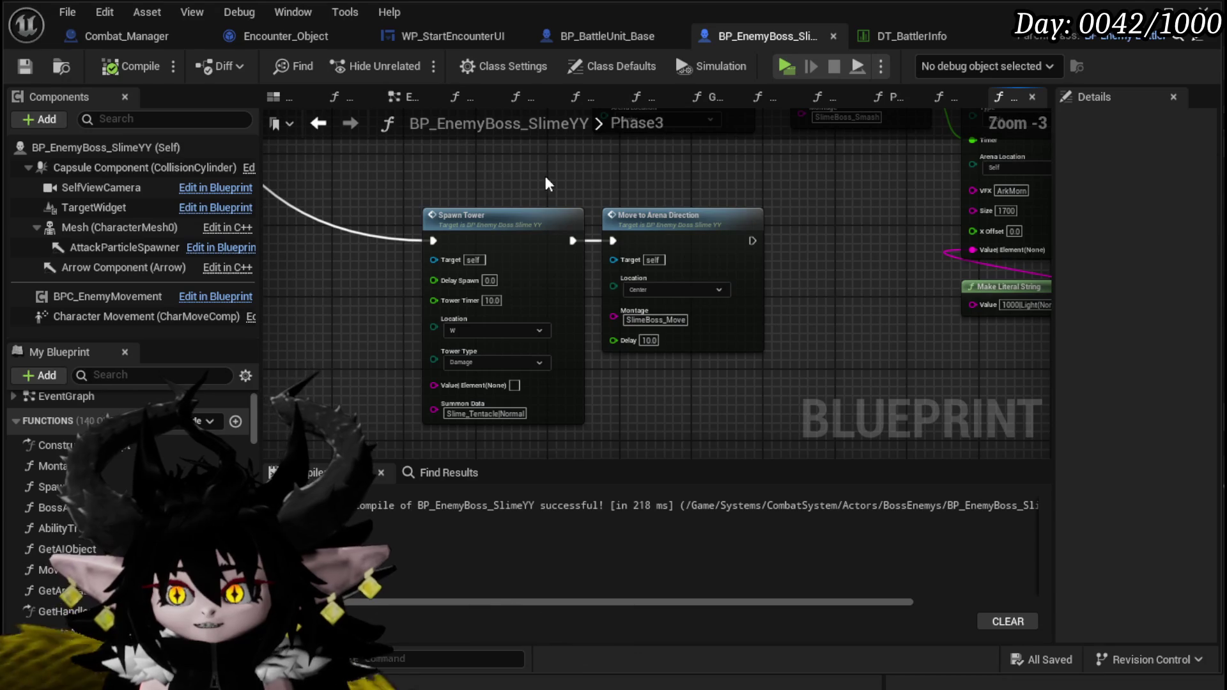
pyautogui.scroll(-1, 750, 181)
pyautogui.scroll(3, 635, 379)
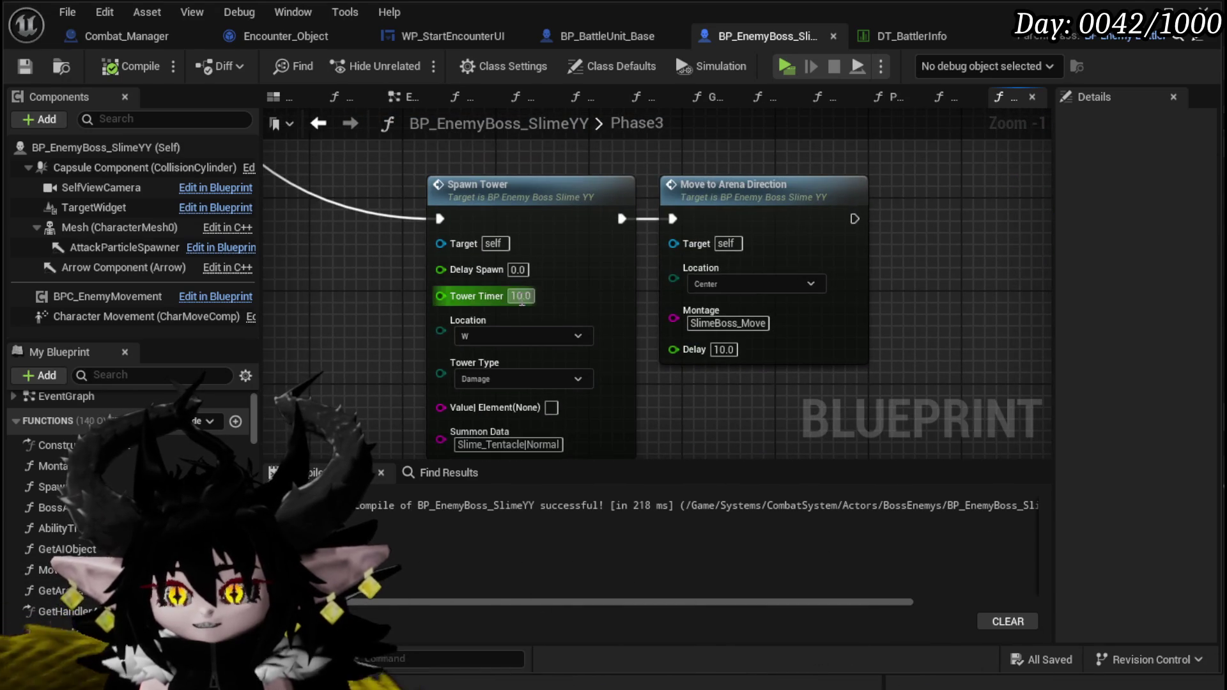
pyautogui.scroll(-2, 583, 192)
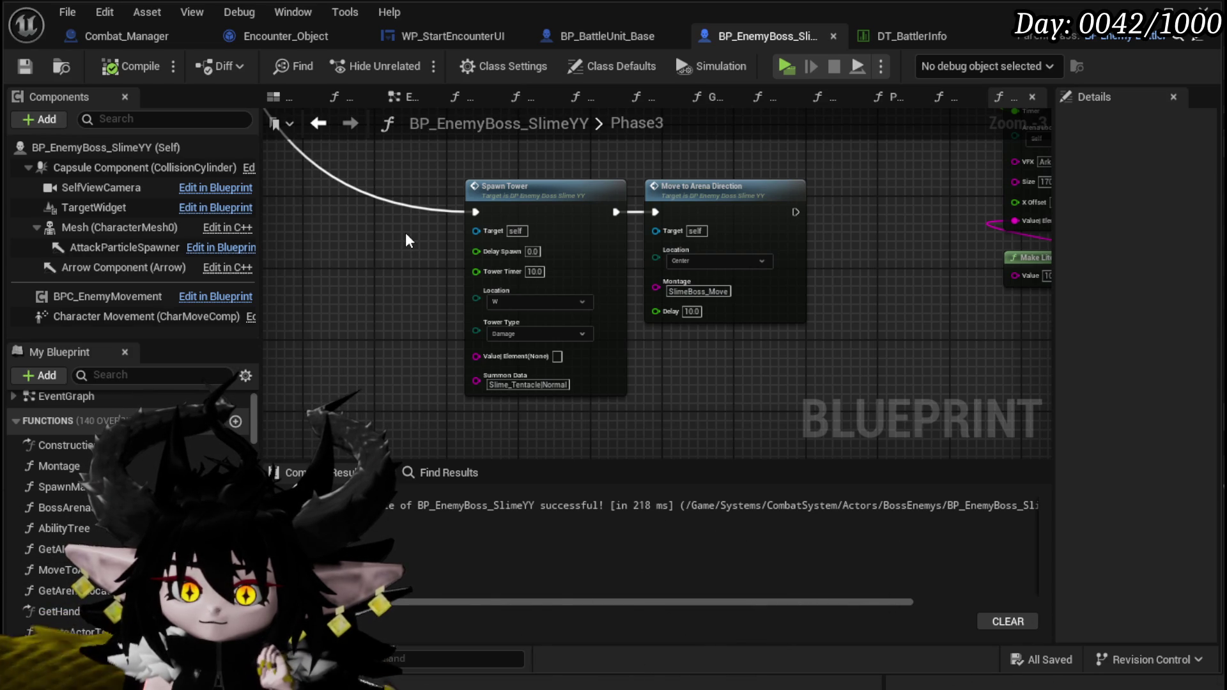
pyautogui.scroll(-4, 409, 241)
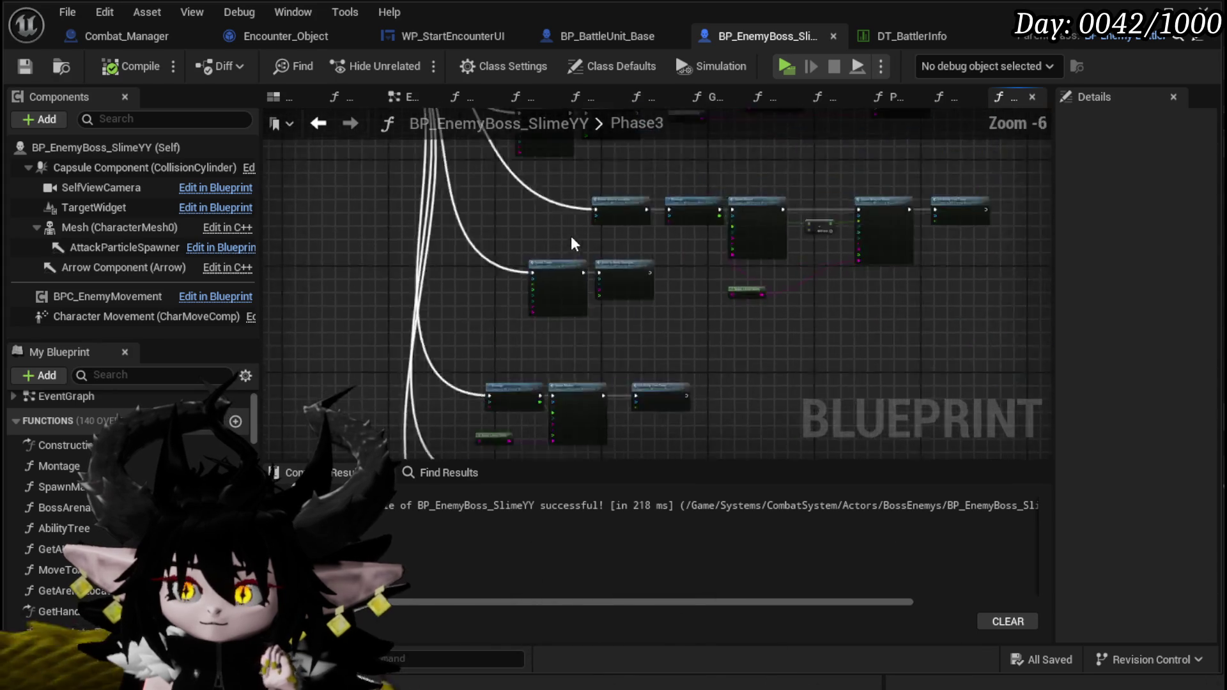
# Step: Start a Play session from the level editor and battle Slime_YY using the water splash spell
pyautogui.scroll(3, 385, 310)
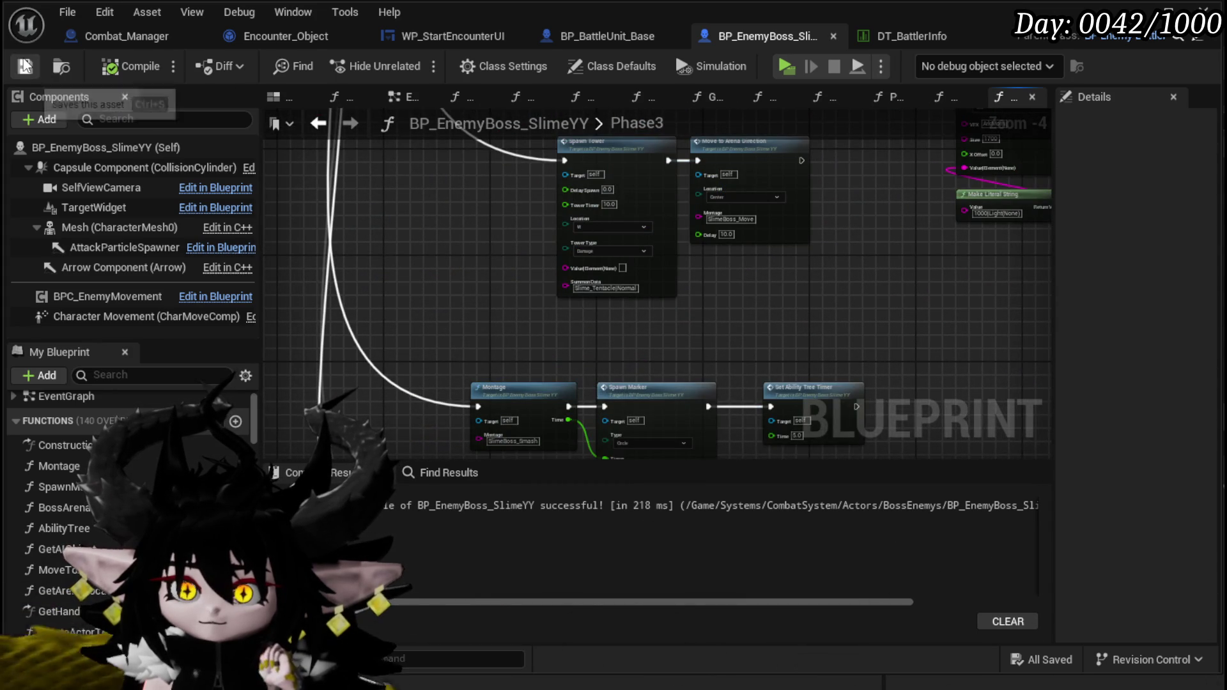
pyautogui.hotkey('alt', 'Tab')
pyautogui.click(415, 62)
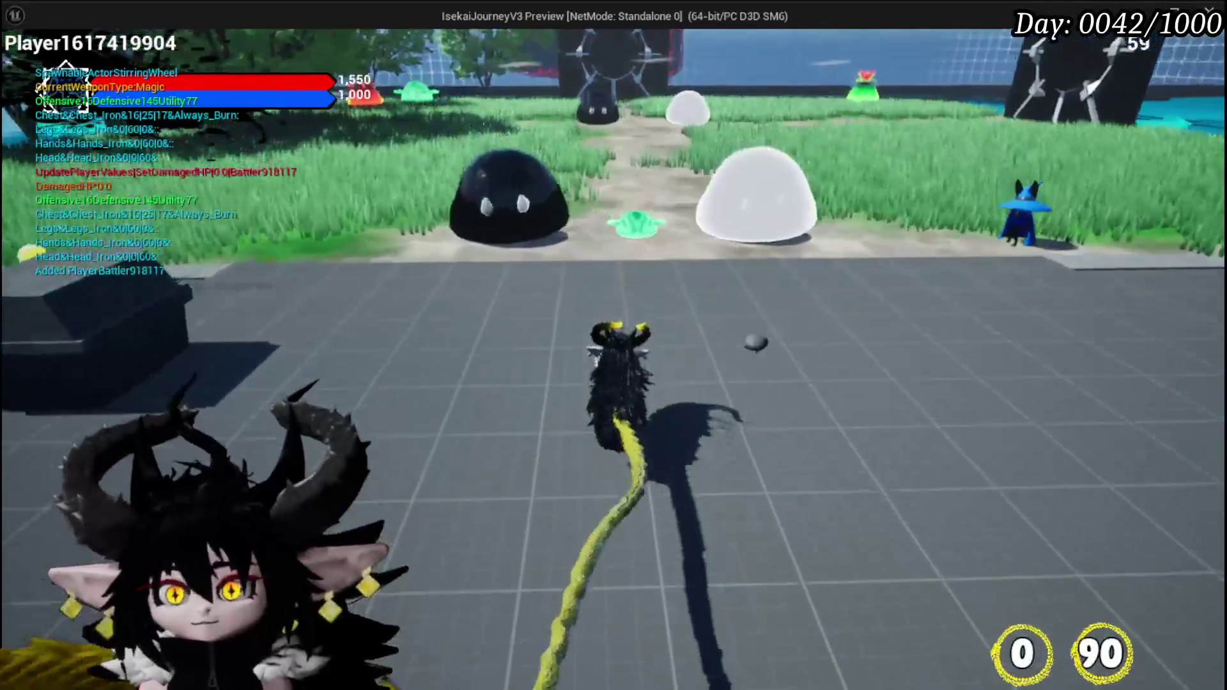
pyautogui.press('w')
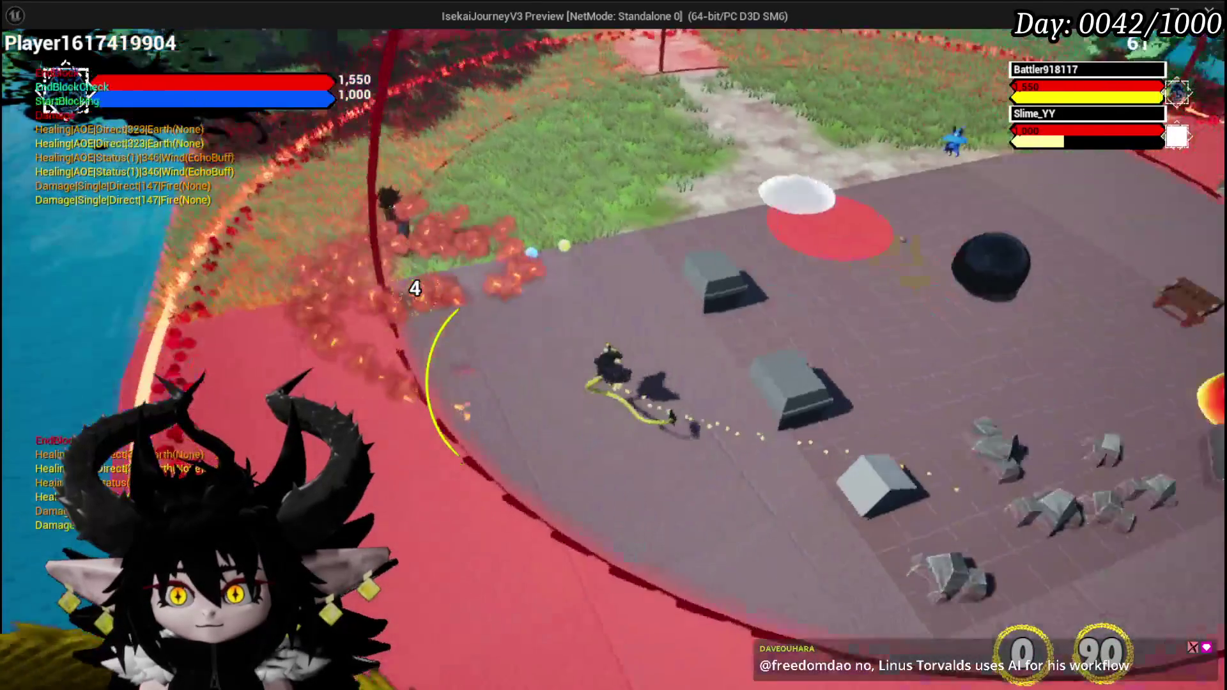
pyautogui.hotkey('alt', 'Tab')
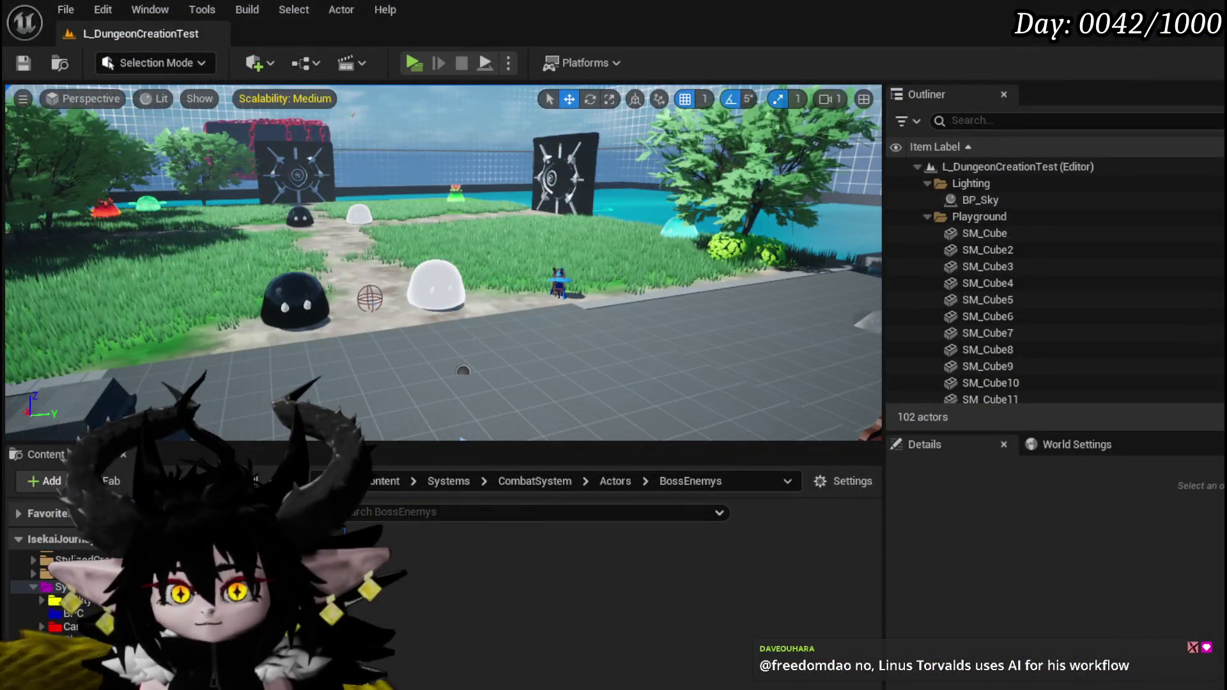
# Step: Resume the game preview, cast water splash at the slimes, then close the preview
pyautogui.hotkey('alt', 'Tab')
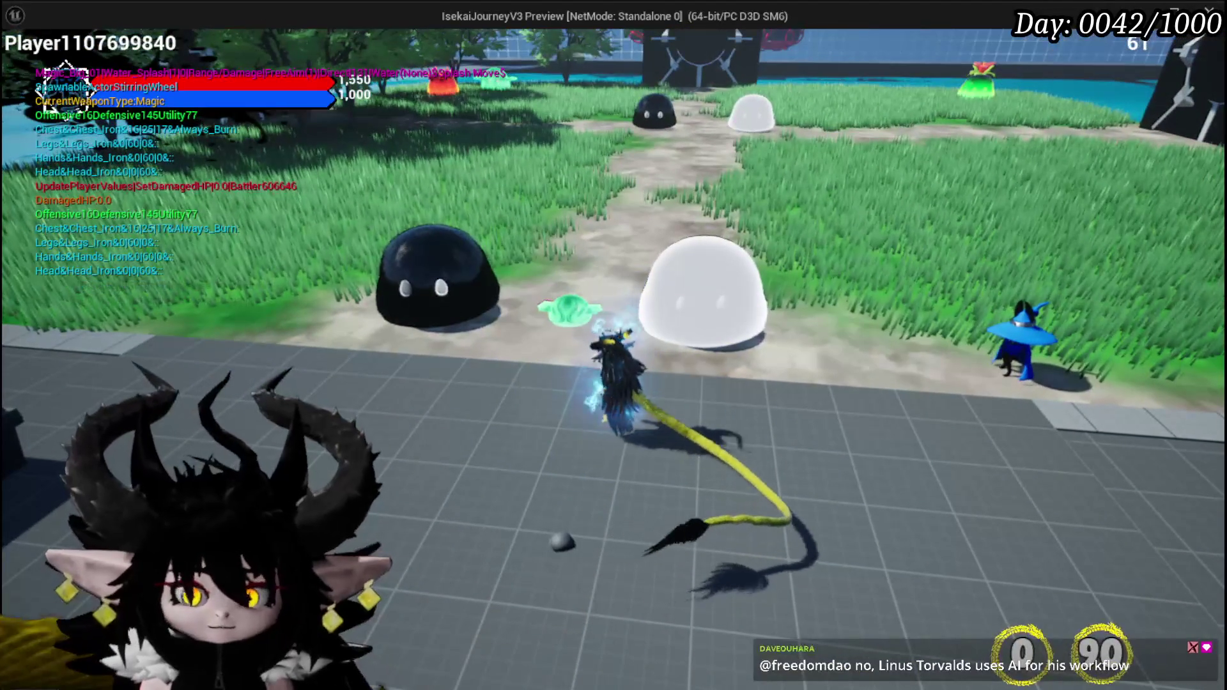
pyautogui.press('e')
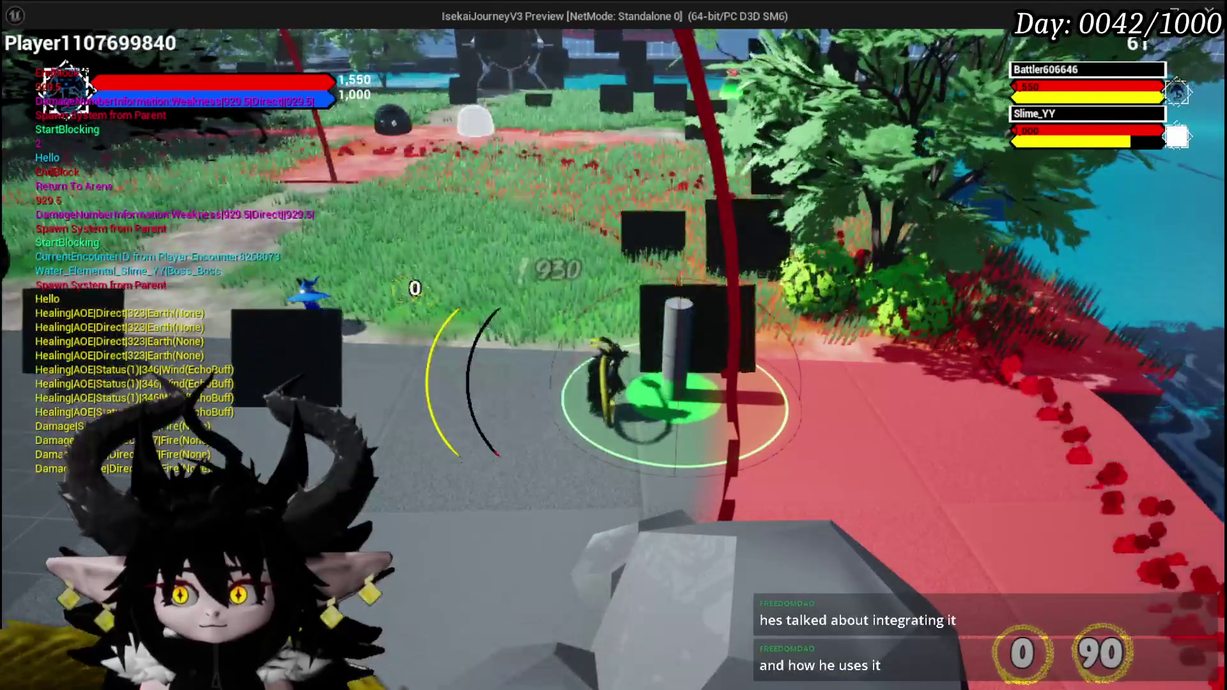
pyautogui.press('Escape')
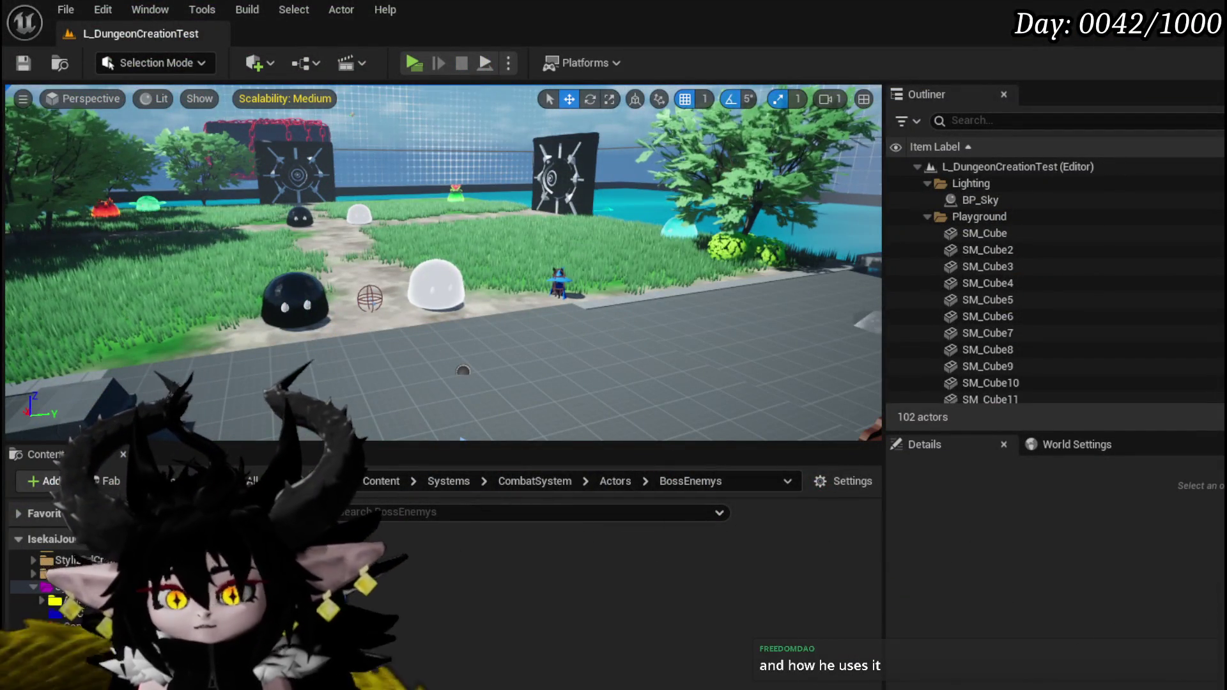
# Step: Set the east Spawn Tower to Tower Timer 6.0 and Tower Type Summon, and save the Blueprint
pyautogui.hotkey('alt', 'Tab')
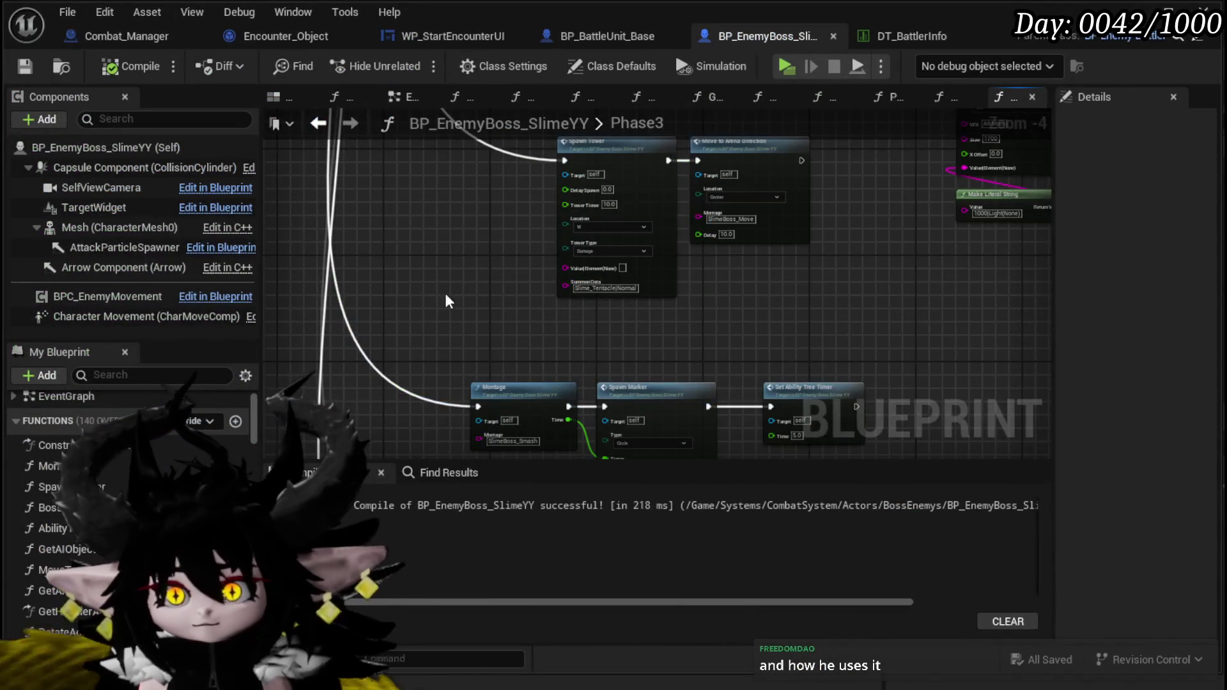
pyautogui.scroll(-3, 432, 276)
pyautogui.scroll(5, 431, 277)
pyautogui.moveTo(432, 276)
pyautogui.mouseDown()
pyautogui.moveTo(435, 383)
pyautogui.moveTo(447, 301)
pyautogui.moveTo(505, 294)
pyautogui.mouseUp()
pyautogui.scroll(3, 505, 294)
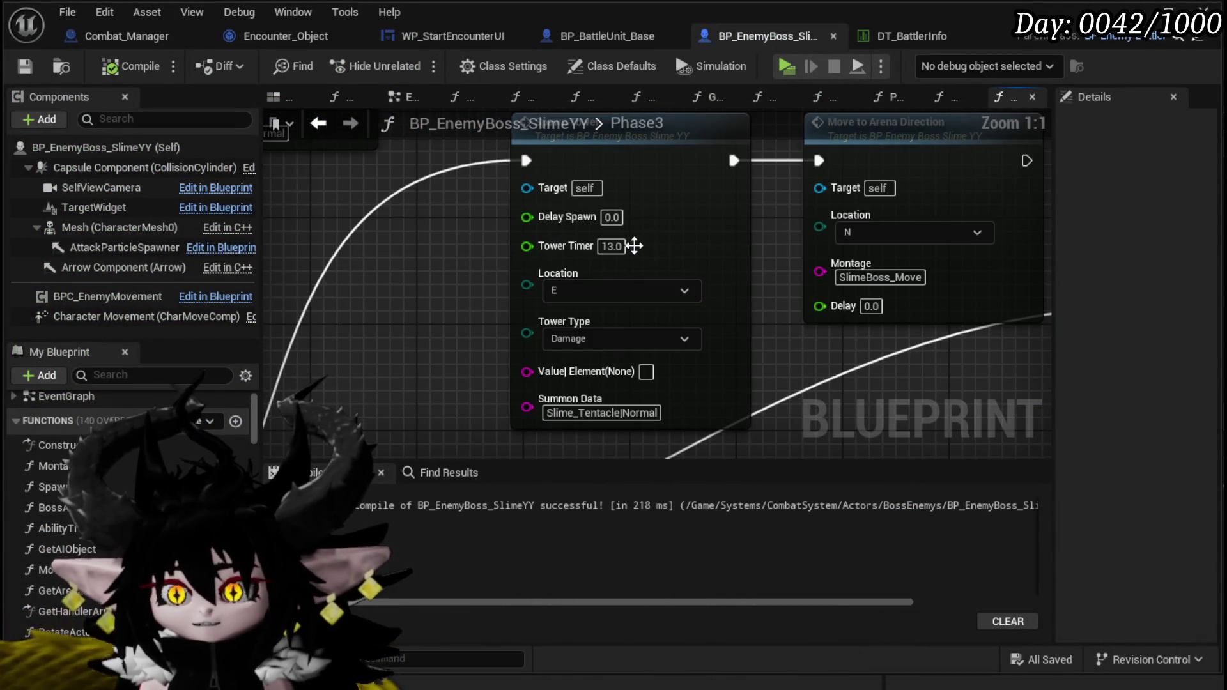
pyautogui.scroll(-4, 615, 254)
pyautogui.scroll(4, 539, 339)
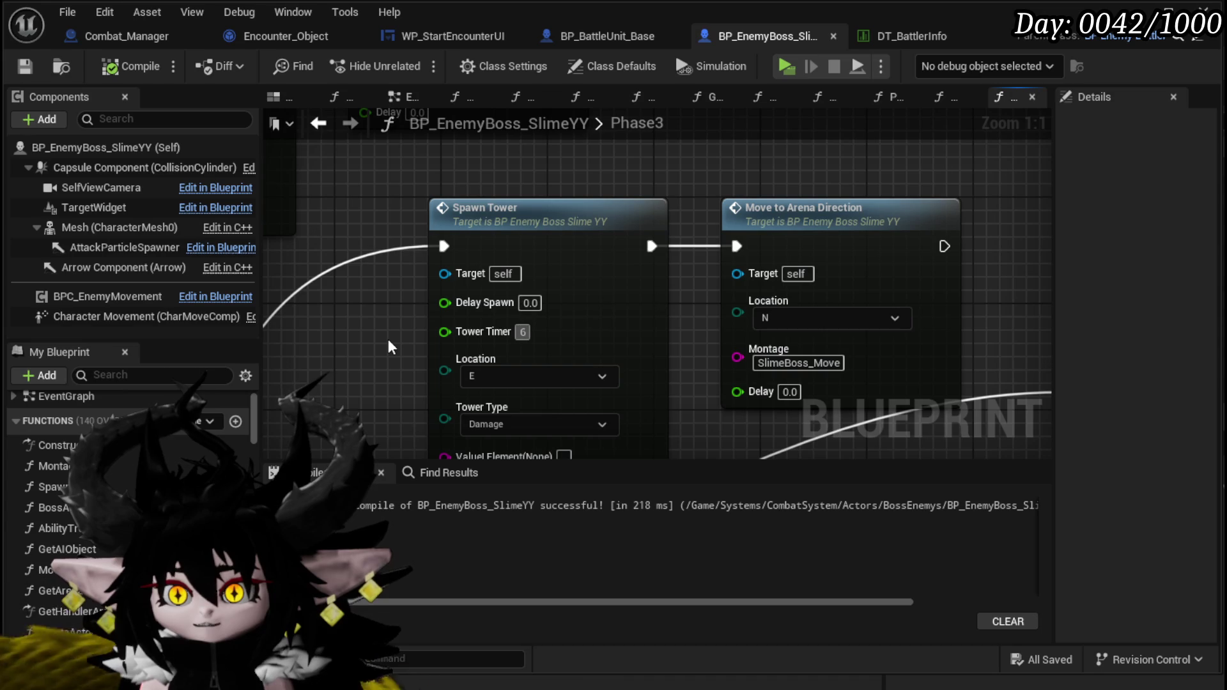
pyautogui.moveTo(420, 372); pyautogui.dragTo(407, 264)
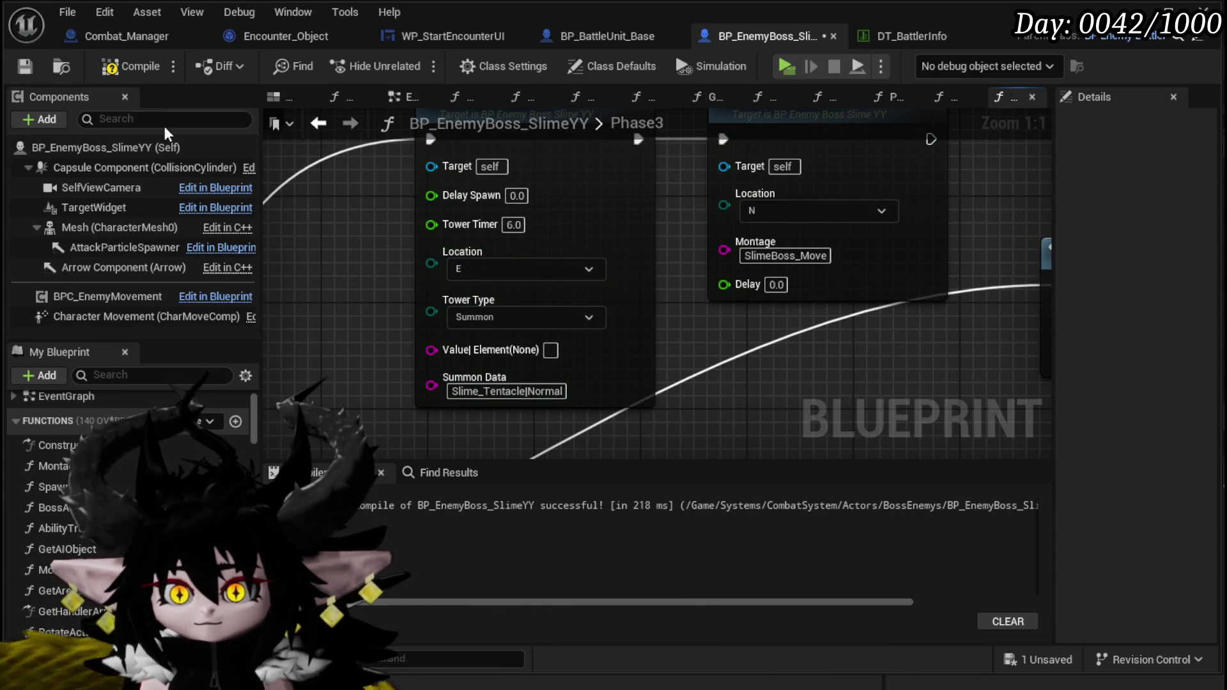
pyautogui.click(26, 66)
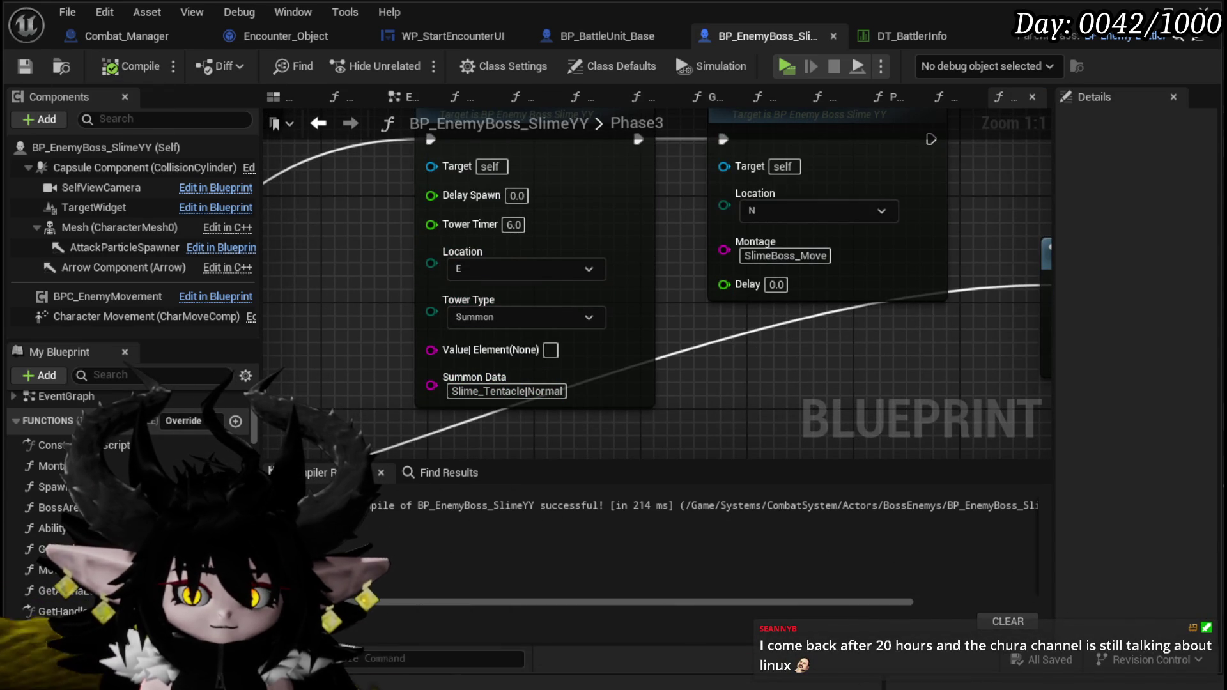
# Step: Recentre the Spawn Tower node, then return to the level editor and start another Play test
pyautogui.moveTo(431, 311)
pyautogui.mouseDown()
pyautogui.moveTo(402, 318)
pyautogui.moveTo(428, 301)
pyautogui.mouseUp()
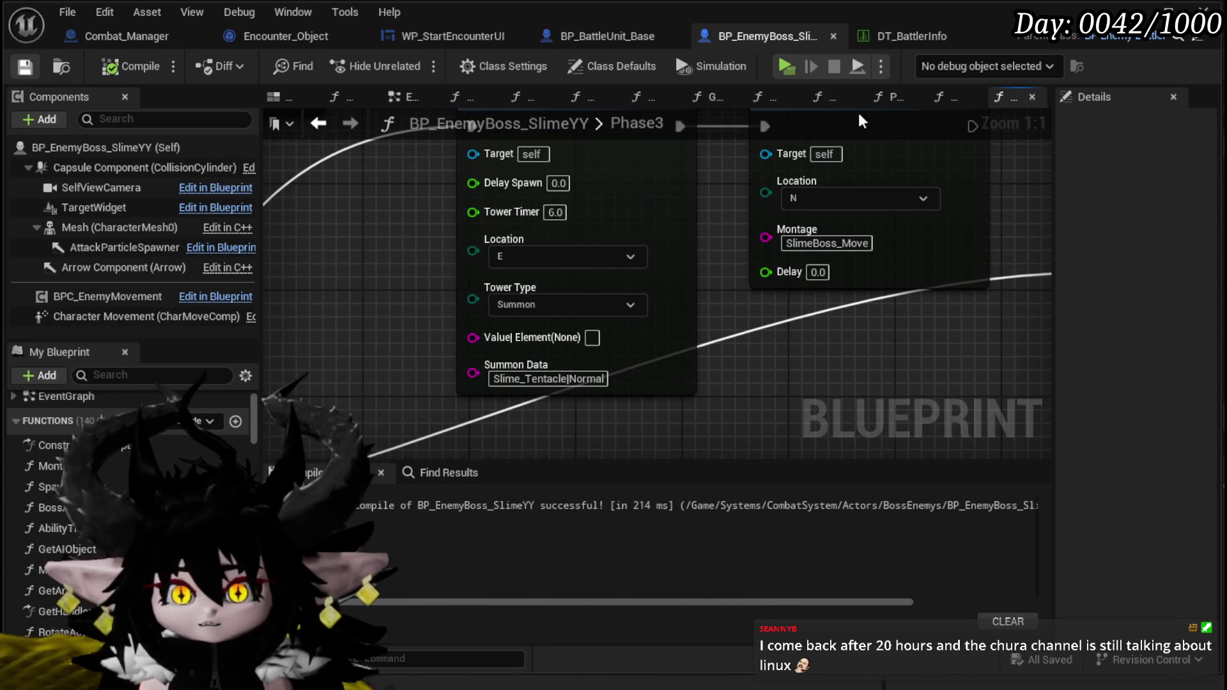
pyautogui.hotkey('alt', 'Tab')
pyautogui.click(406, 66)
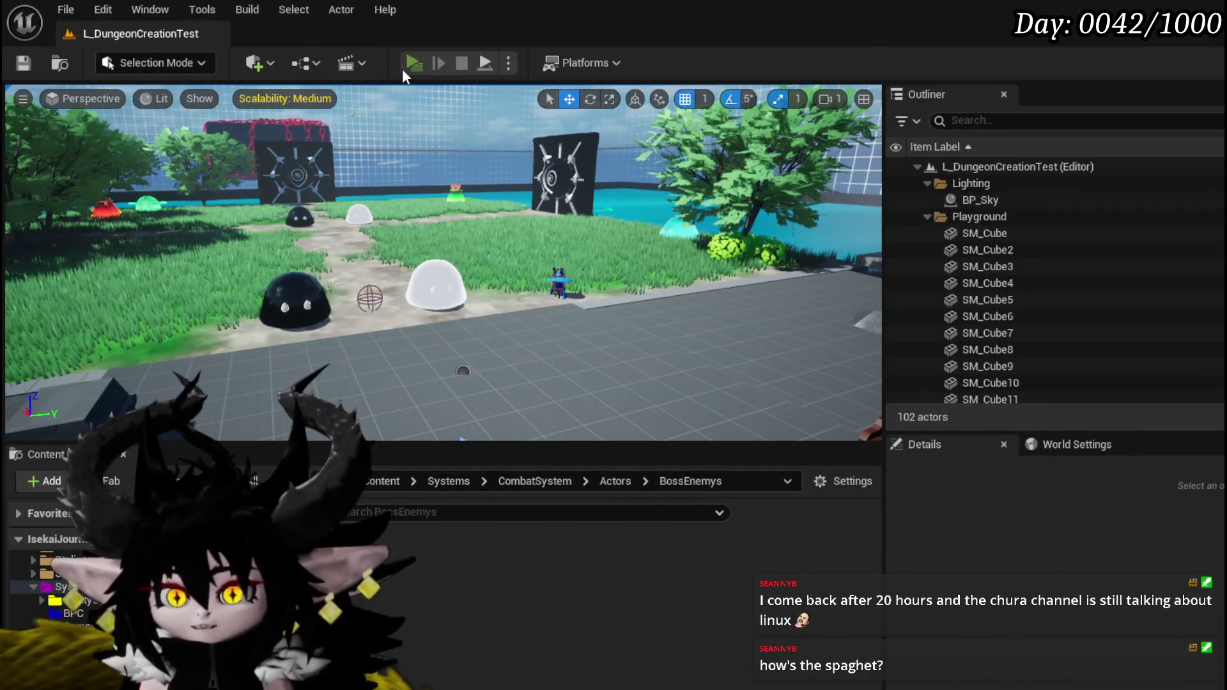
pyautogui.press('w')
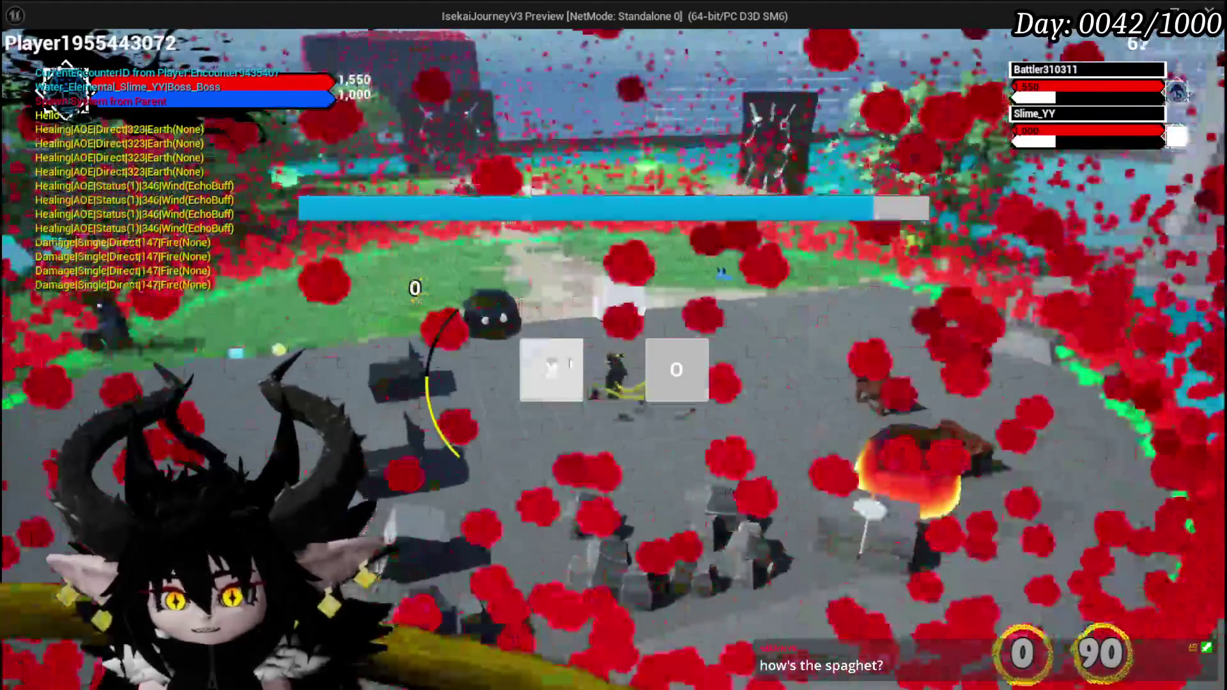
pyautogui.click(523, 394)
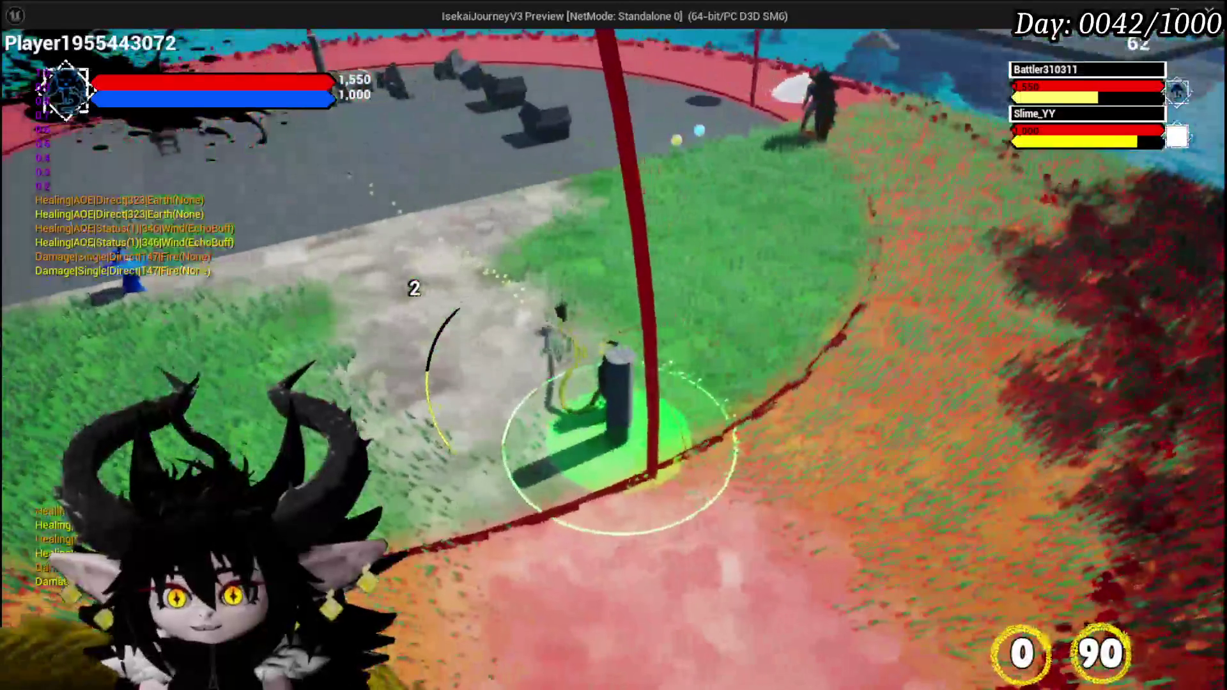
pyautogui.press('Escape')
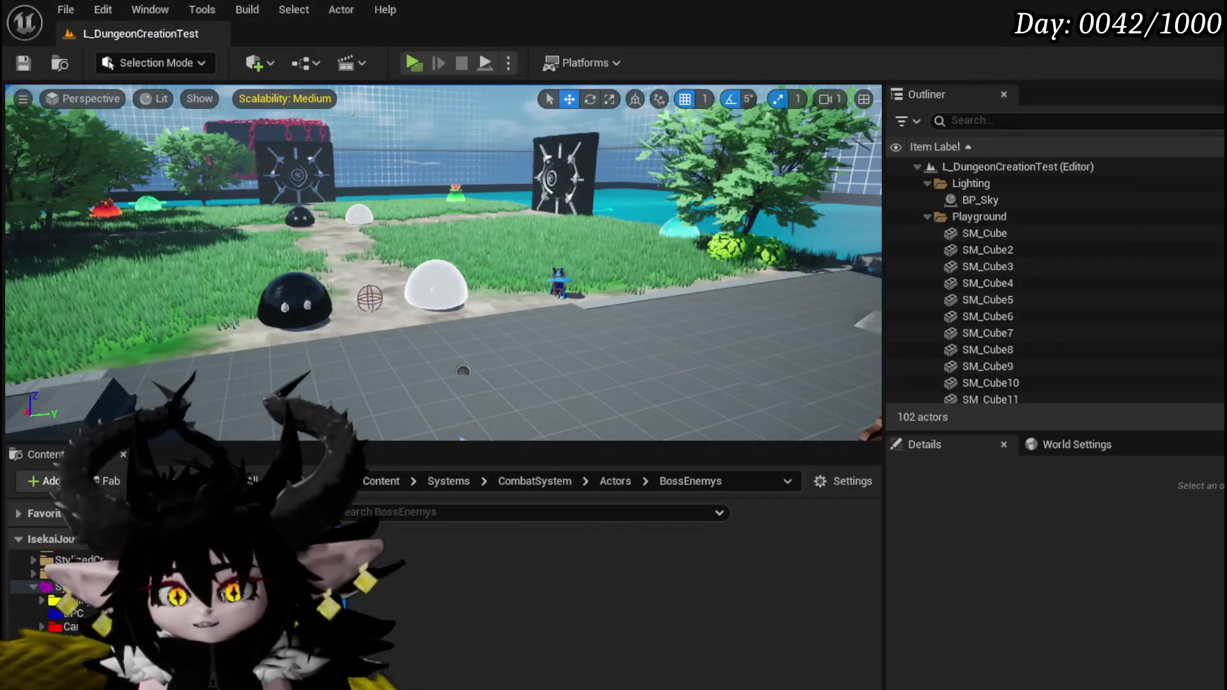